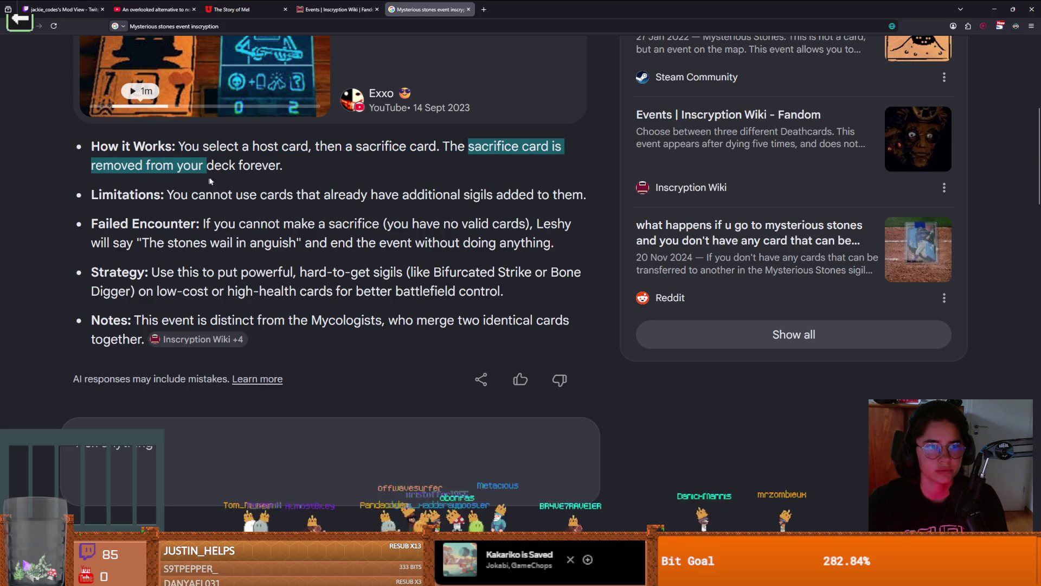
# Step: Clear the highlight, read further down the Mysterious Stones results, then switch to Steam
pyautogui.click(250, 208)
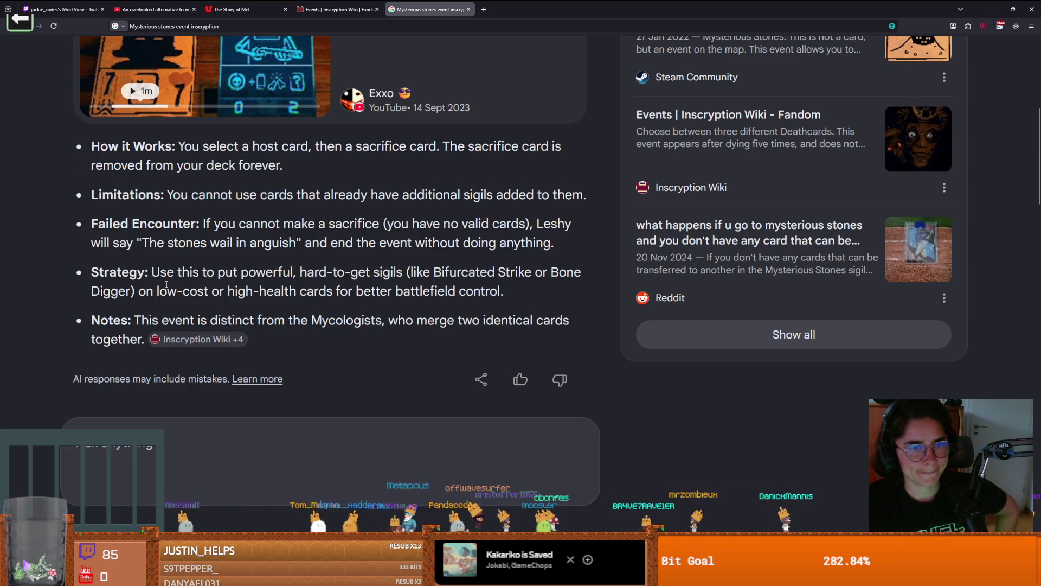
pyautogui.scroll(-8, 203, 278)
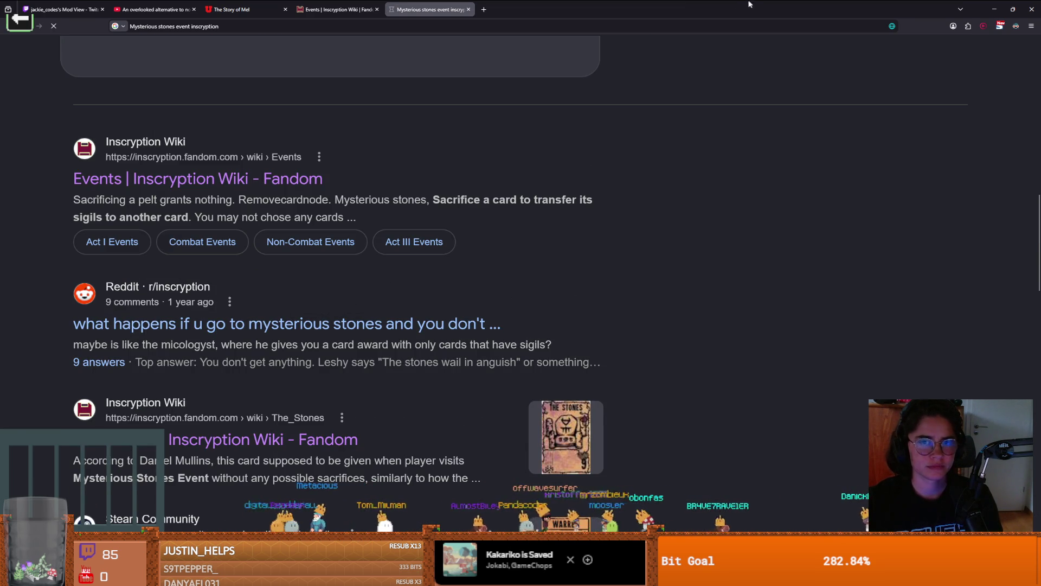
pyautogui.hotkey('alt', 'Tab')
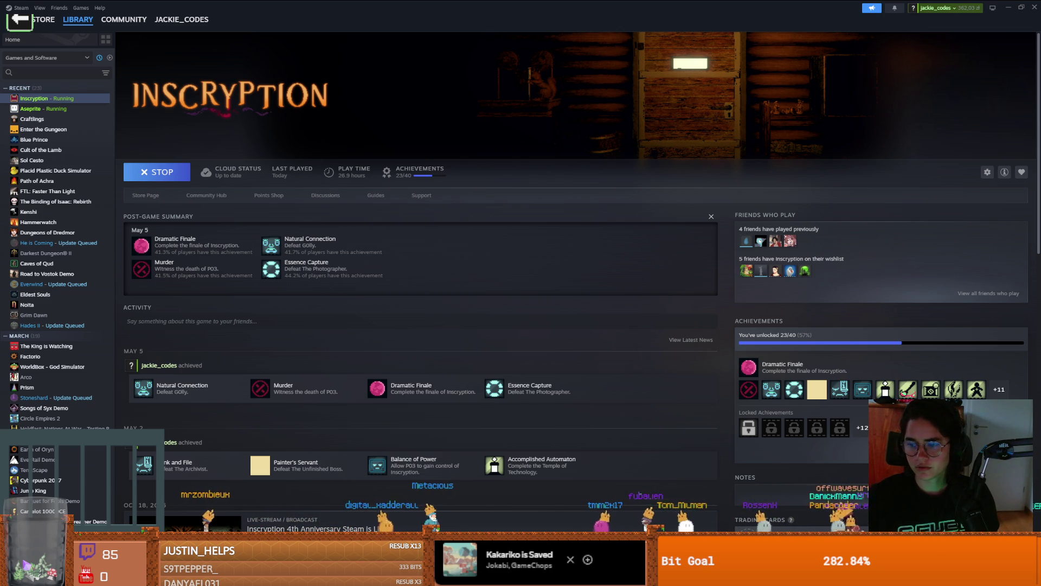
# Step: Go back to the running Inscryption game, where Mantis God, Pack Rat and Mole Man are offered
pyautogui.hotkey('alt', 'Tab')
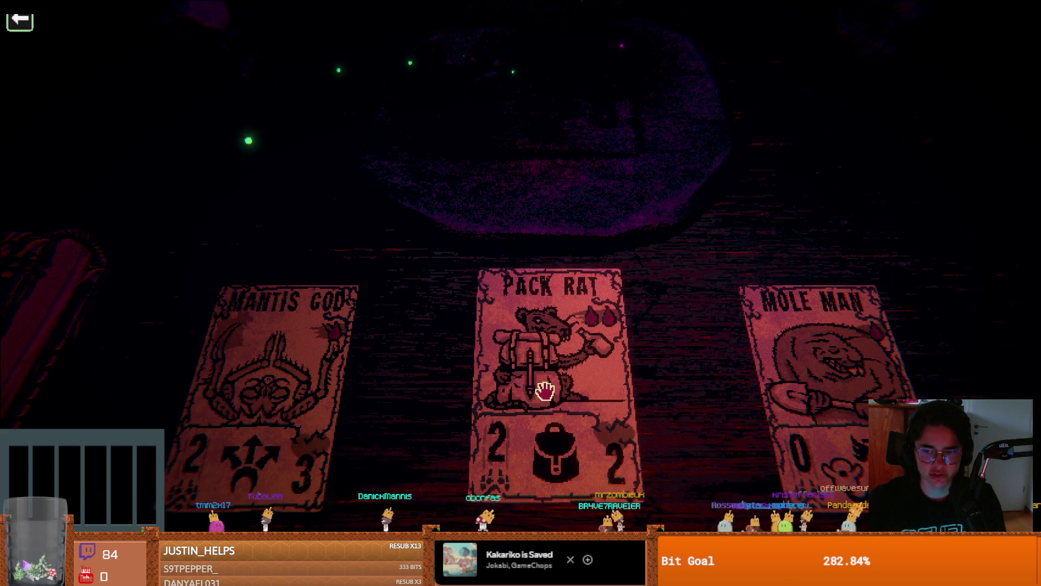
# Step: Pause Inscryption and bring the Google results in the browser to the front
pyautogui.press('Escape')
pyautogui.hotkey('alt', 'Tab')
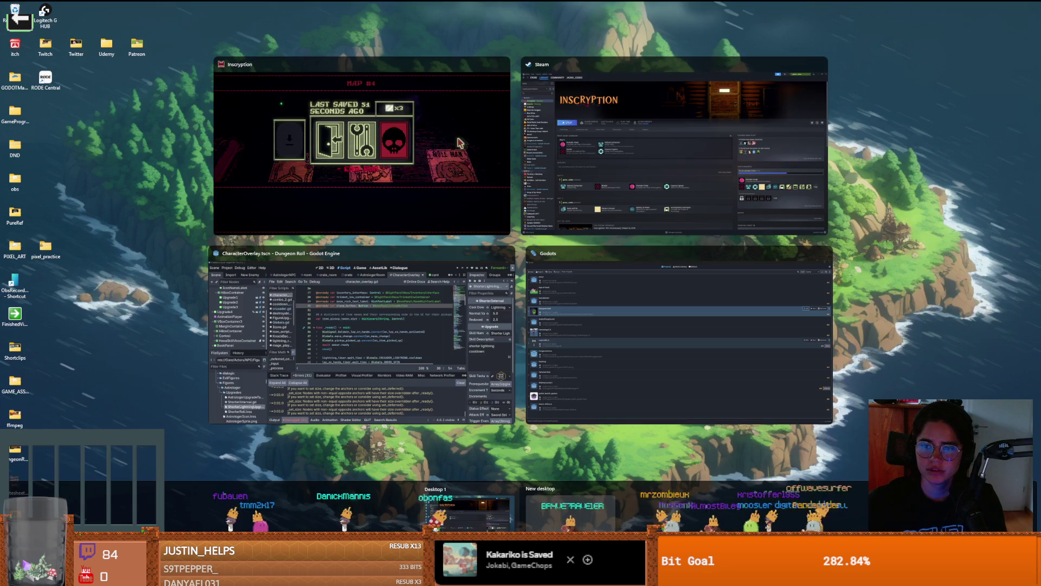
pyautogui.hotkey('alt', 'Tab')
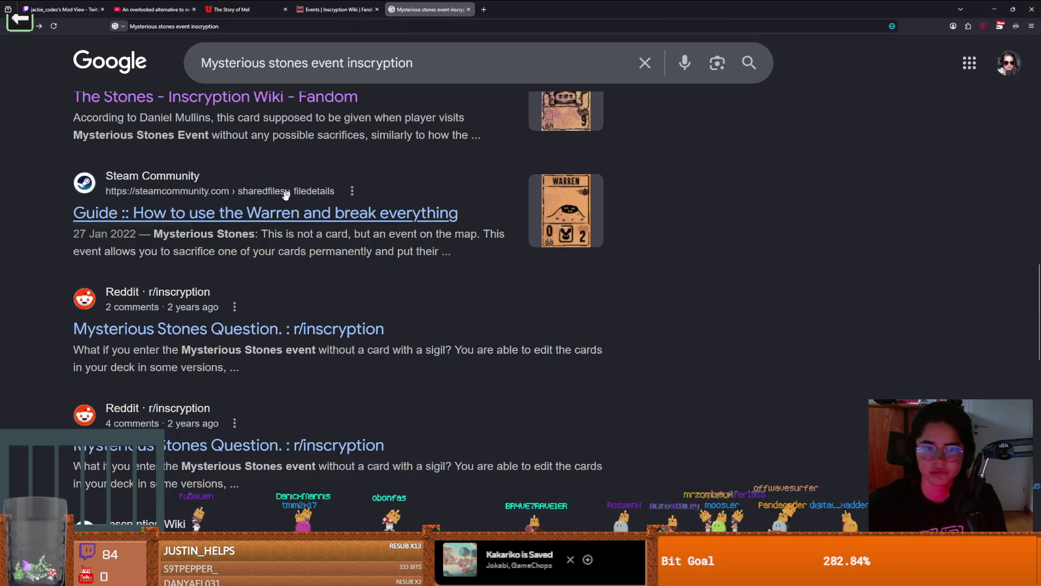
pyautogui.scroll(-3, 349, 239)
pyautogui.scroll(3, 348, 239)
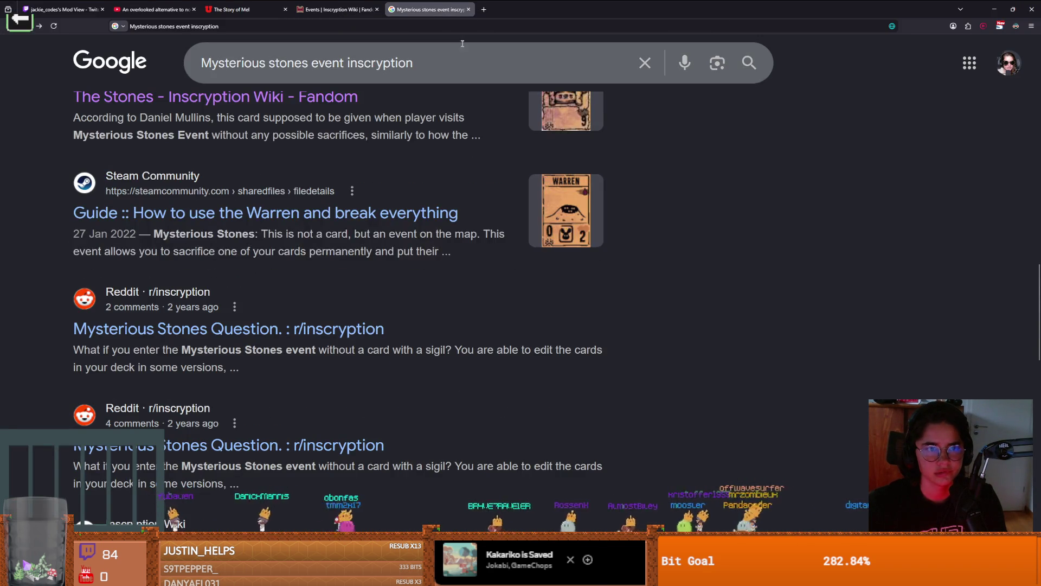
# Step: Reword the Mysterious Stones query with 'order' and rerun the search
pyautogui.click(421, 61)
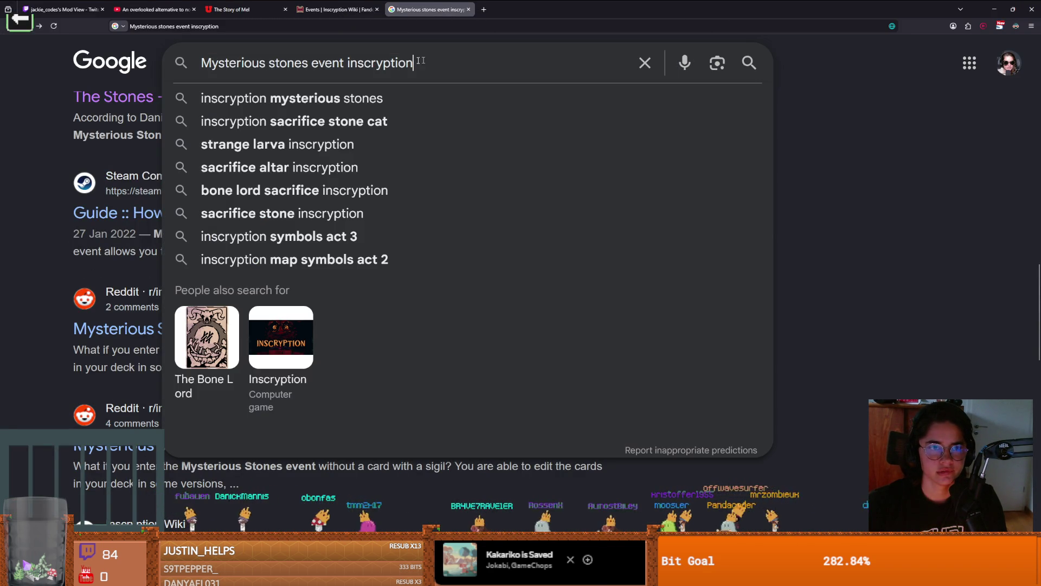
pyautogui.click(345, 63)
pyautogui.press('BackSpace')
pyautogui.write('order')
pyautogui.press('Return')
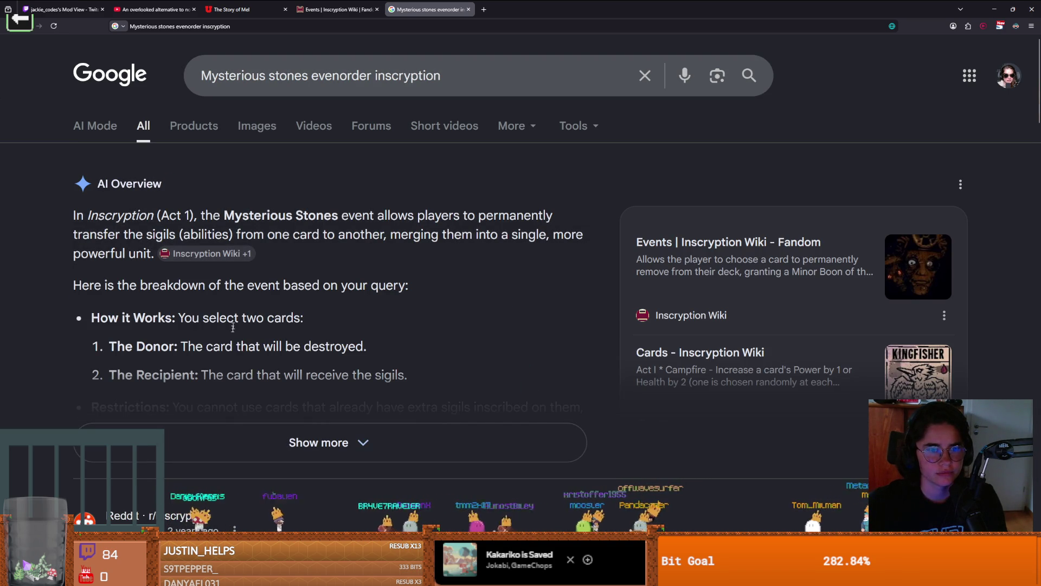
# Step: Expand the AI overview and read through it, including the Recipient line
pyautogui.click(225, 447)
pyautogui.scroll(-2, 191, 294)
pyautogui.moveTo(184, 260); pyautogui.dragTo(368, 262)
pyautogui.scroll(-2, 161, 264)
pyautogui.moveTo(117, 204); pyautogui.dragTo(207, 203)
pyautogui.click(283, 200)
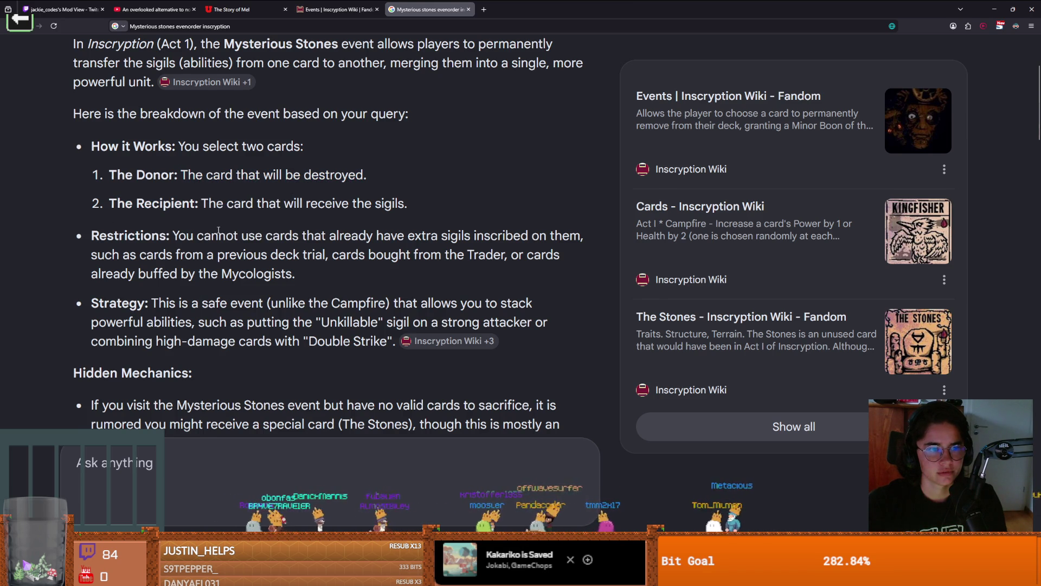
pyautogui.scroll(-2, 219, 230)
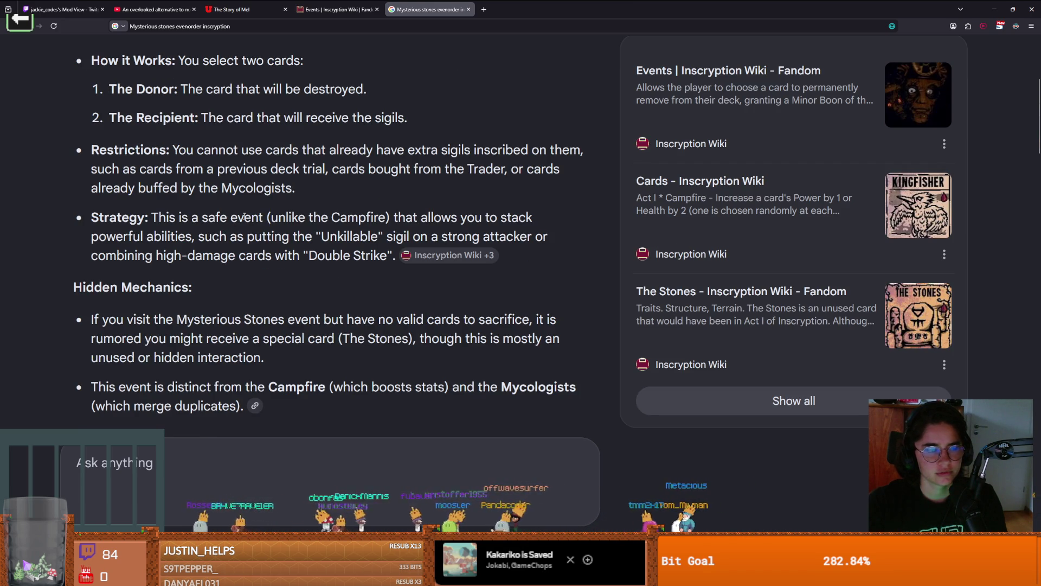
# Step: Read the overview's Restrictions and Strategy sections, then switch back to the game
pyautogui.moveTo(178, 151)
pyautogui.mouseDown()
pyautogui.moveTo(504, 150)
pyautogui.moveTo(309, 163)
pyautogui.moveTo(209, 189)
pyautogui.mouseUp()
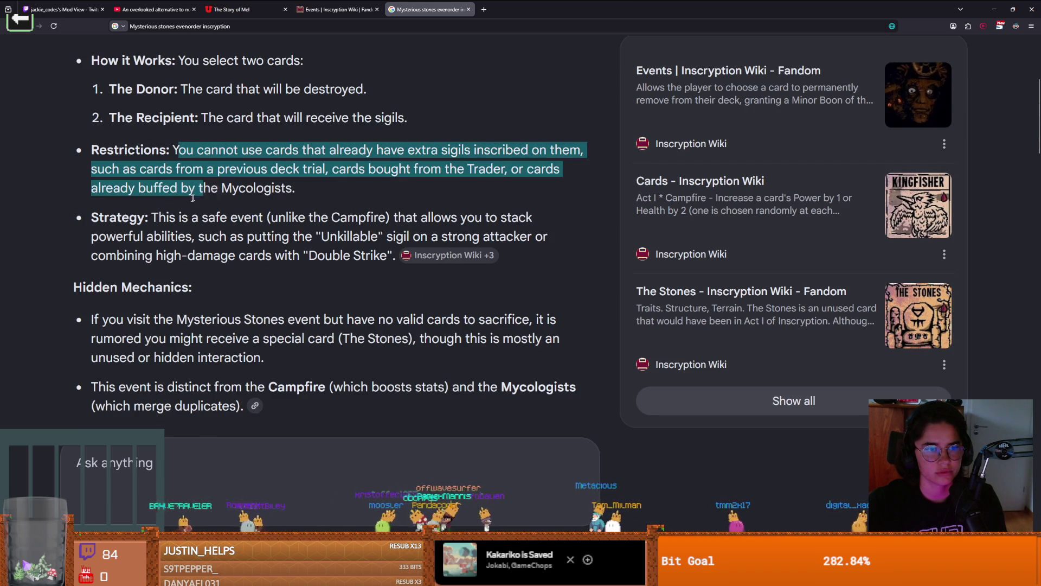
pyautogui.click(170, 218)
pyautogui.moveTo(152, 218); pyautogui.dragTo(231, 218)
pyautogui.click(164, 277)
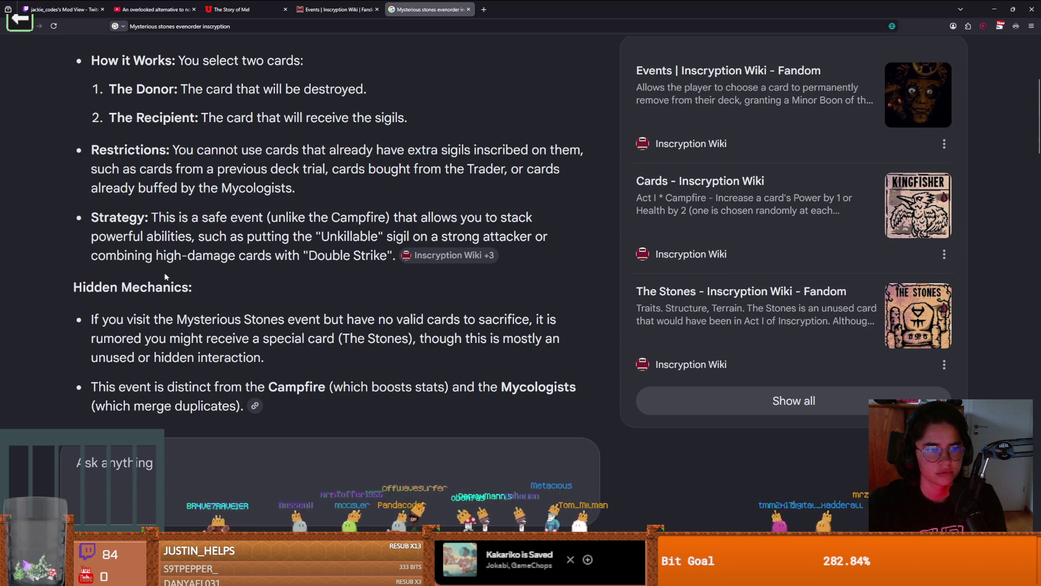
pyautogui.scroll(-4, 156, 195)
pyautogui.hotkey('alt', 'Tab')
pyautogui.hotkey('alt', 'Tab')
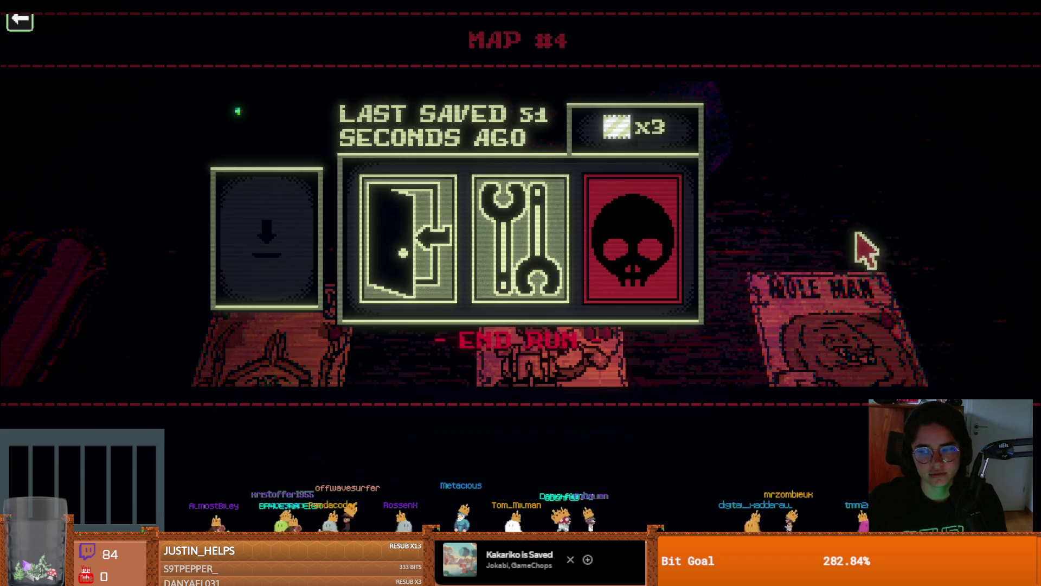
# Step: Check Mole Man's sigil, then sacrifice Mantis God so Wolf gains Trifurcated Strike
pyautogui.press('Escape')
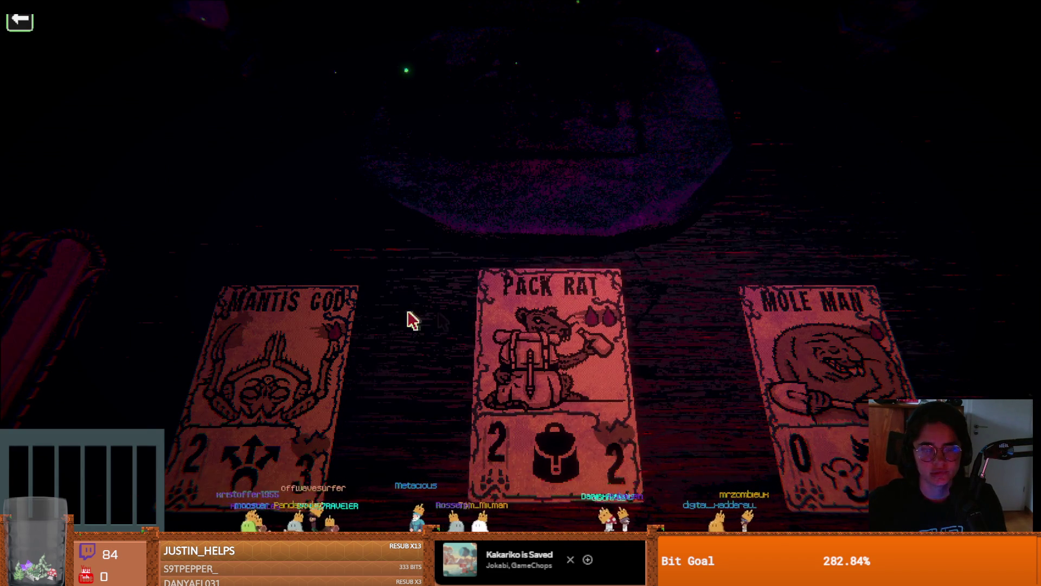
pyautogui.rightClick(860, 414)
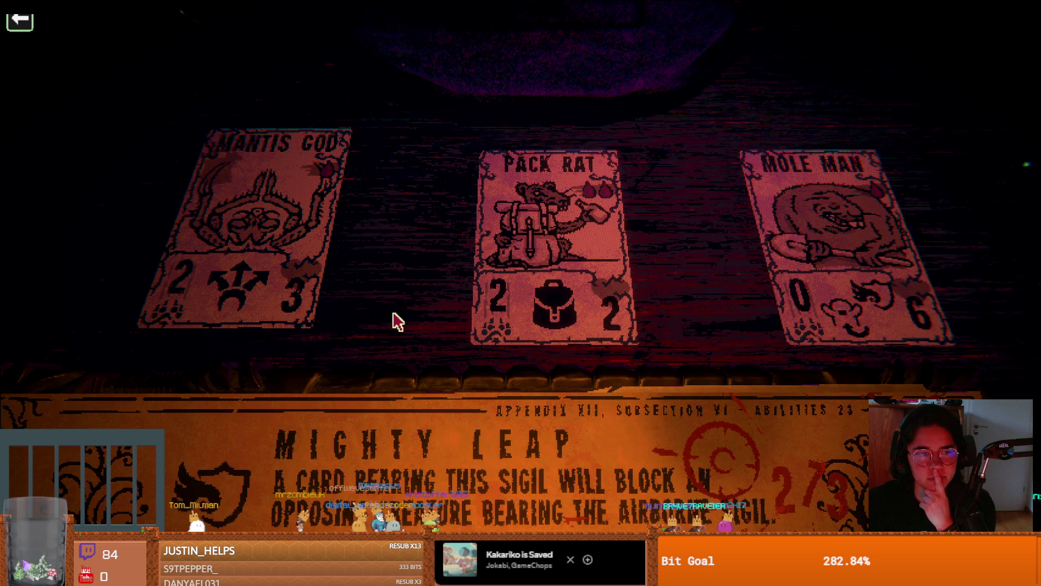
pyautogui.click(278, 284)
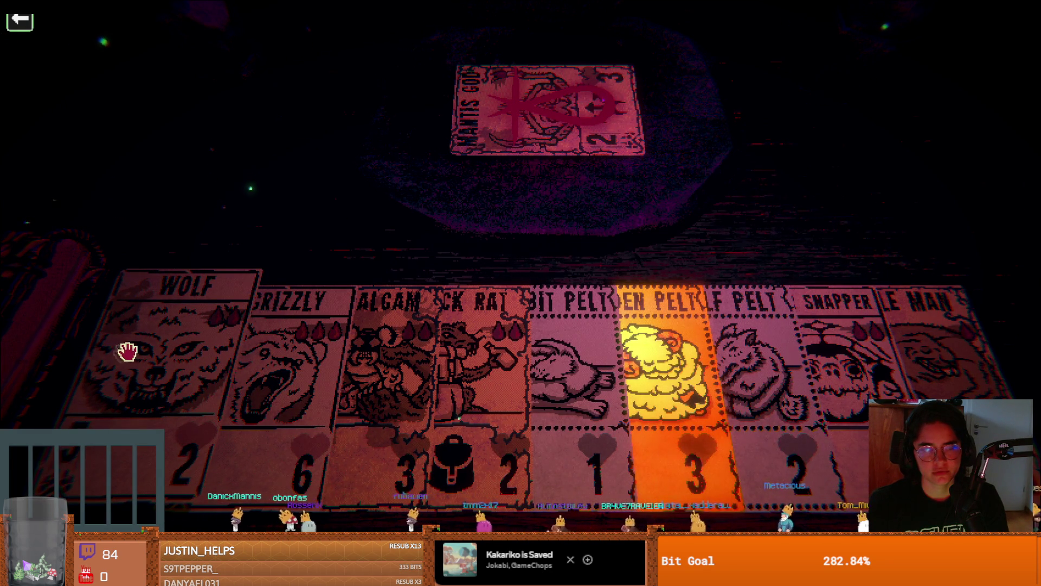
pyautogui.click(125, 352)
pyautogui.click(520, 373)
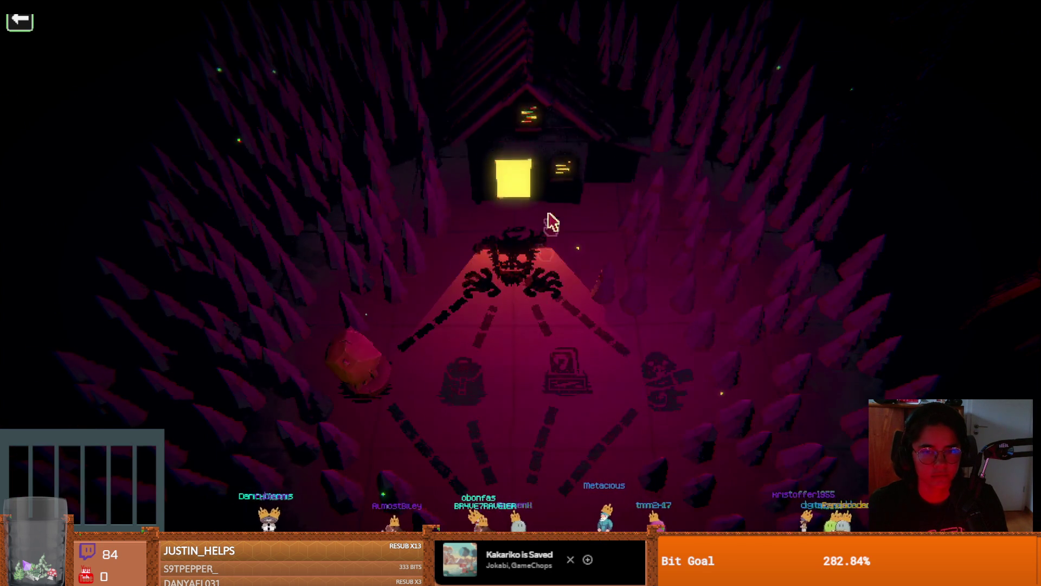
# Step: Enter the next battle and play Mole Man by sacrificing a Squirrel
pyautogui.click(557, 369)
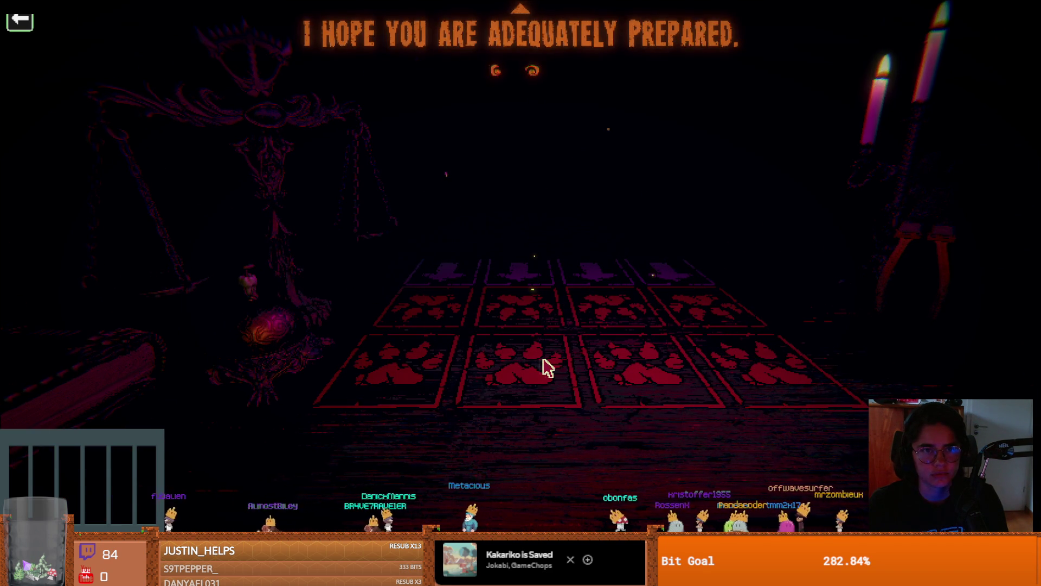
pyautogui.click(507, 368)
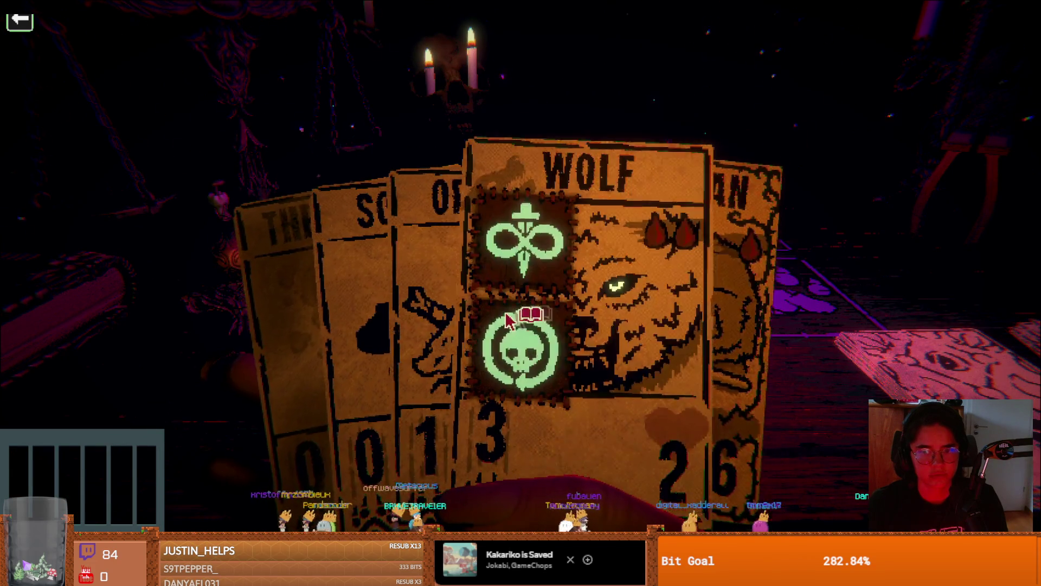
pyautogui.click(365, 283)
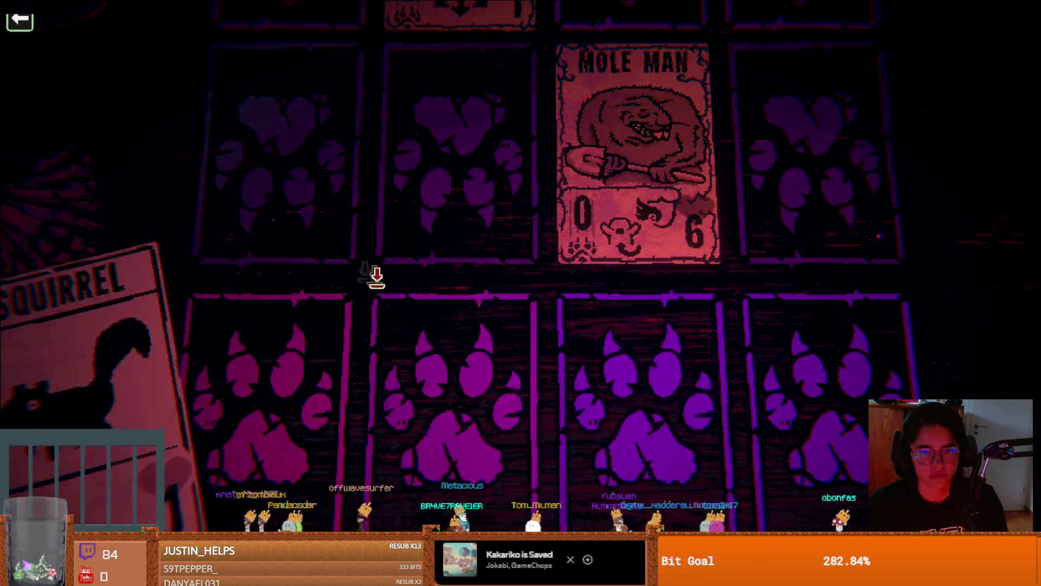
pyautogui.rightClick(404, 339)
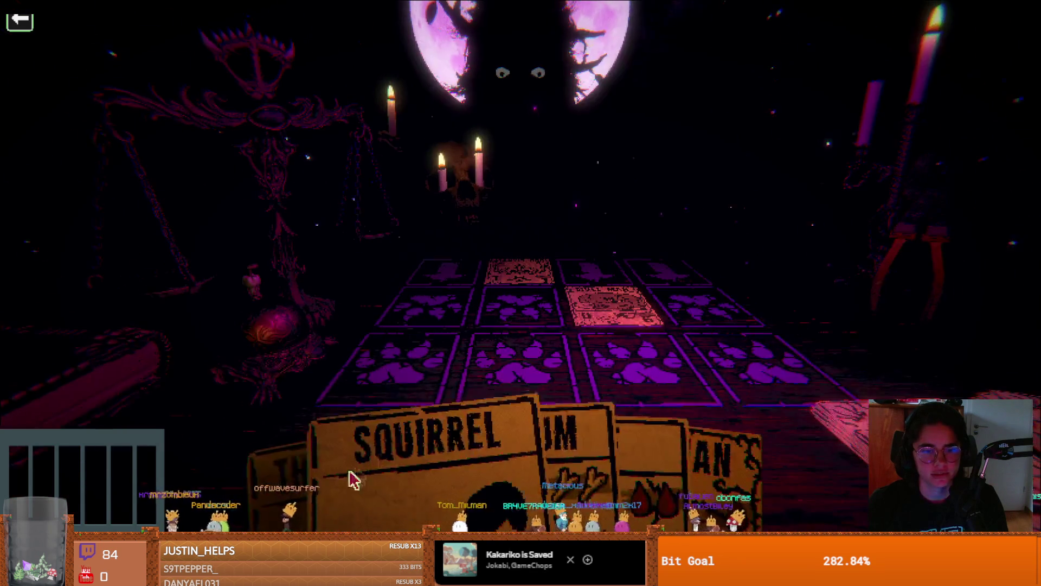
pyautogui.click(380, 477)
pyautogui.click(430, 430)
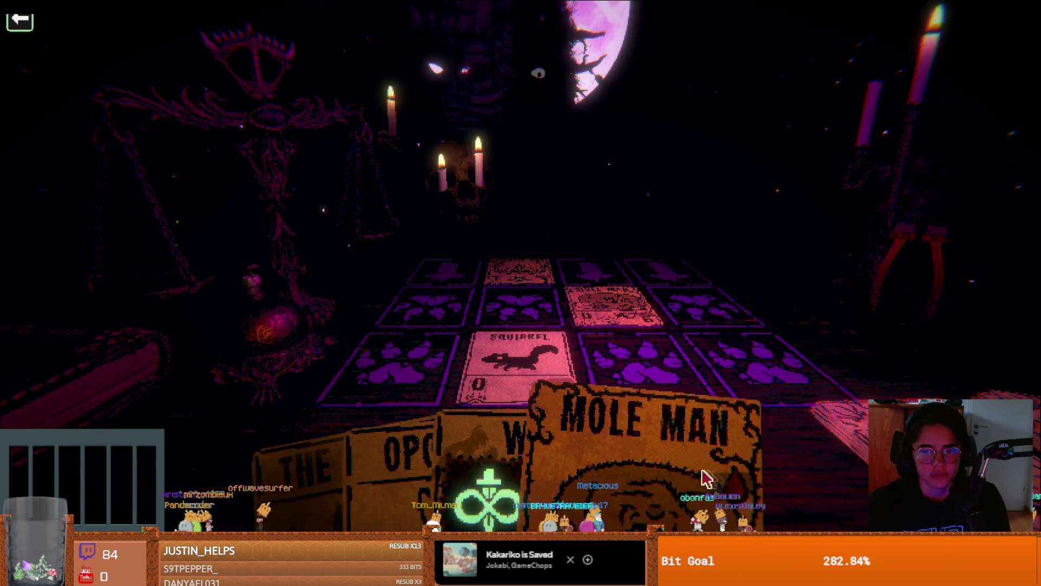
pyautogui.click(711, 477)
pyautogui.click(430, 375)
pyautogui.click(465, 391)
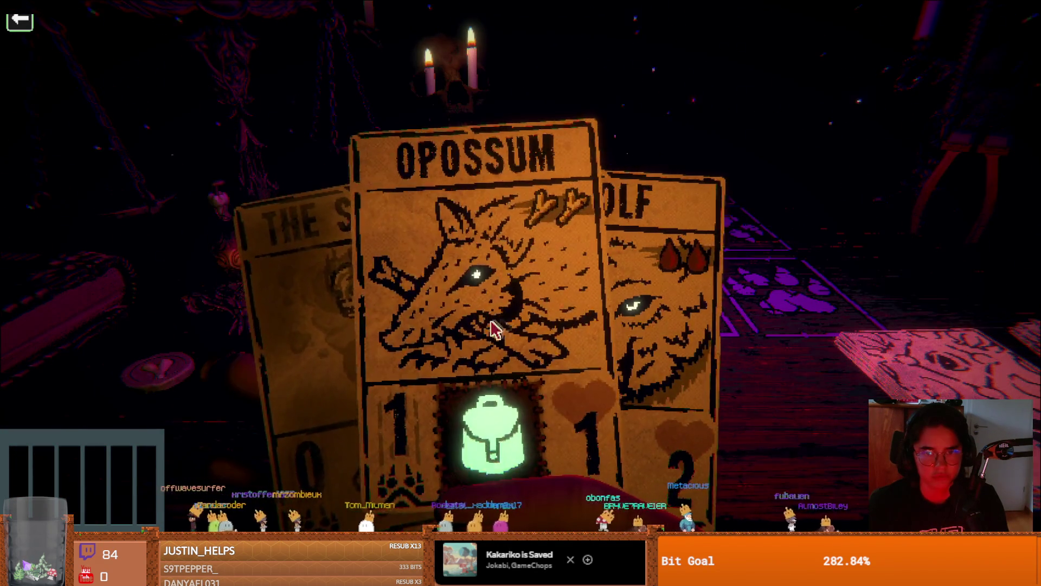
# Step: Look over the board and hand, then end the turn
pyautogui.press('w')
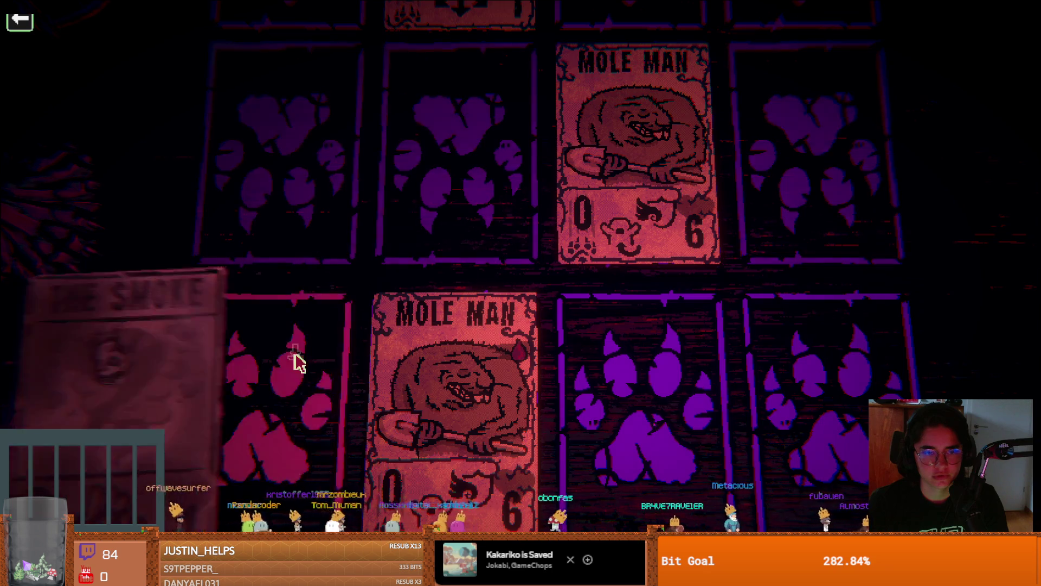
pyautogui.press('s')
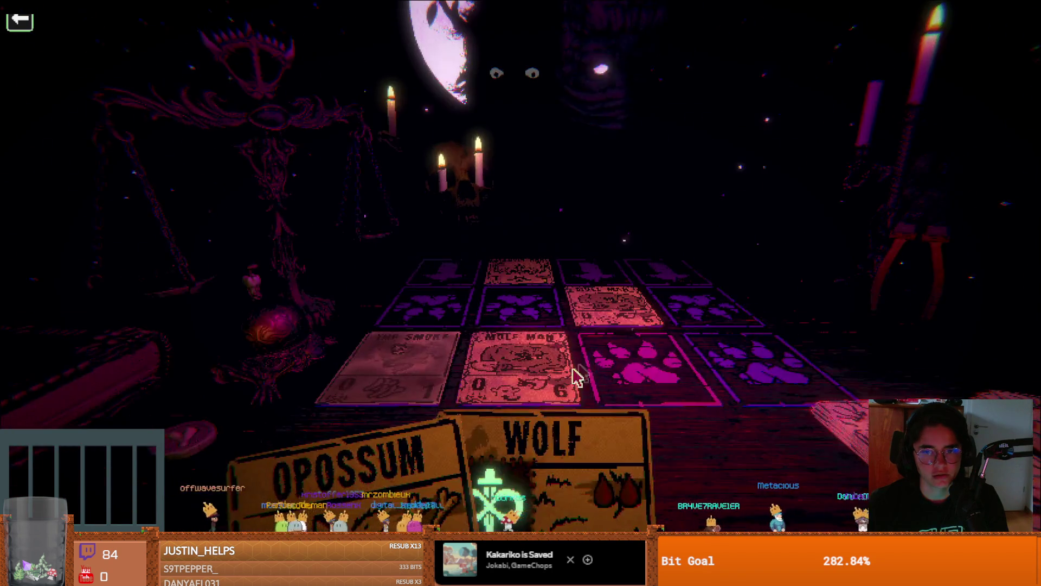
pyautogui.press('w')
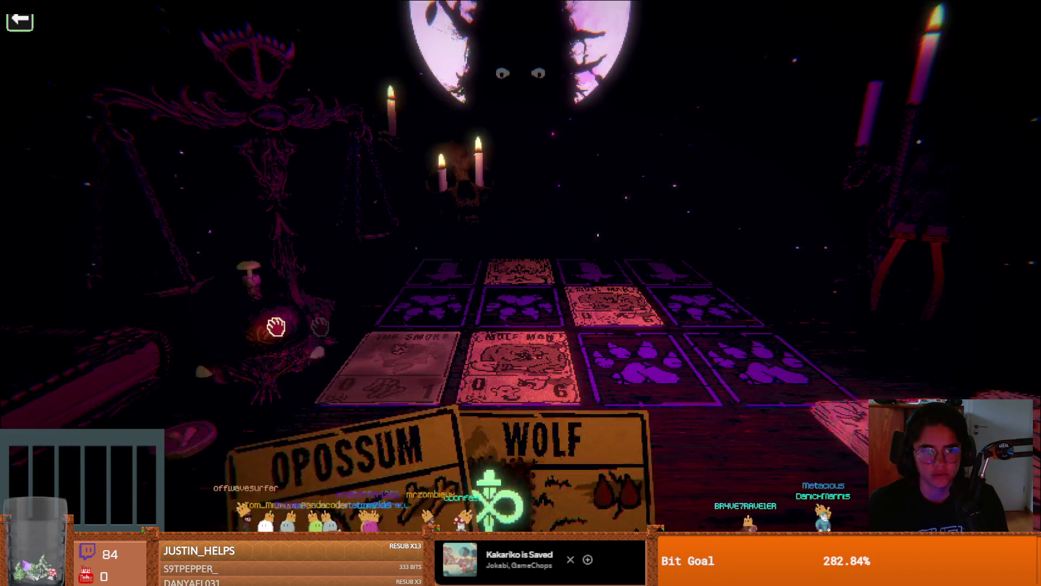
pyautogui.click(243, 336)
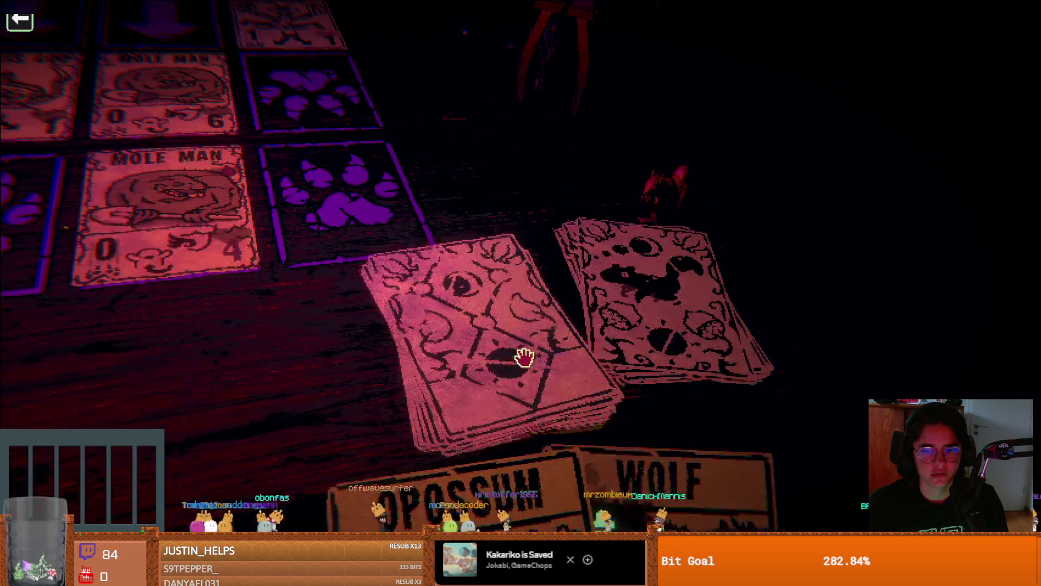
# Step: Draw a card, play Rabbit Pelt and Opossum in the rightmost slot, and end the turn
pyautogui.click(529, 328)
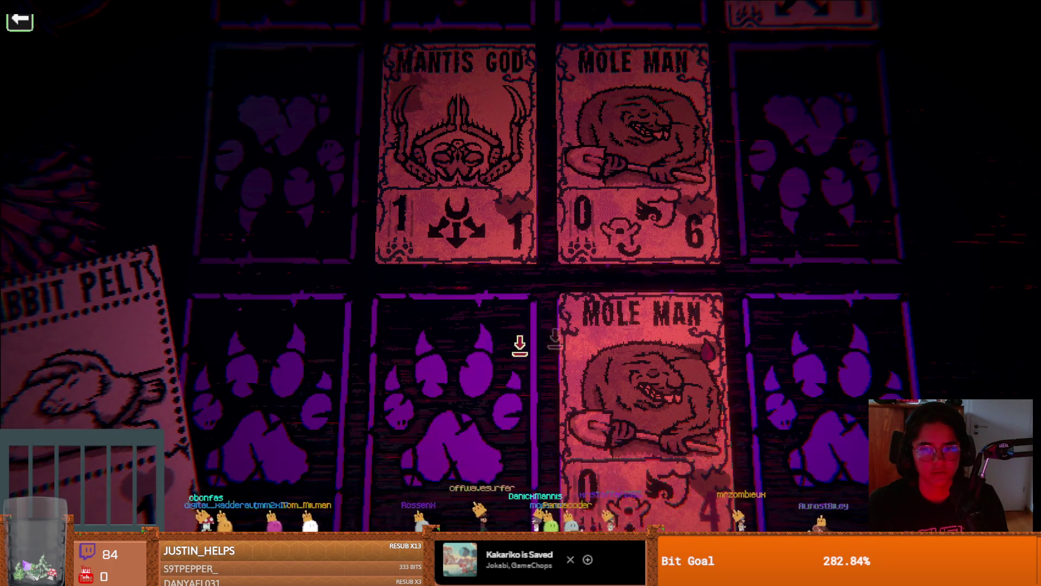
pyautogui.press('s')
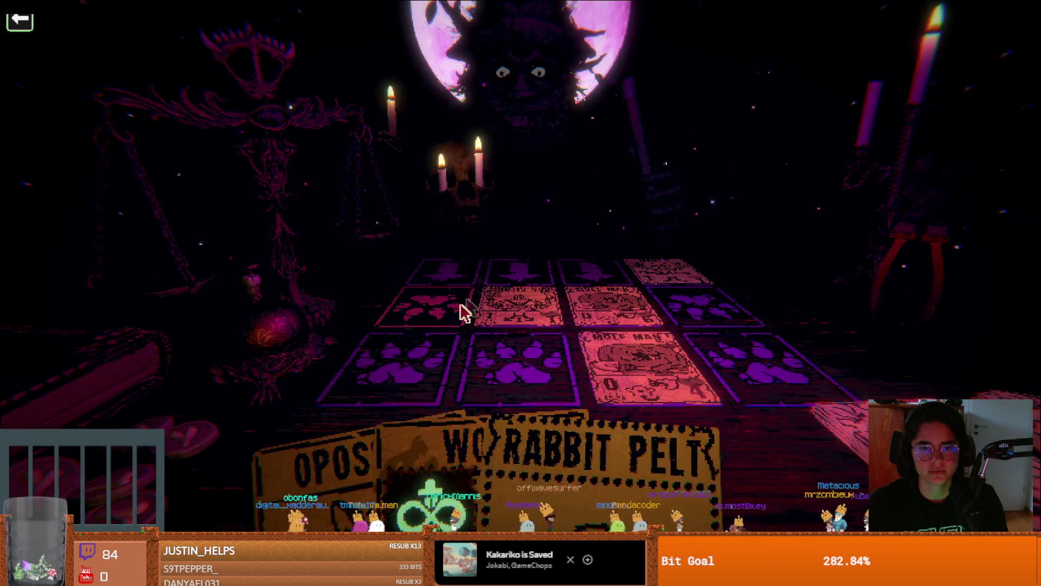
pyautogui.click(585, 462)
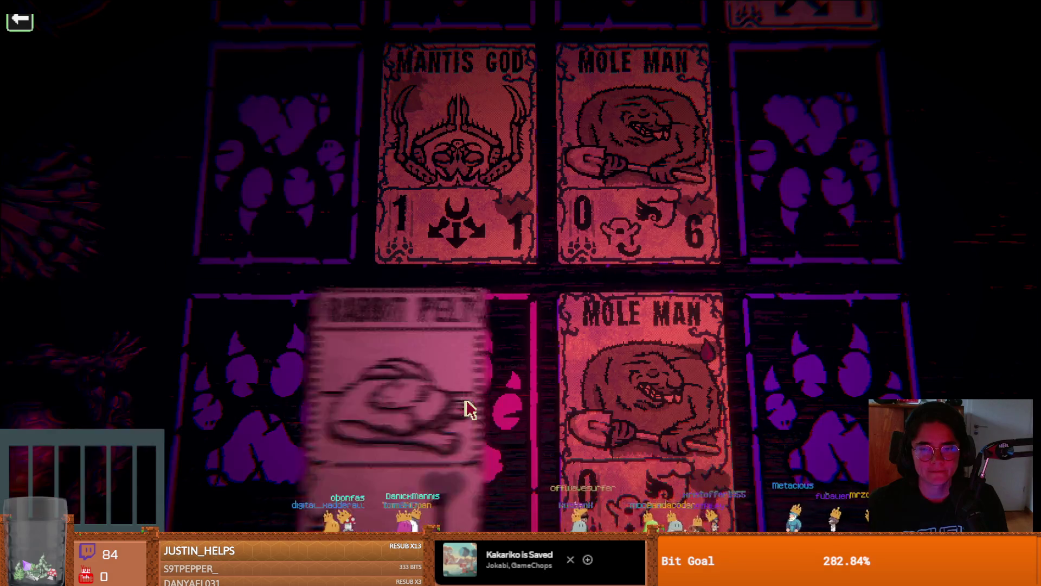
pyautogui.click(469, 410)
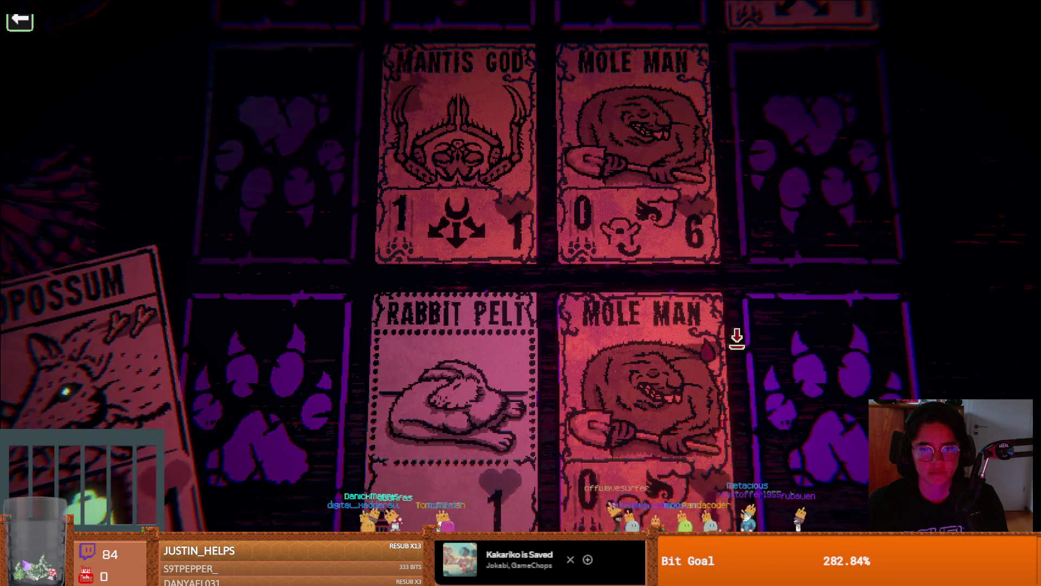
pyautogui.click(794, 353)
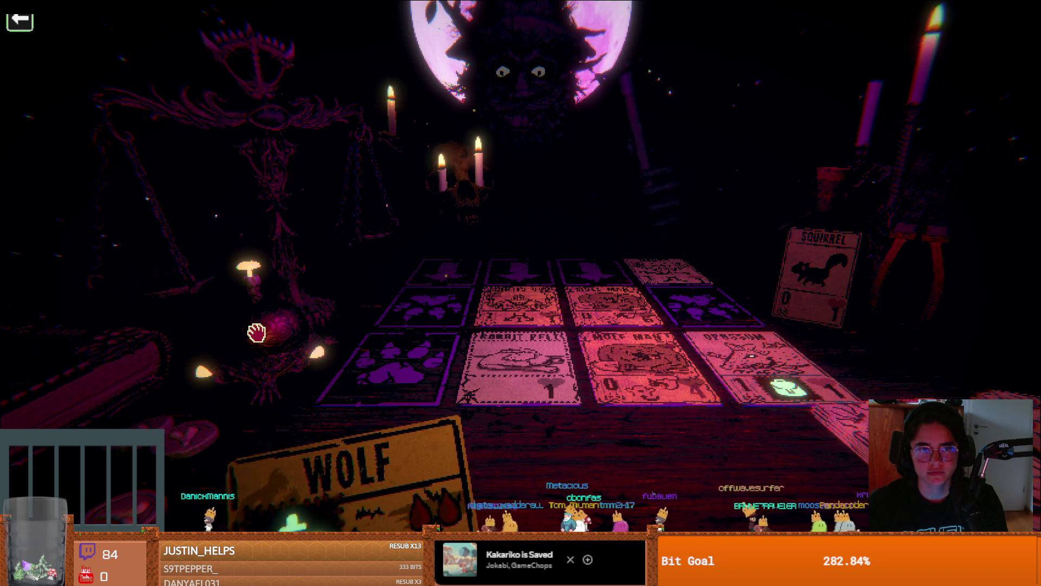
pyautogui.press('space')
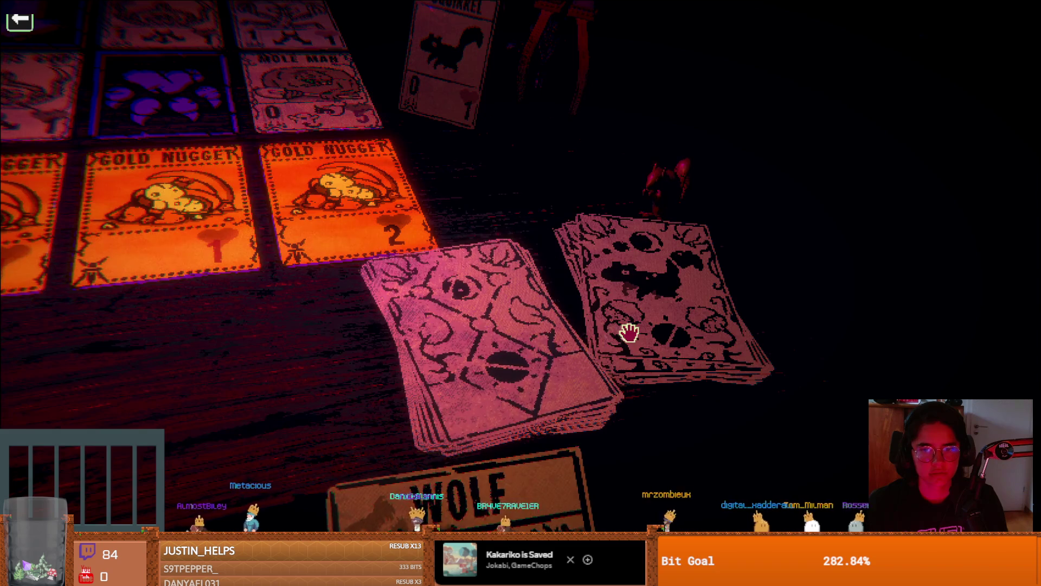
# Step: Draw a Squirrel and attempt to play the Wolf card
pyautogui.click(662, 327)
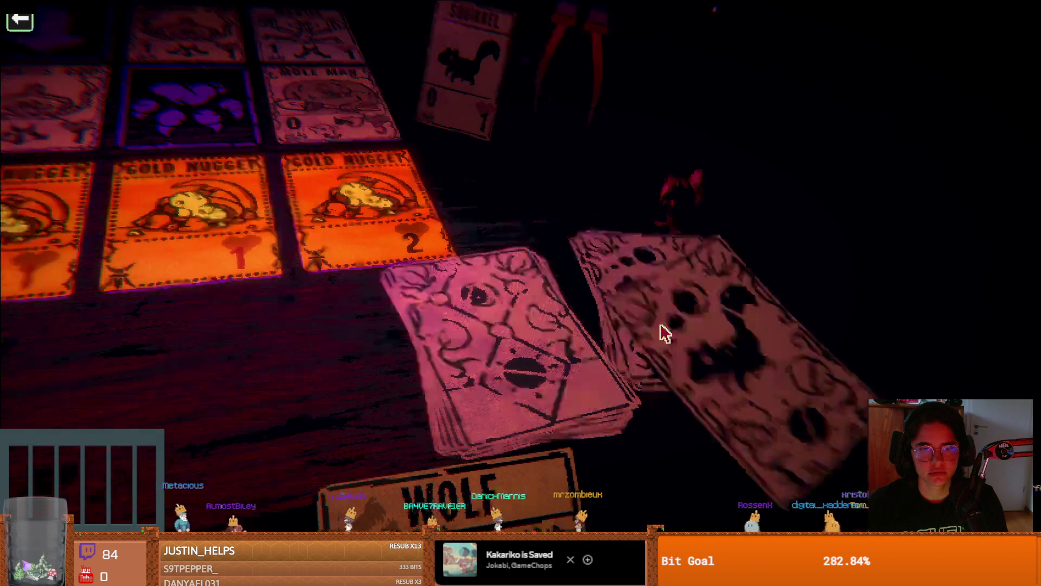
pyautogui.press('s')
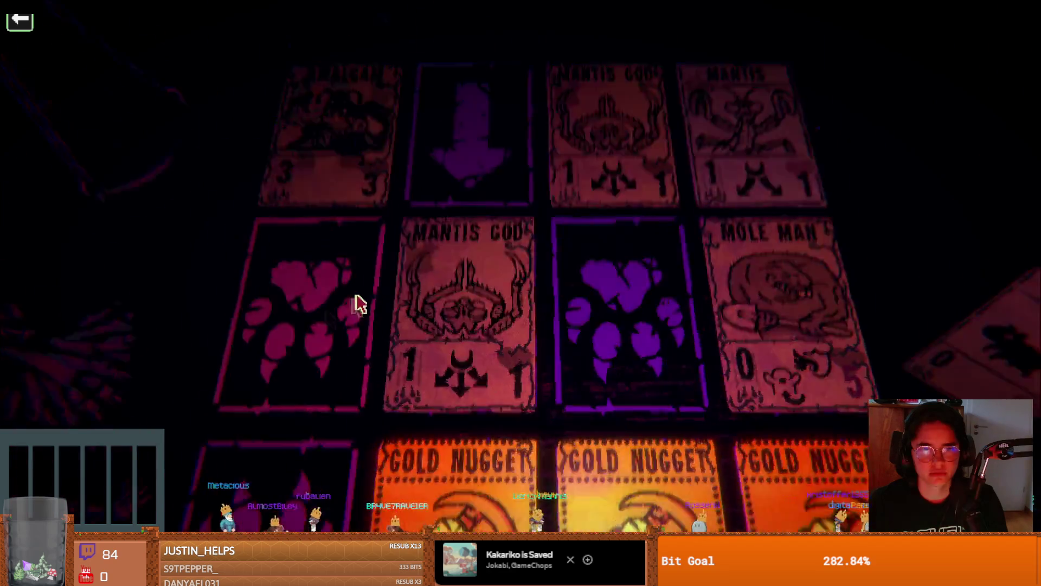
pyautogui.press('w')
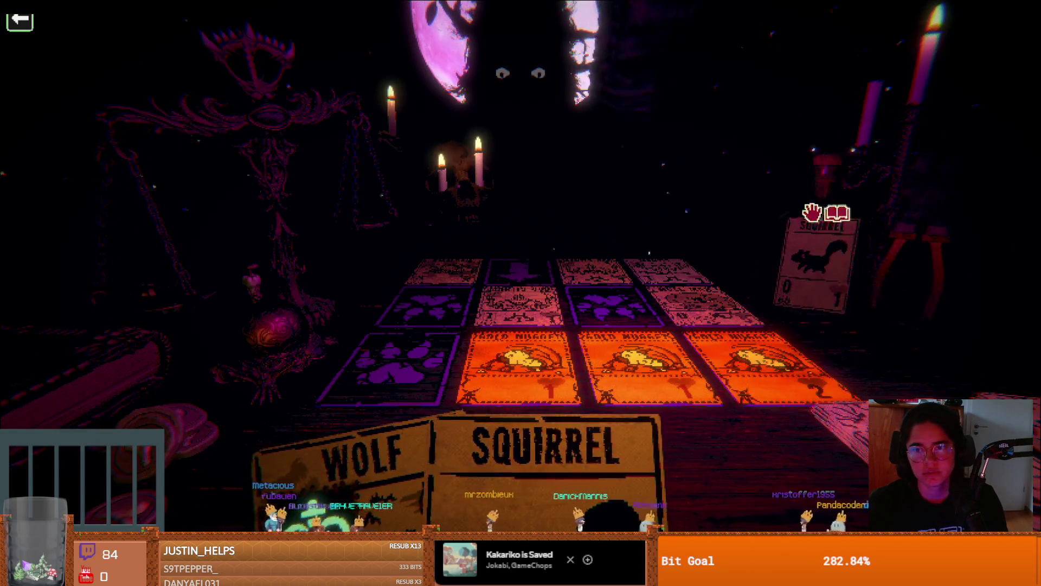
pyautogui.press('s')
pyautogui.press('w')
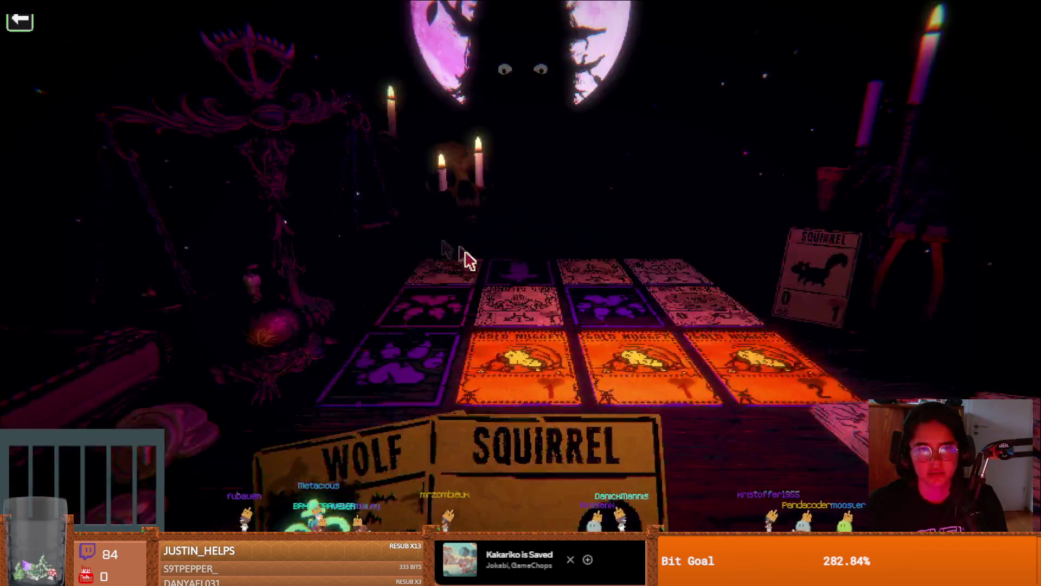
pyautogui.click(314, 349)
pyautogui.press('s')
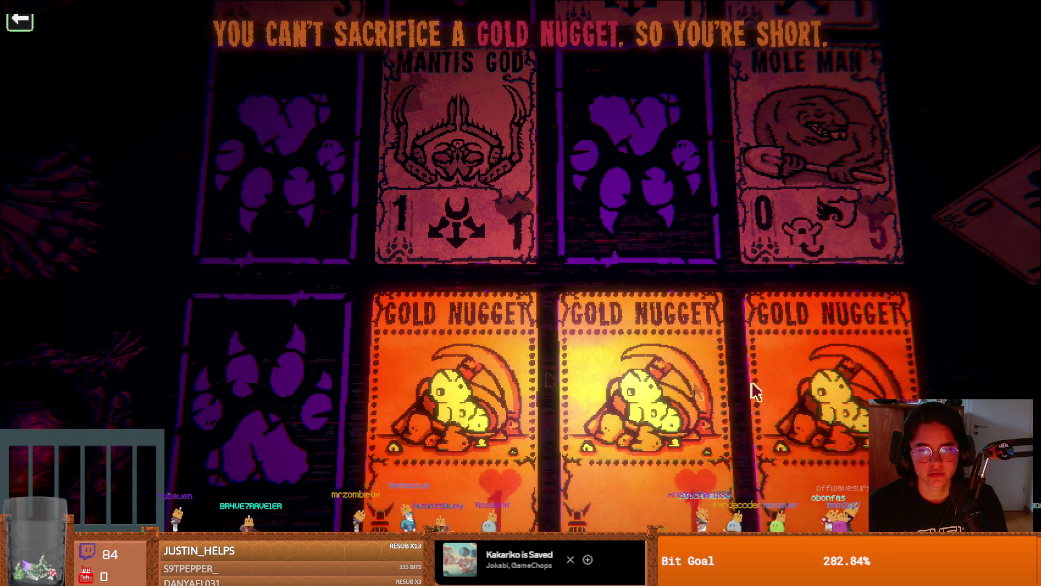
pyautogui.press('w')
# Step: Place a Squirrel in the leftmost front slot and draw an Elk from the main deck
pyautogui.press('s')
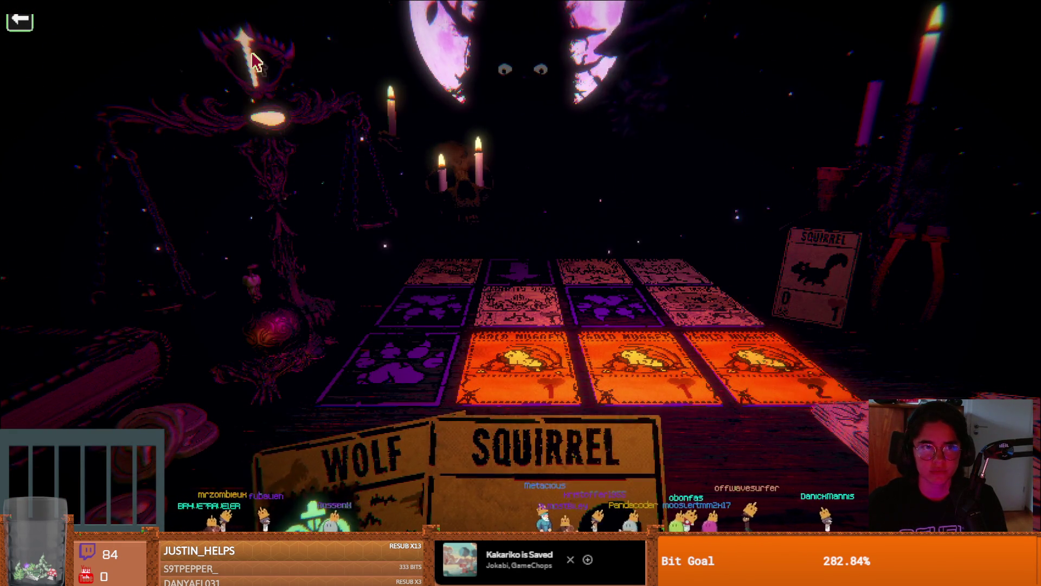
pyautogui.press('w')
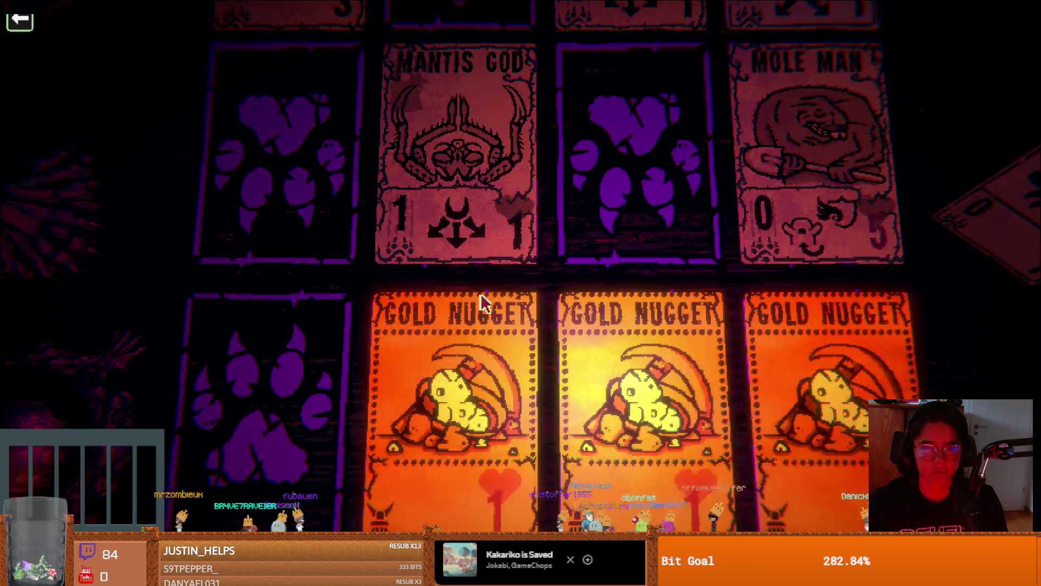
pyautogui.press('s')
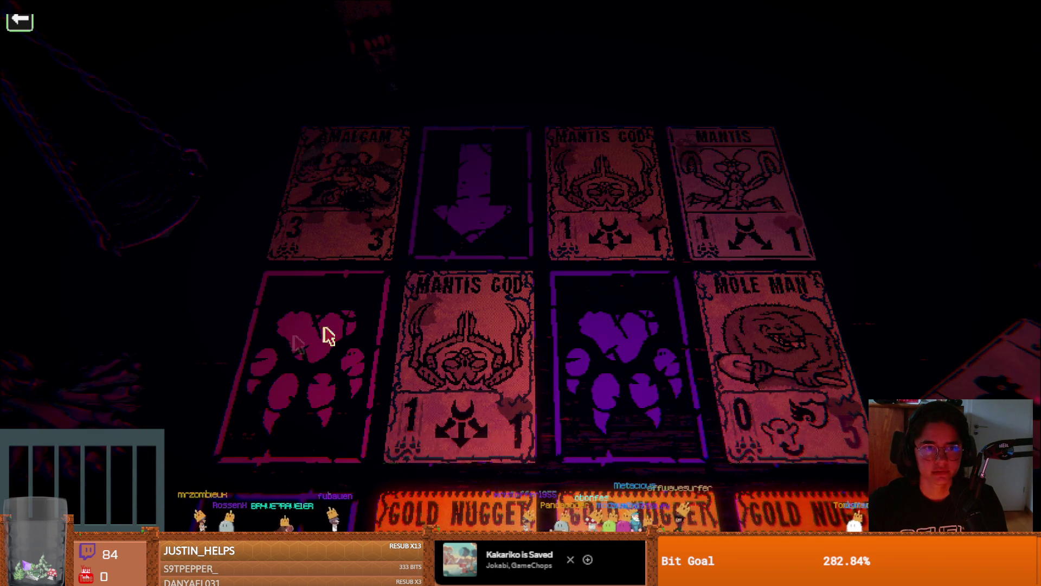
pyautogui.press('w')
pyautogui.press('s')
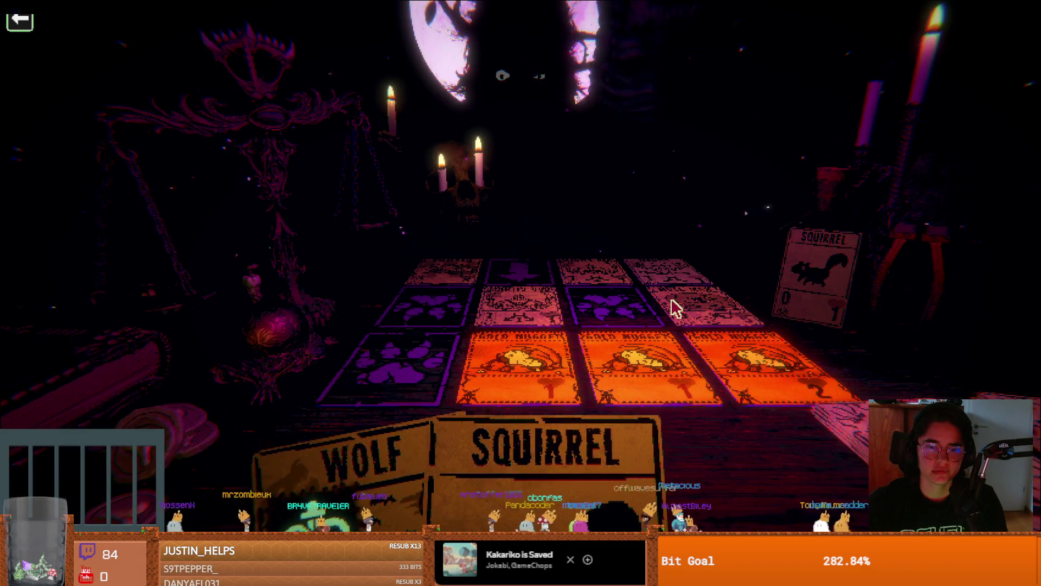
pyautogui.click(546, 430)
pyautogui.click(302, 388)
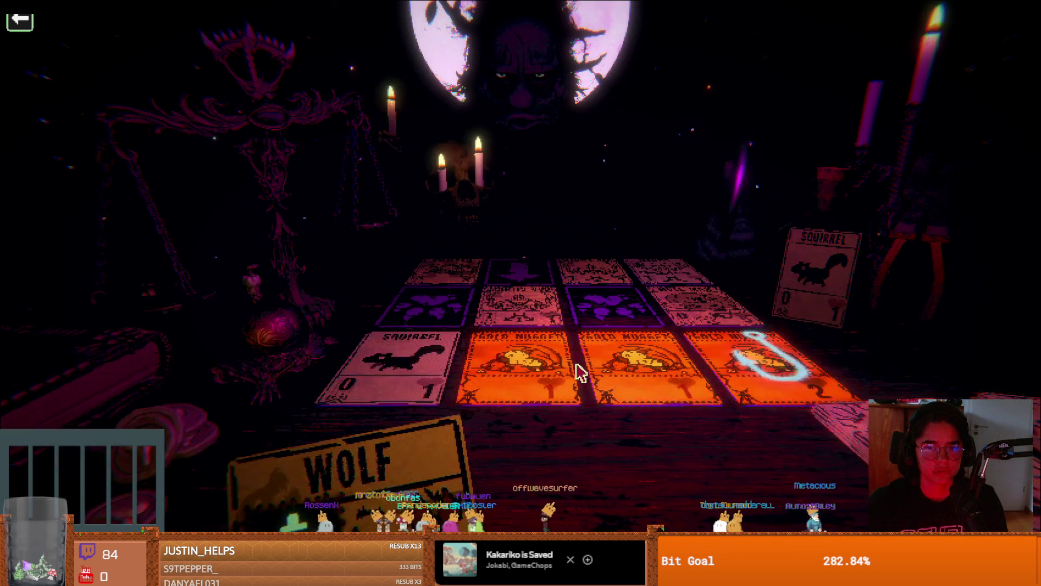
pyautogui.press('w')
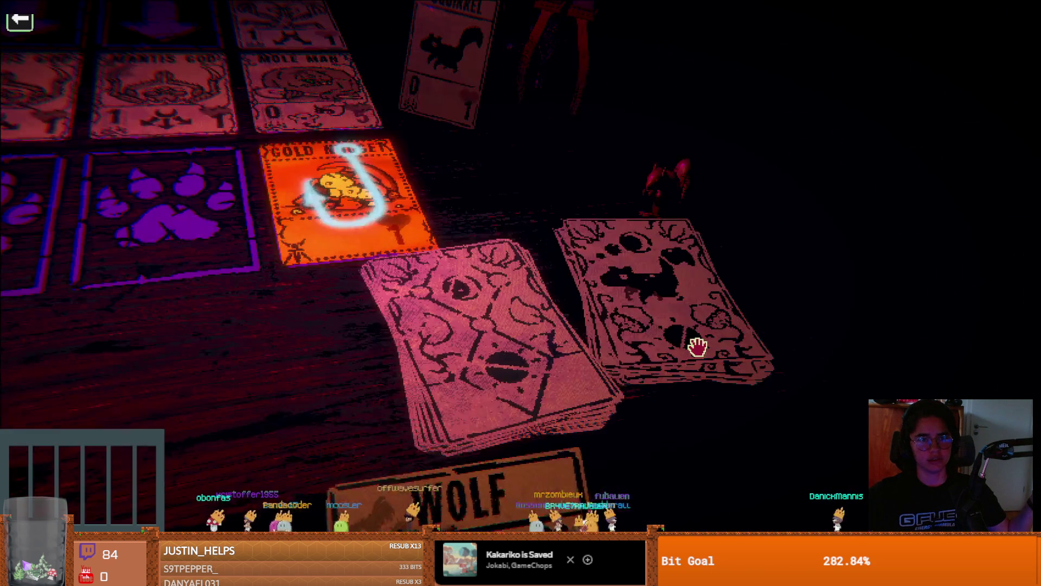
pyautogui.click(655, 271)
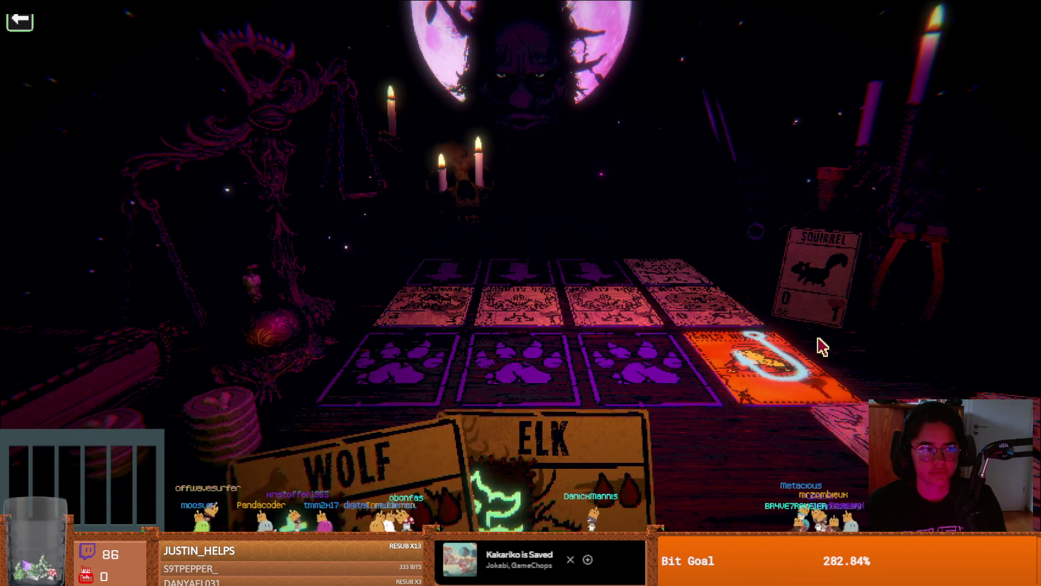
pyautogui.press('w')
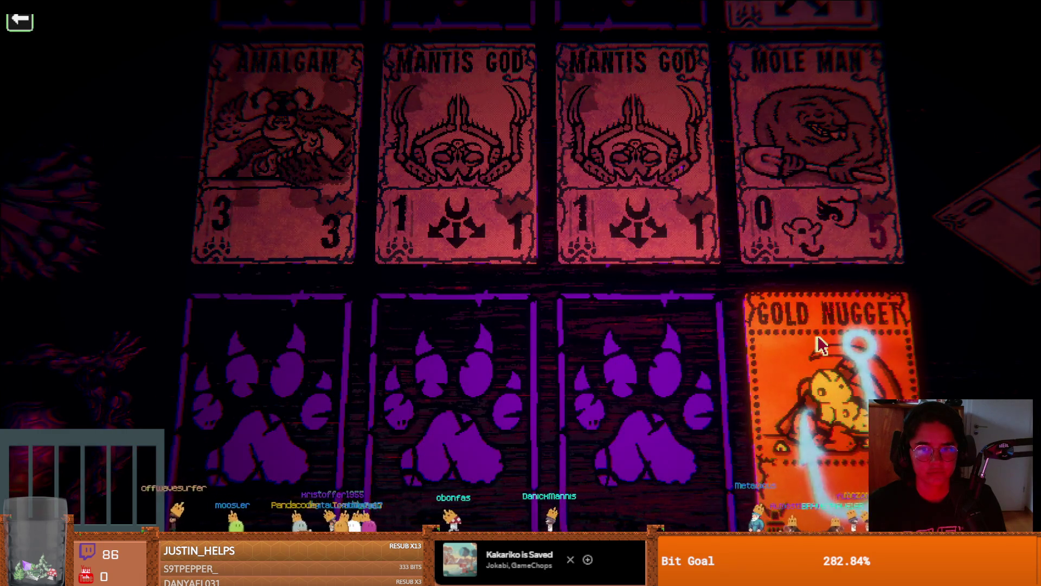
pyautogui.press('s')
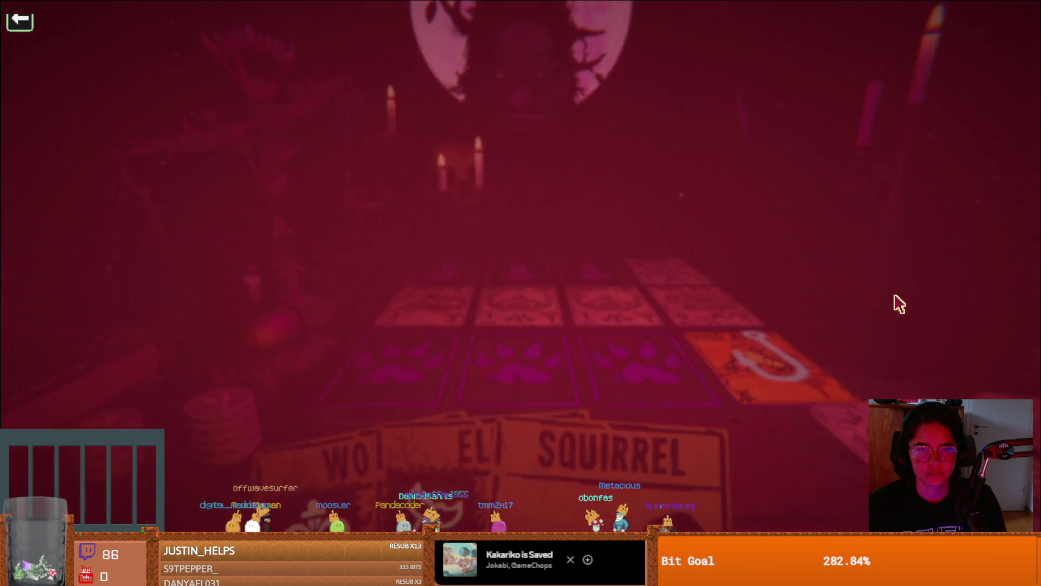
# Step: Put a Squirrel in the third front slot beside the Gold Nugget, then return to the table view
pyautogui.click(686, 327)
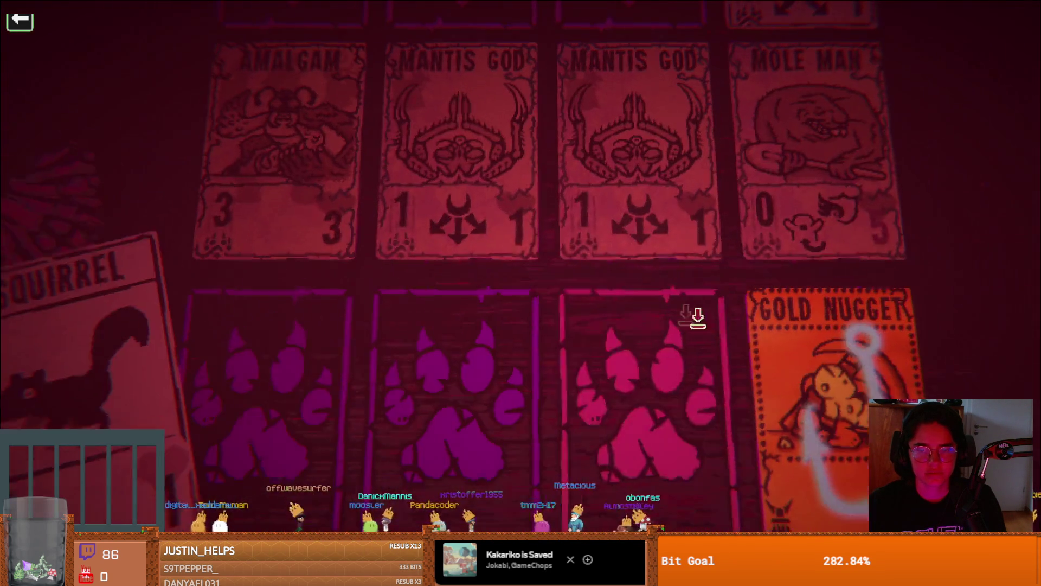
pyautogui.click(697, 342)
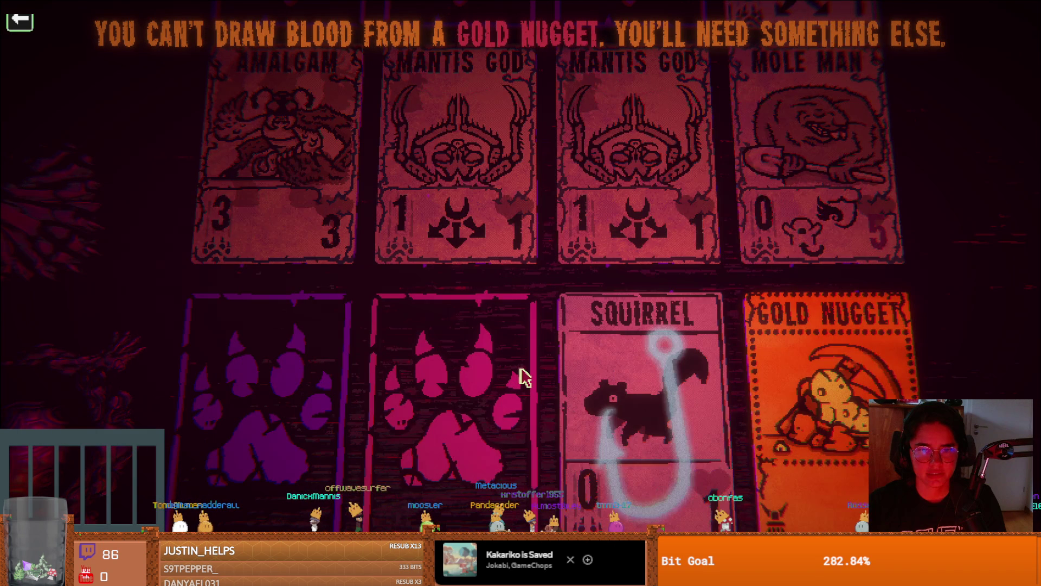
pyautogui.rightClick(768, 284)
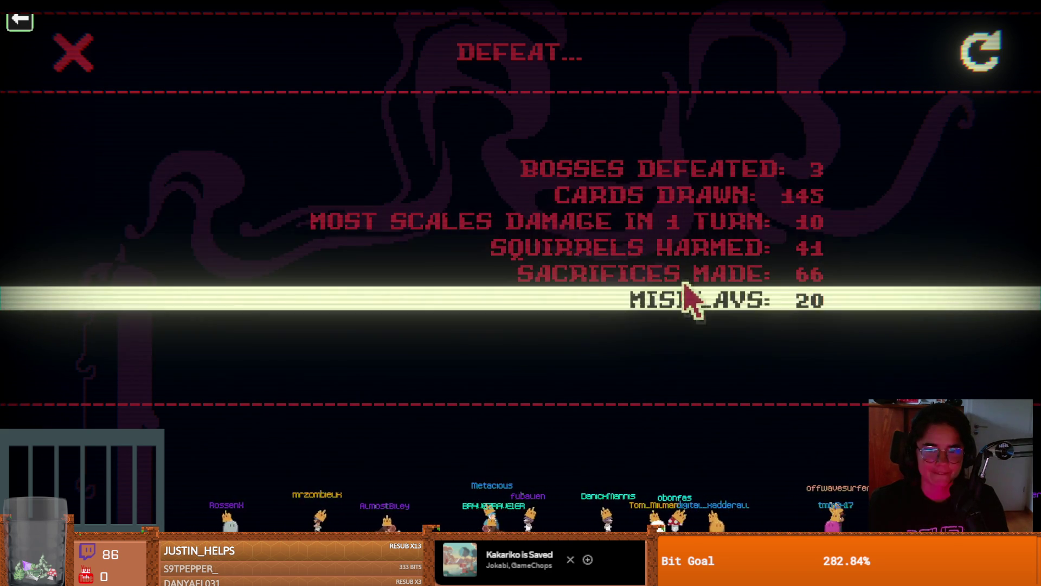
# Step: Dismiss the Defeat statistics and choose EXIT GAME to return to Steam
pyautogui.click(89, 68)
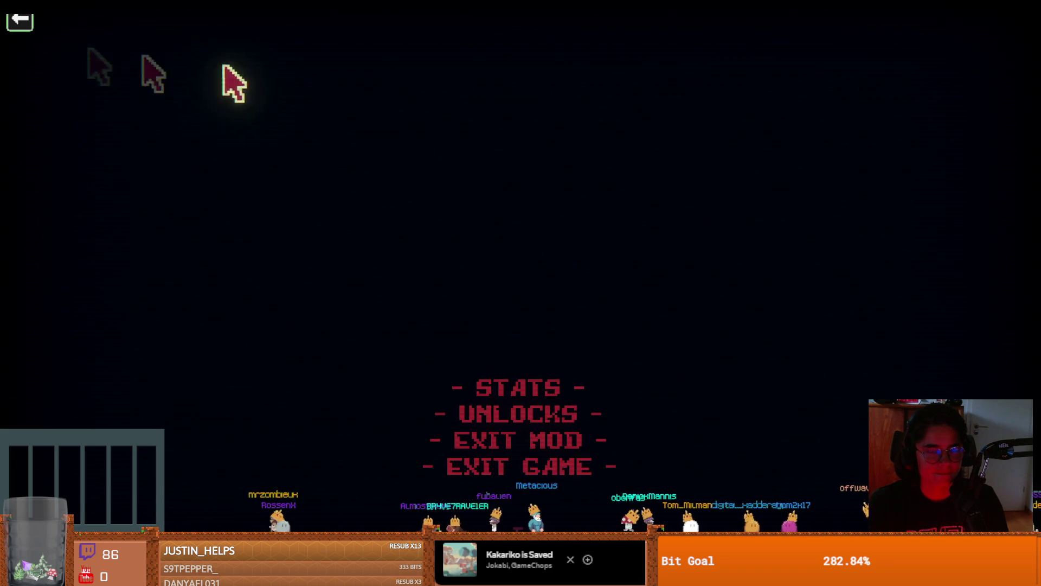
pyautogui.click(522, 440)
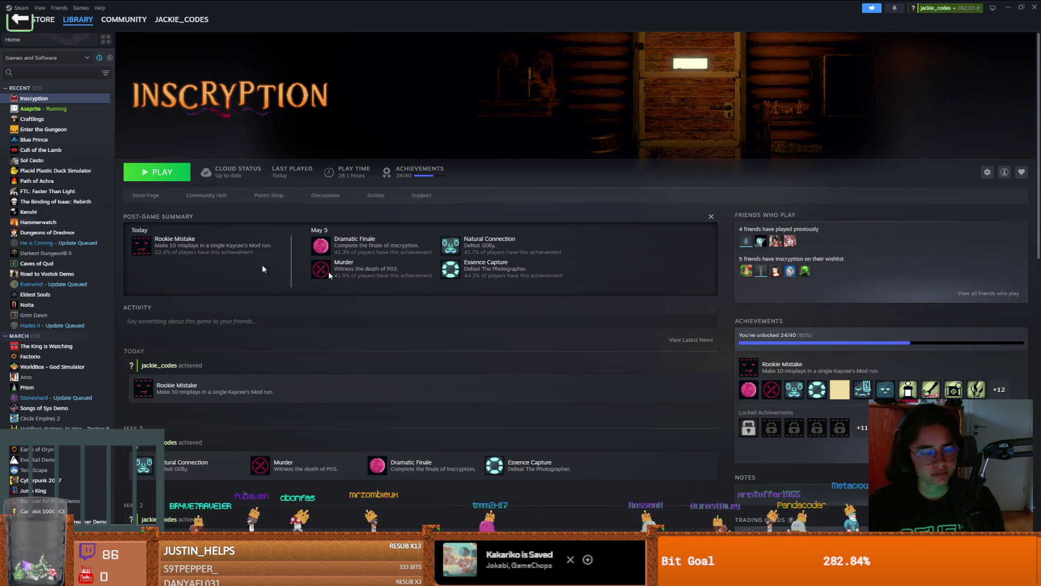
# Step: Minimize Steam to reveal Godot, then relaunch Steam by searching 'steam' in Windows
pyautogui.press('super+Down')
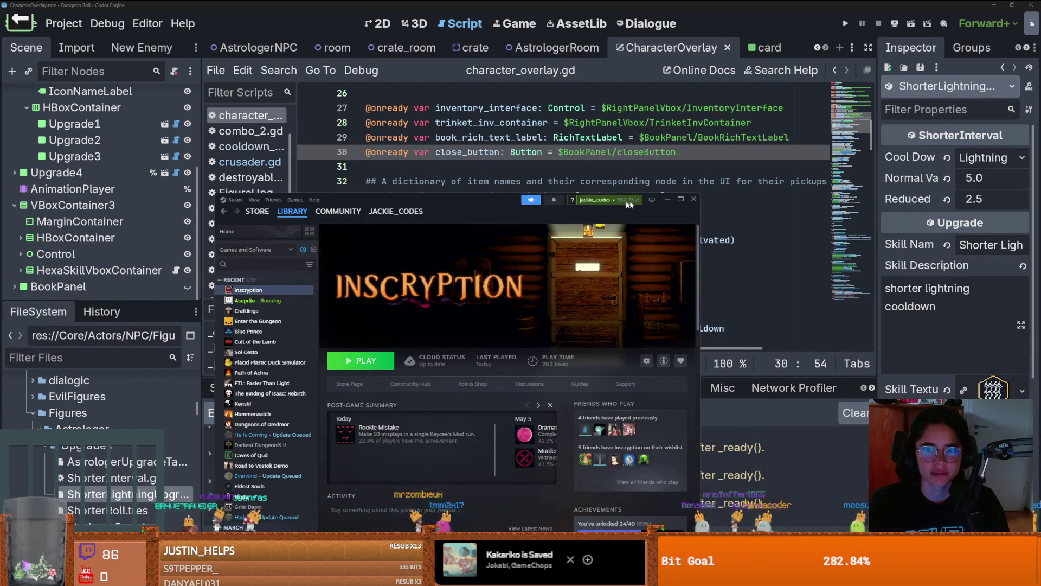
pyautogui.press('super+Down')
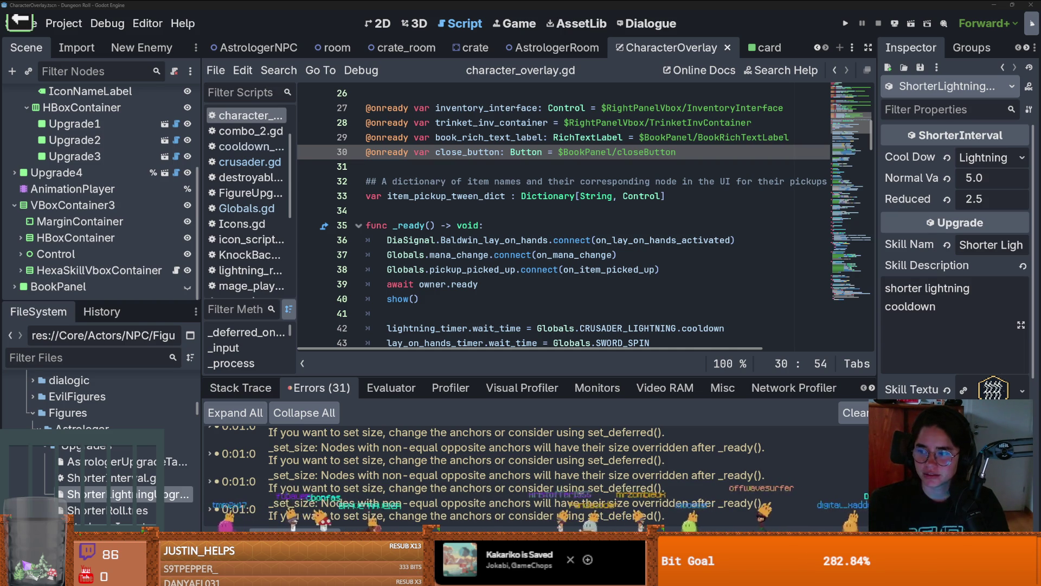
pyautogui.press('super')
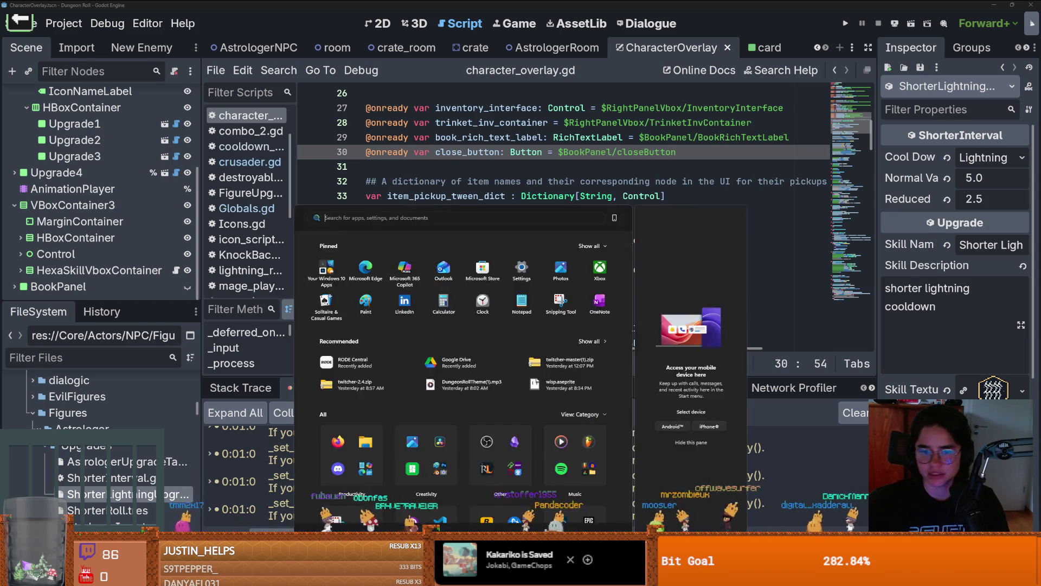
pyautogui.write('steam')
pyautogui.press('Return')
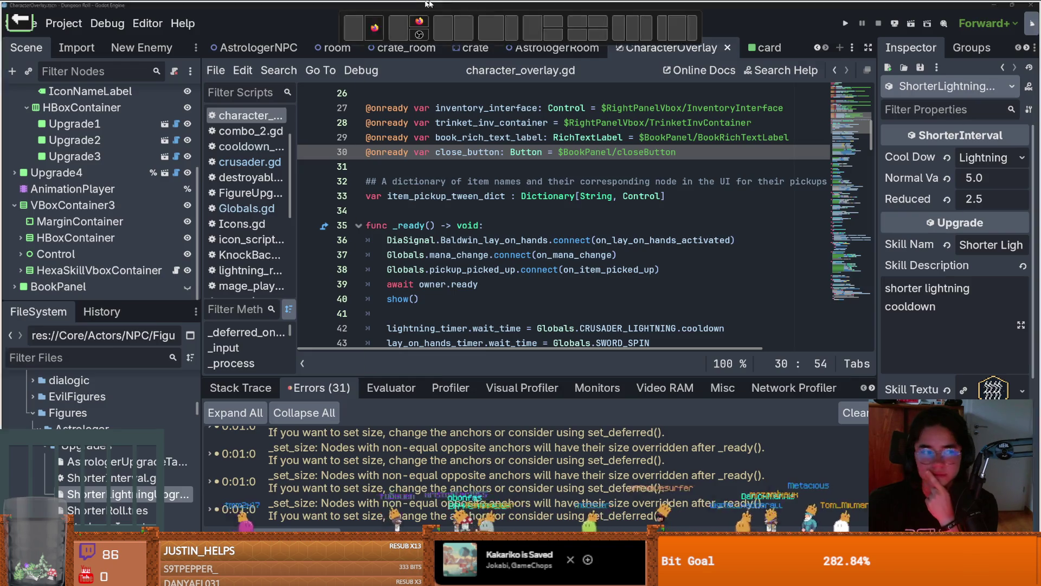
pyautogui.scroll(-5, 433, 305)
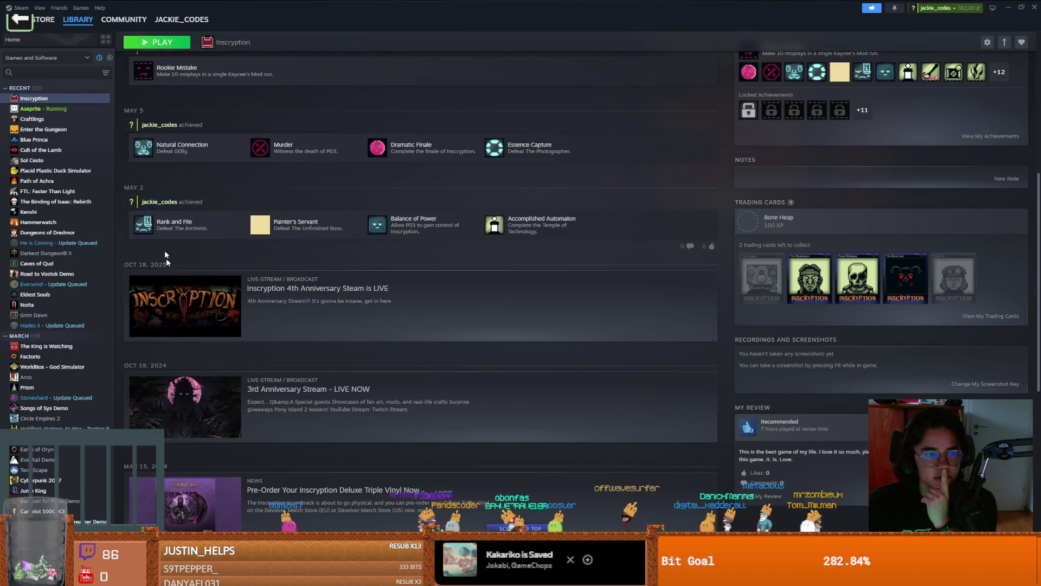
# Step: Scroll Inscryption's news feed to the V0.26–V0.30 patch notes, then switch to the Twitch clip
pyautogui.scroll(-5, 266, 325)
pyautogui.scroll(-8, 266, 325)
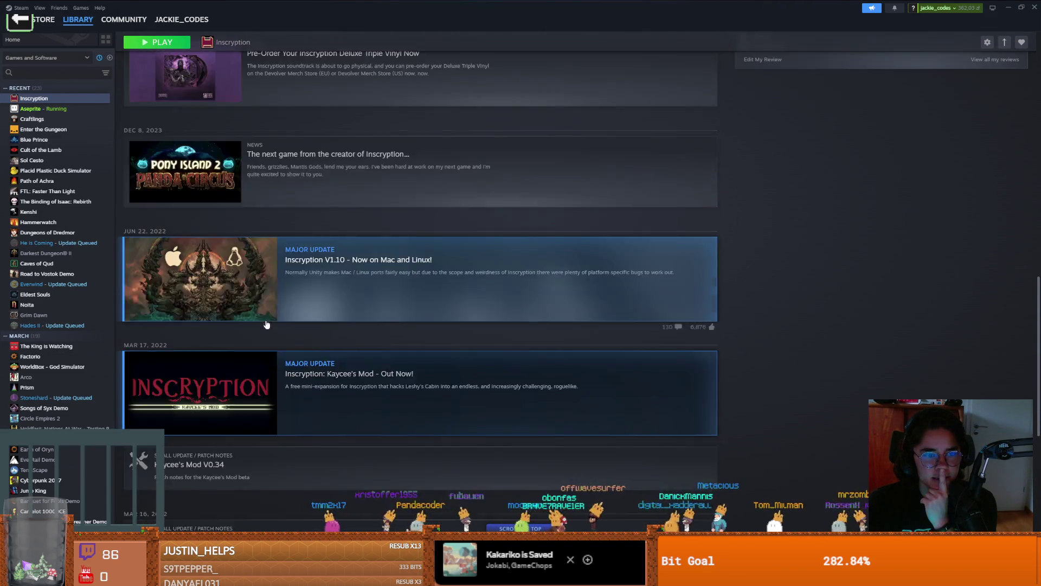
pyautogui.scroll(-8, 267, 324)
pyautogui.scroll(2, 217, 217)
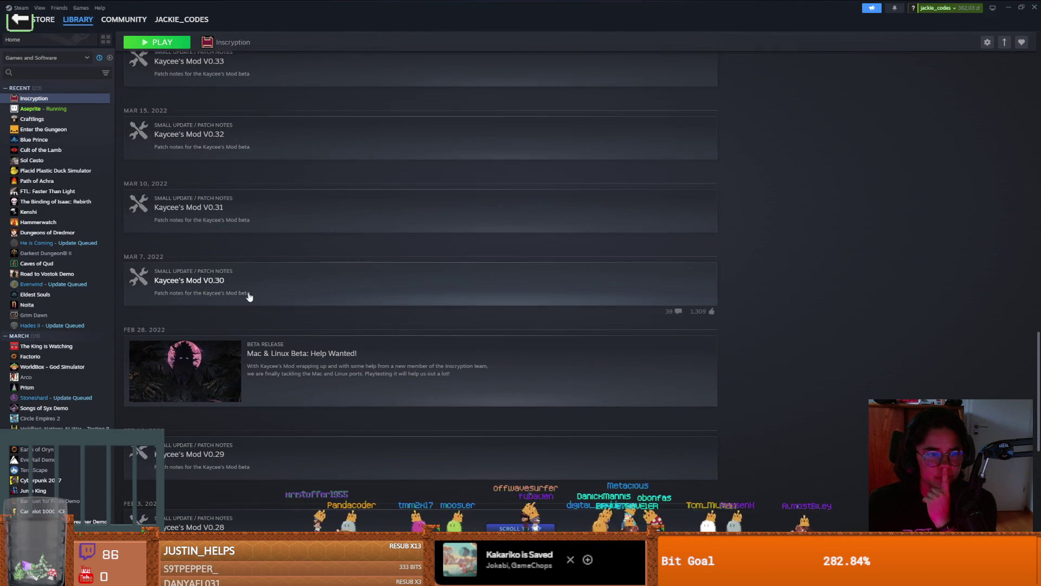
pyautogui.scroll(-5, 250, 294)
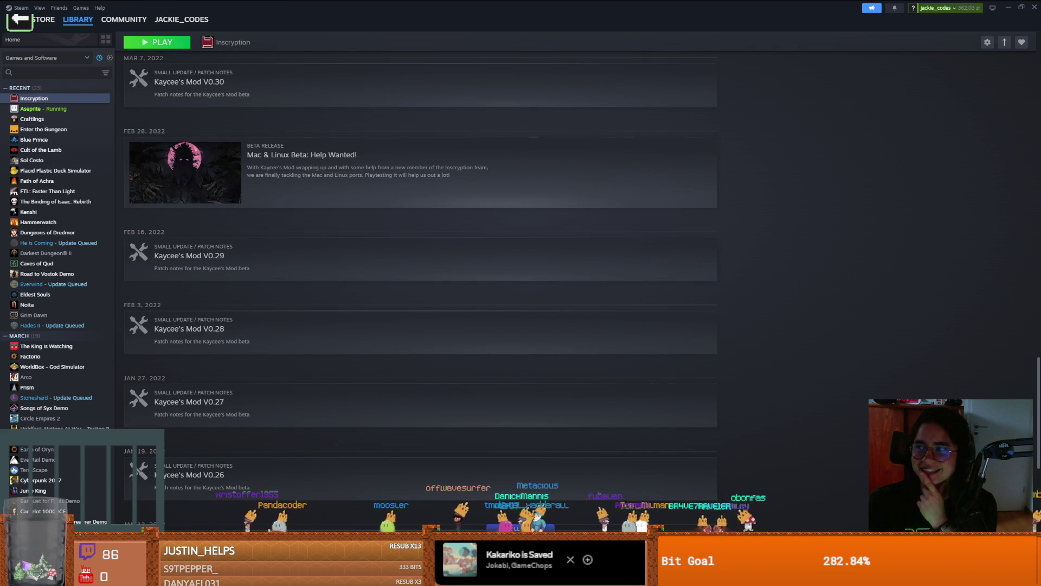
pyautogui.hotkey('alt', 'Tab')
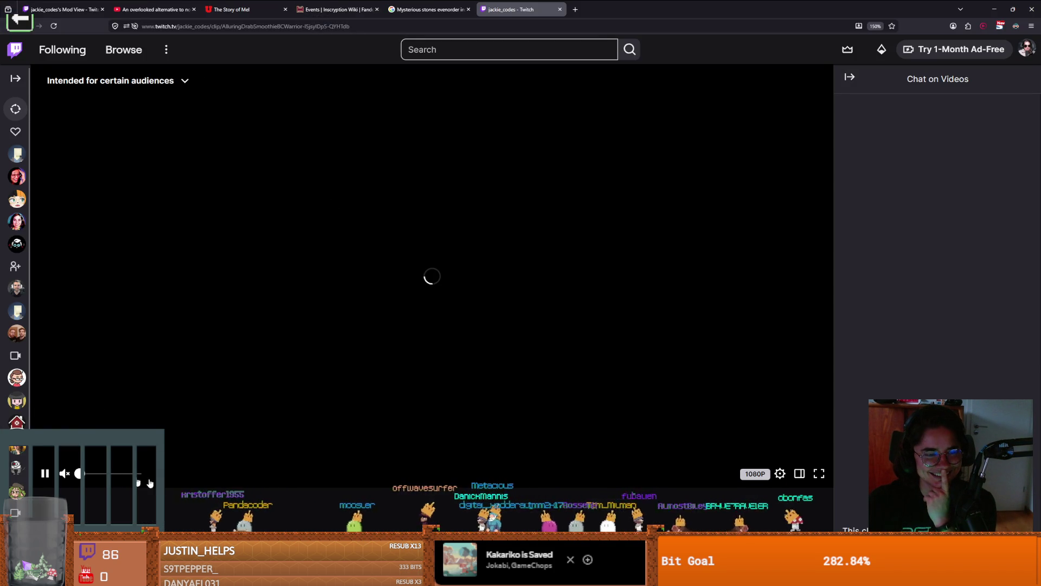
# Step: Unmute the Inscryption clip on Twitch, then switch back to Steam's Inscryption news page
pyautogui.click(120, 474)
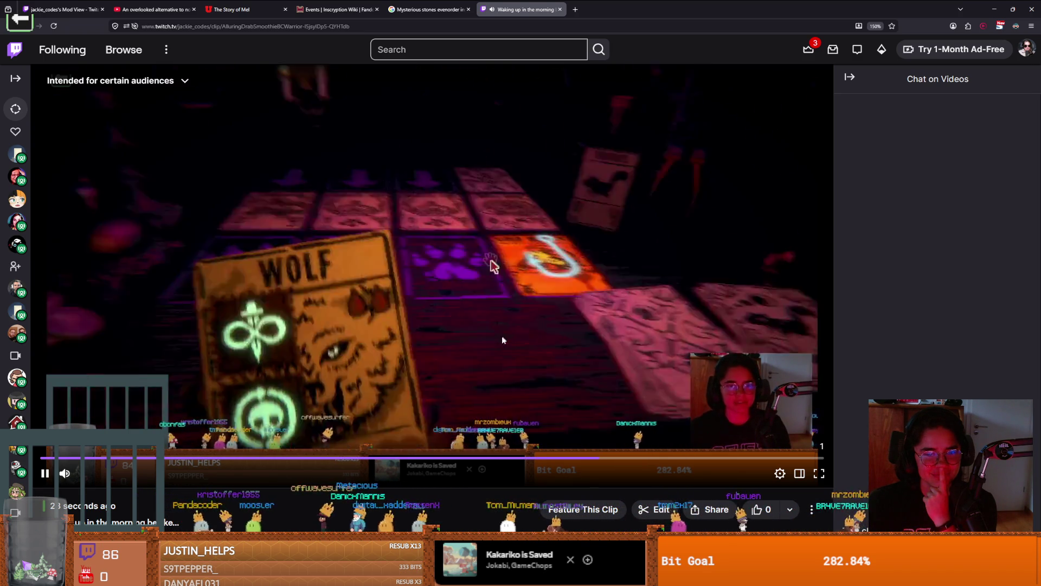
pyautogui.hotkey('alt', 'Tab')
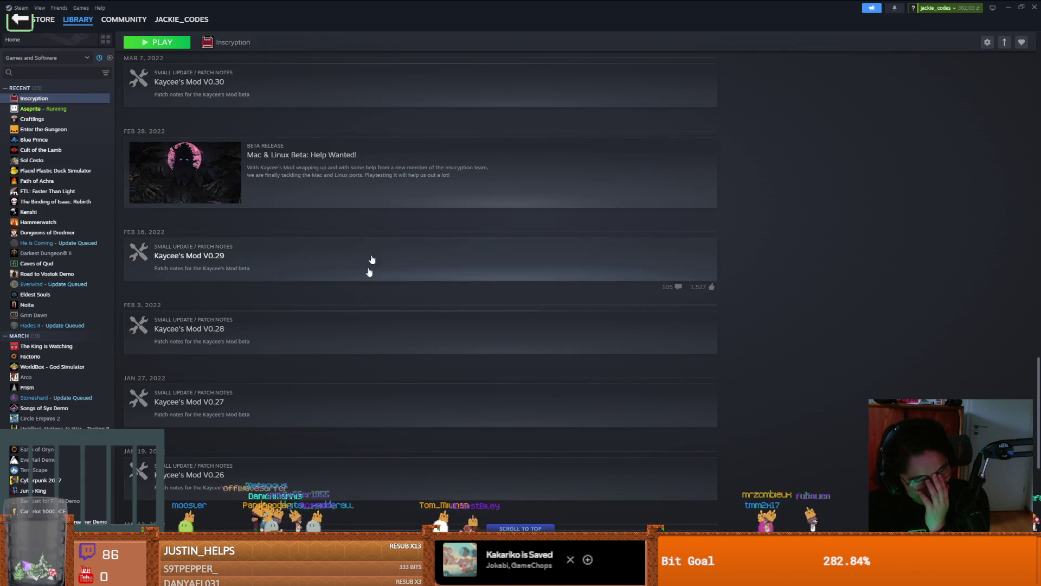
pyautogui.scroll(-4, 362, 342)
pyautogui.scroll(-6, 368, 337)
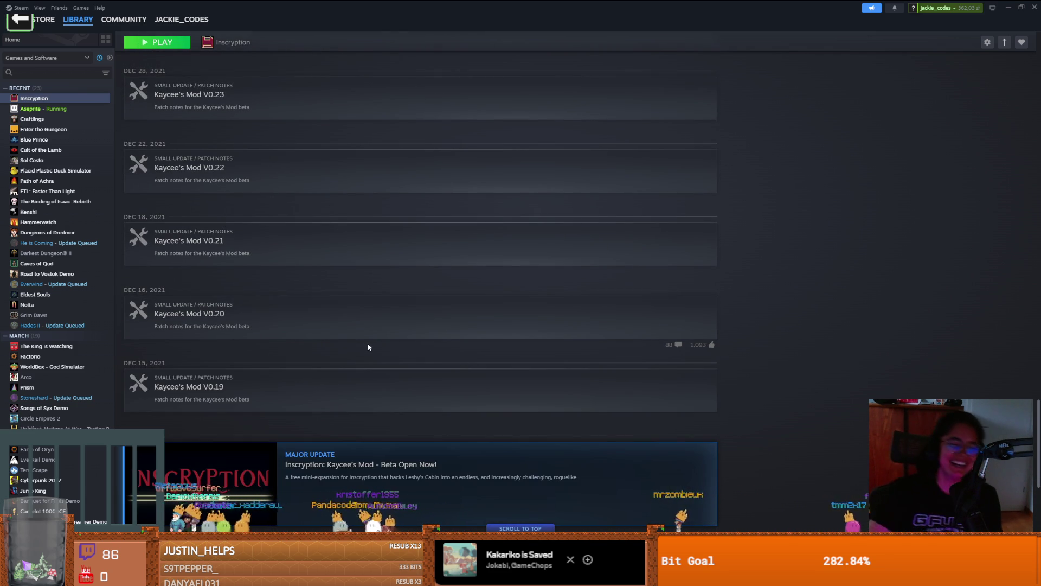
pyautogui.scroll(-6, 368, 344)
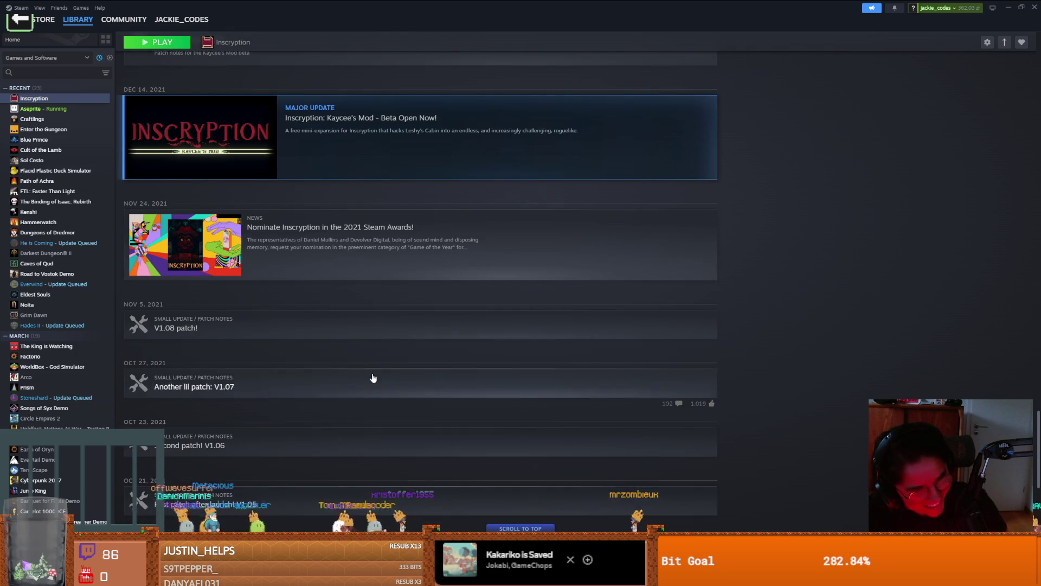
pyautogui.scroll(-7, 372, 370)
pyautogui.scroll(-10, 541, 358)
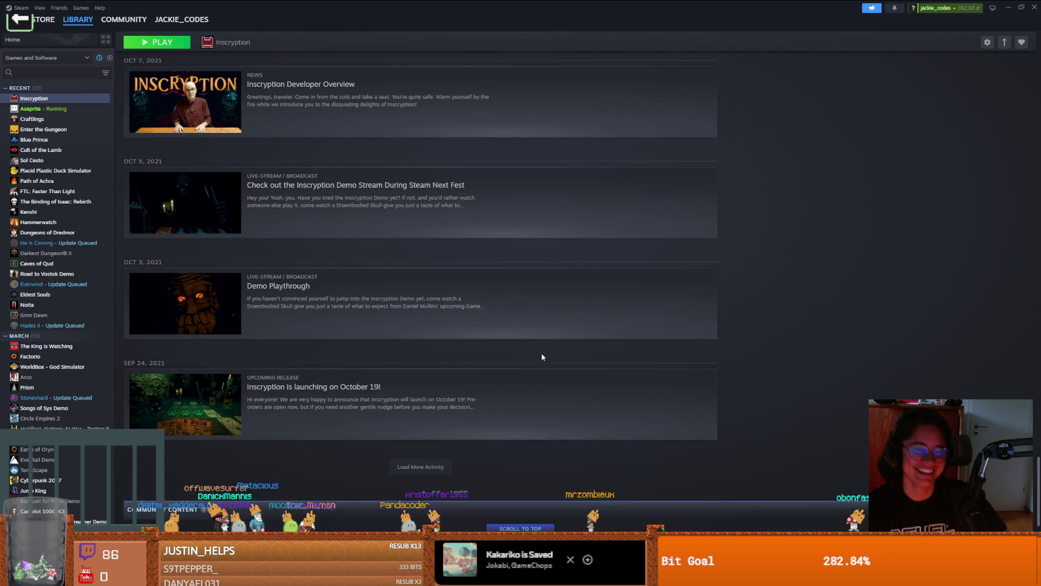
pyautogui.scroll(15, 564, 380)
pyautogui.scroll(10, 582, 403)
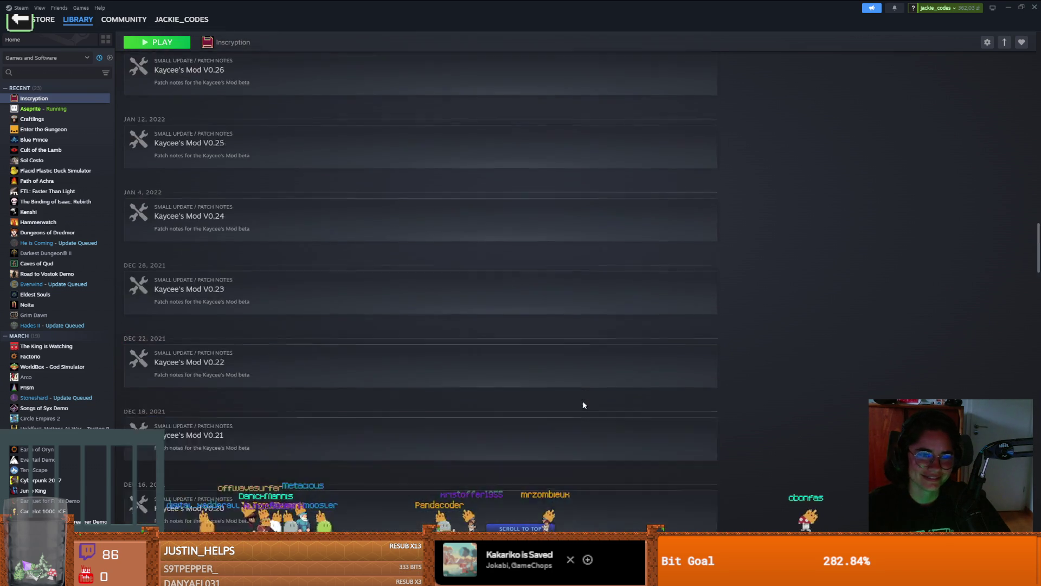
pyautogui.scroll(15, 582, 401)
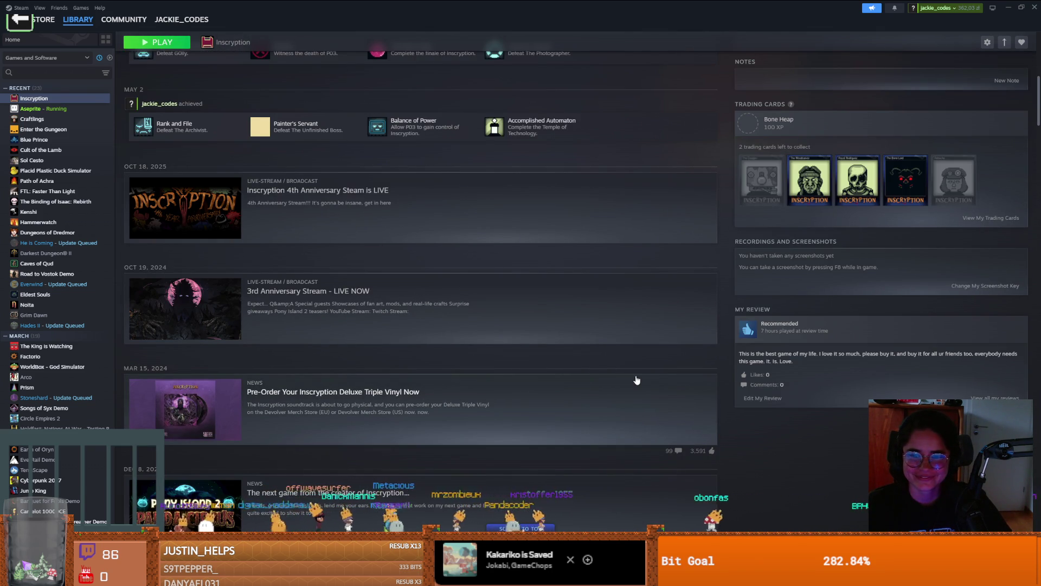
pyautogui.scroll(-1, 774, 357)
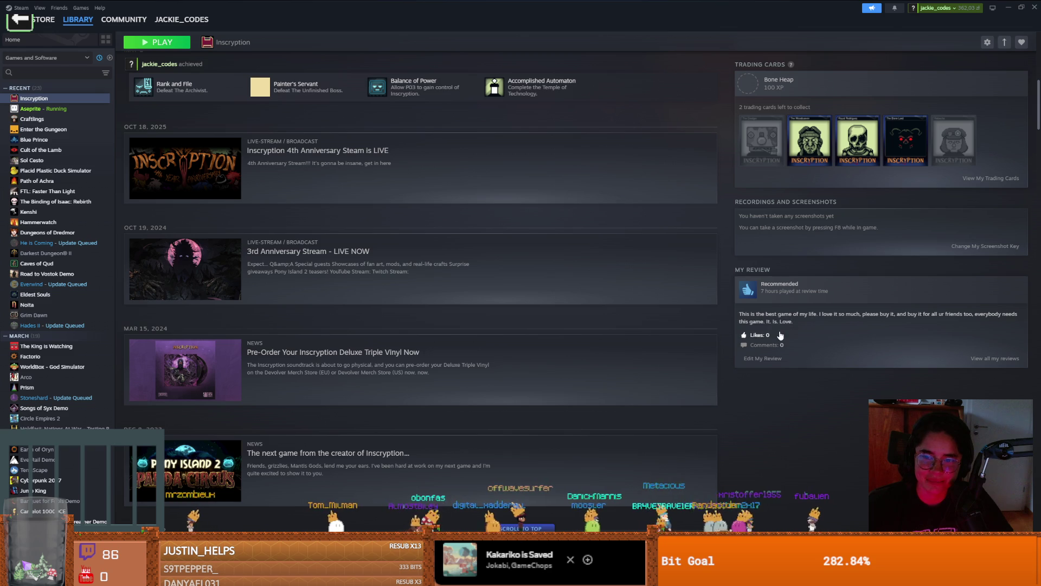
pyautogui.scroll(1, 799, 337)
pyautogui.scroll(6, 800, 339)
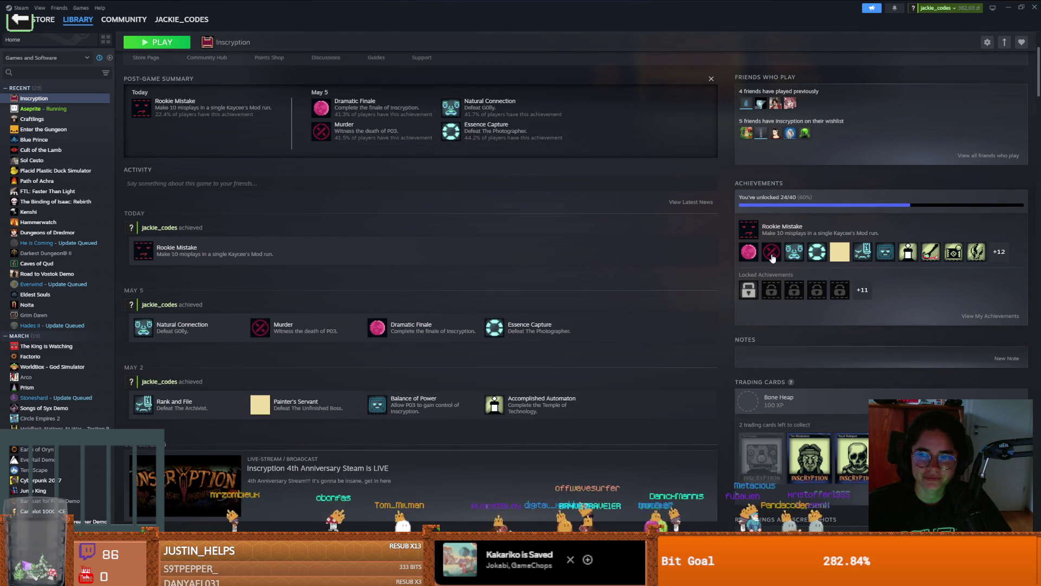
pyautogui.scroll(-3, 461, 367)
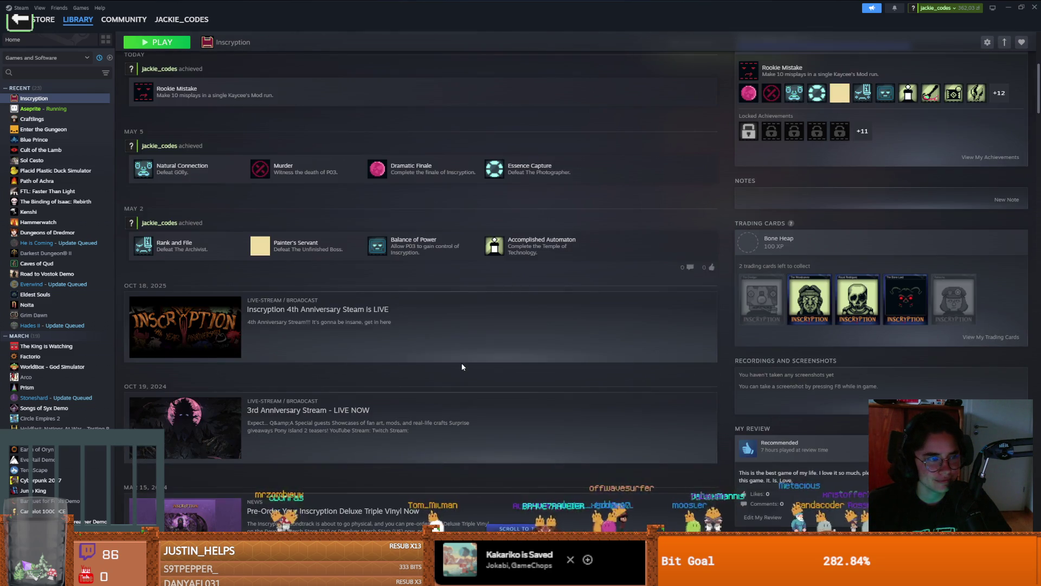
pyautogui.scroll(6, 462, 366)
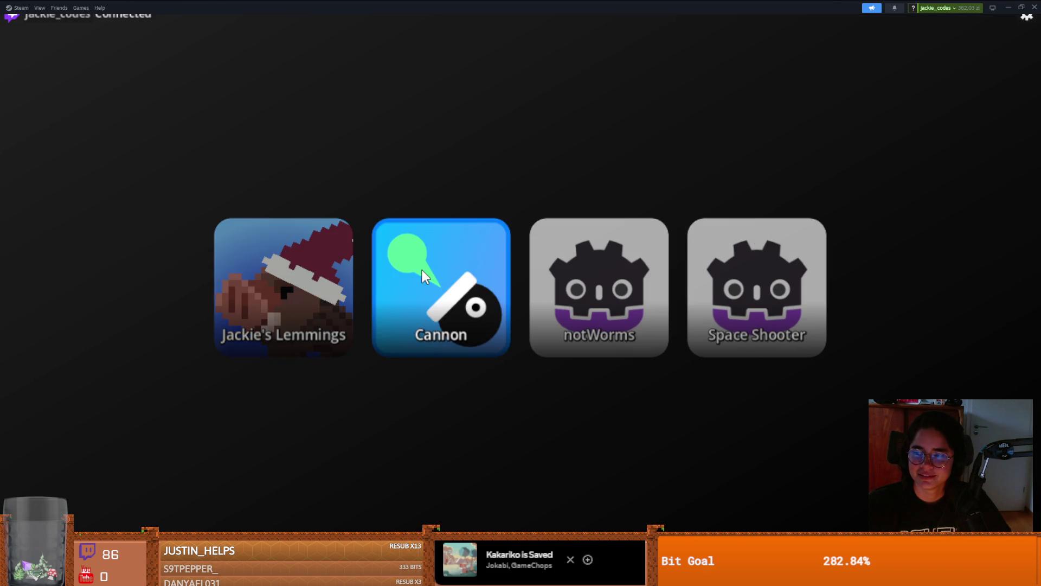
pyautogui.click(422, 269)
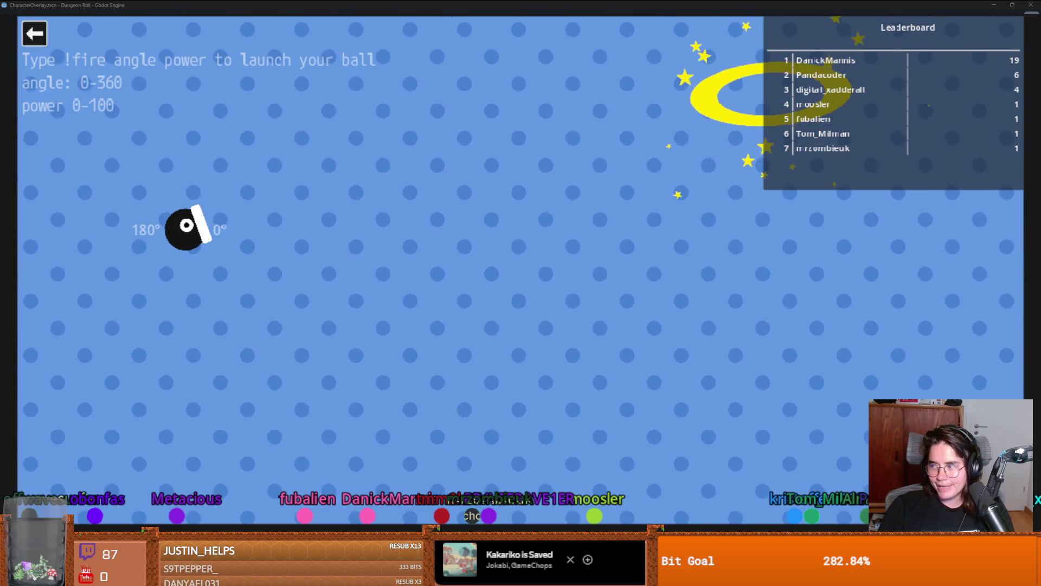
# Step: Exit the Cannon game and its game-select menu to return to Godot's character_overlay.gd
pyautogui.press('Escape')
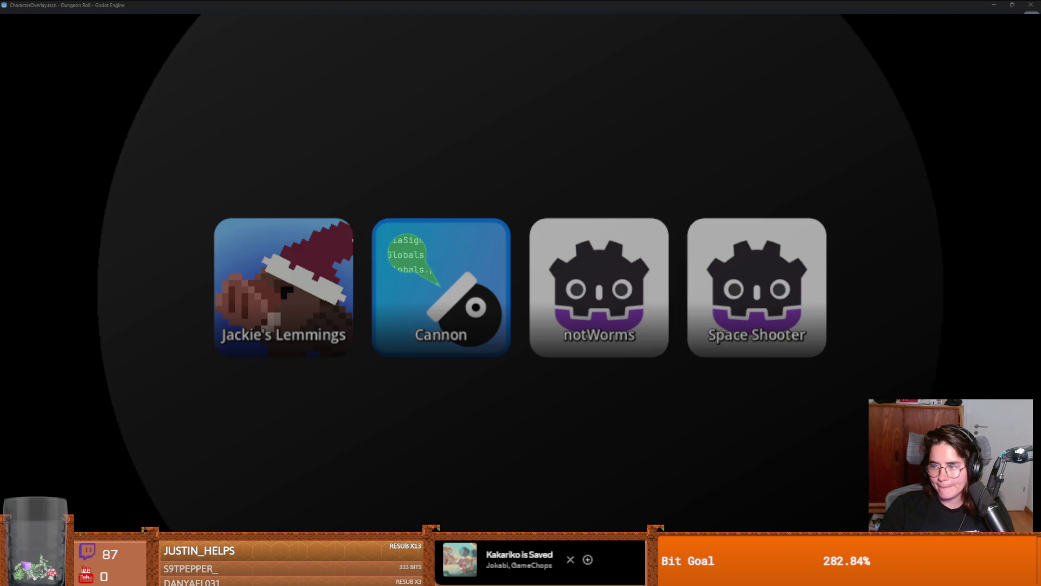
pyautogui.press('Escape')
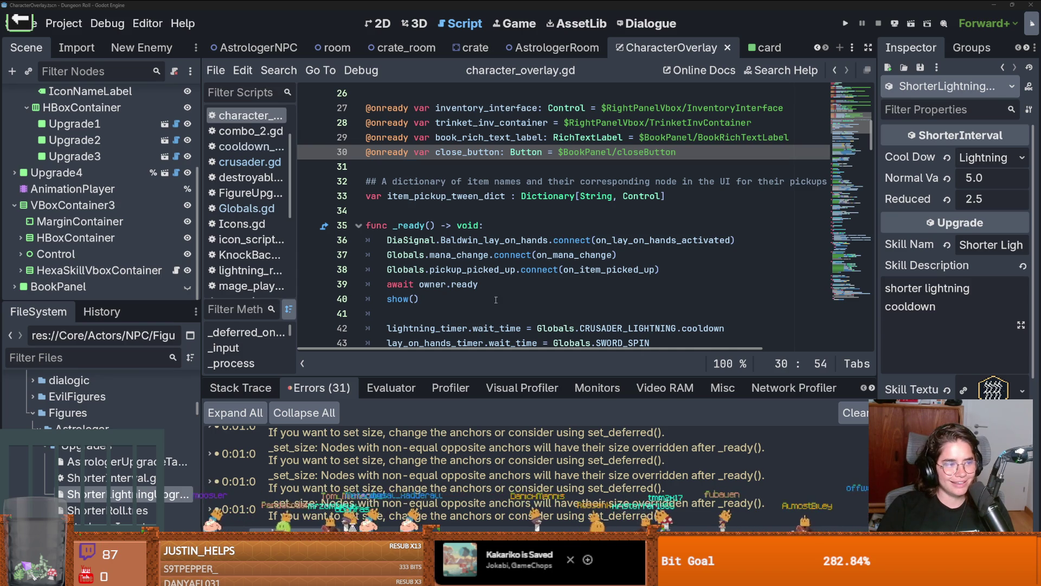
# Step: Save the CharacterOverlay scene from the character_overlay.gd script
pyautogui.click(519, 253)
pyautogui.hotkey('ctrl', 's')
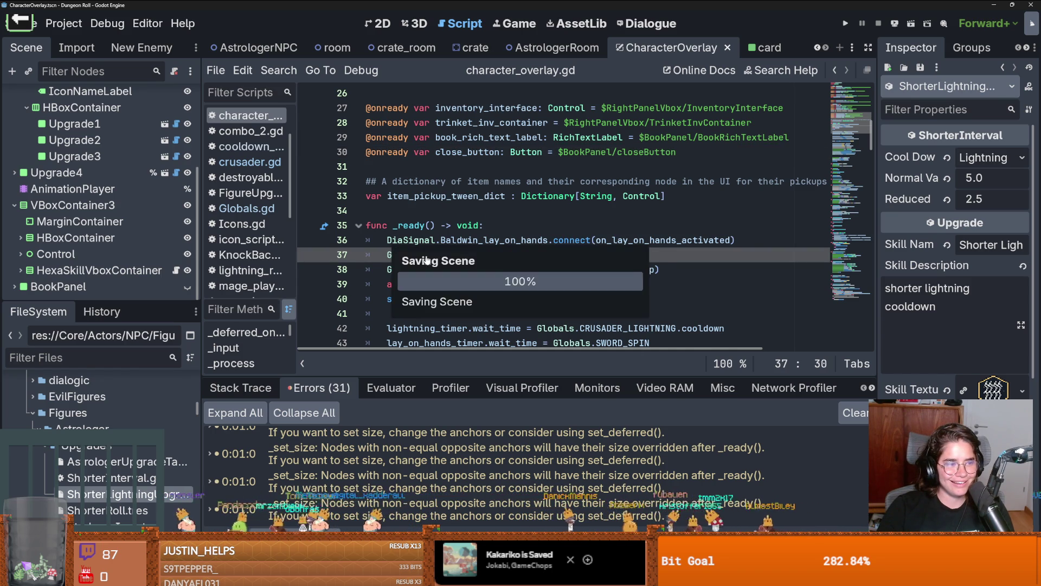
pyautogui.scroll(3, 468, 292)
pyautogui.scroll(5, 468, 293)
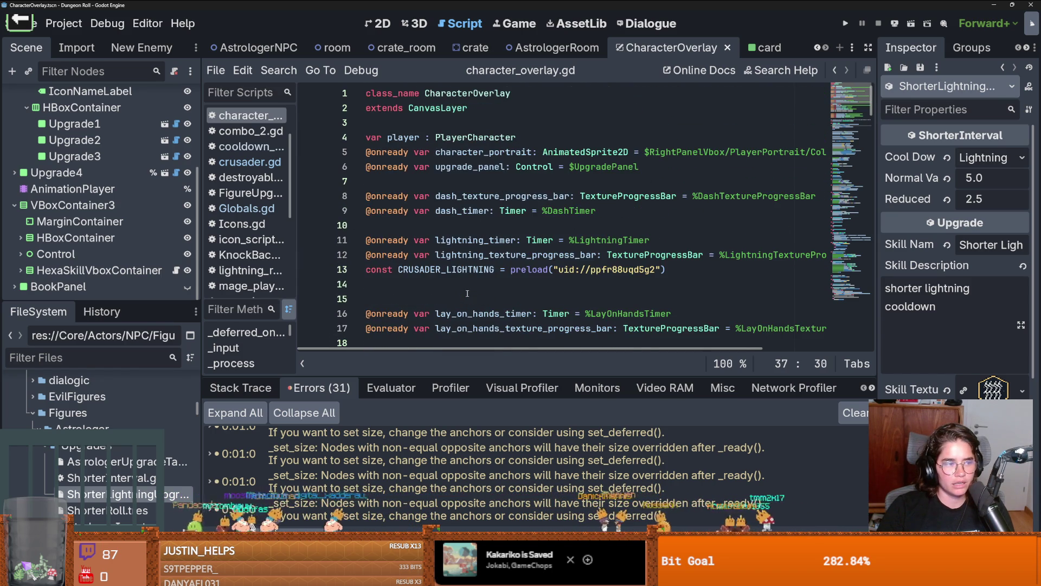
# Step: Enlarge the scene tree, switch to the AstrologerNPC scene in 2D view, and run the project
pyautogui.moveTo(157, 305); pyautogui.dragTo(157, 413)
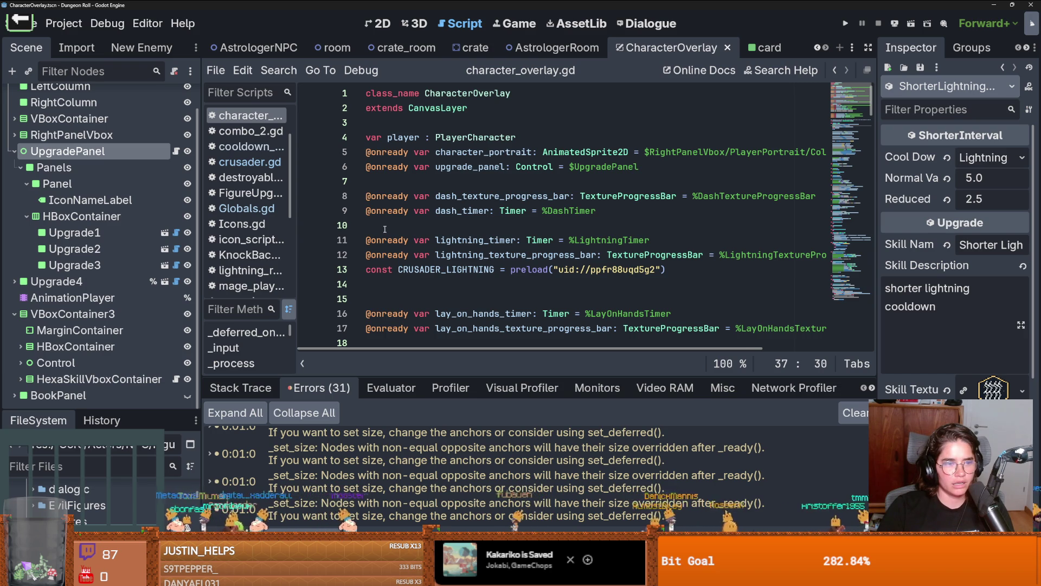
pyautogui.click(273, 52)
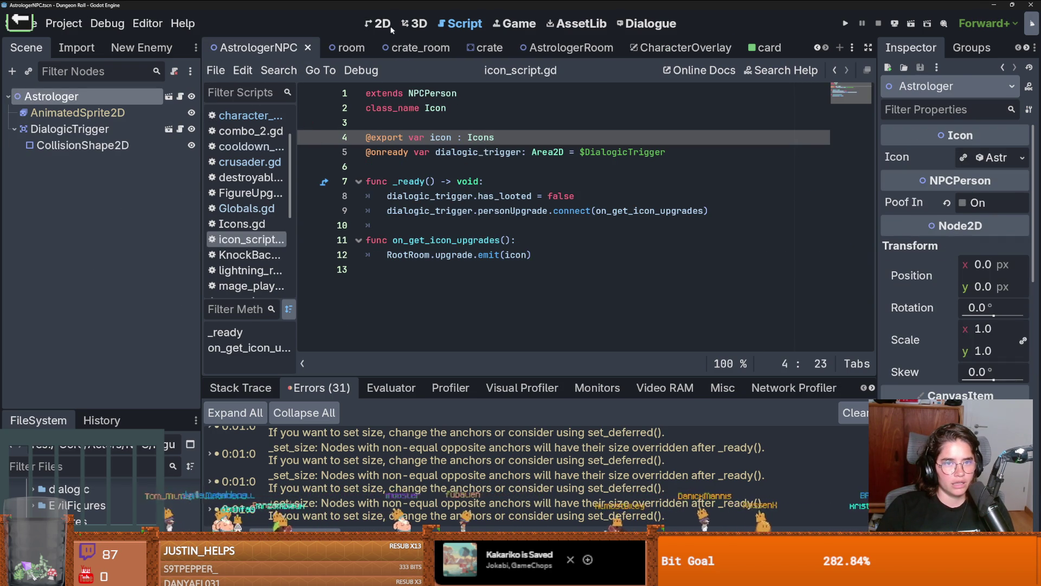
pyautogui.hotkey('ctrl', 'F1')
pyautogui.click(845, 23)
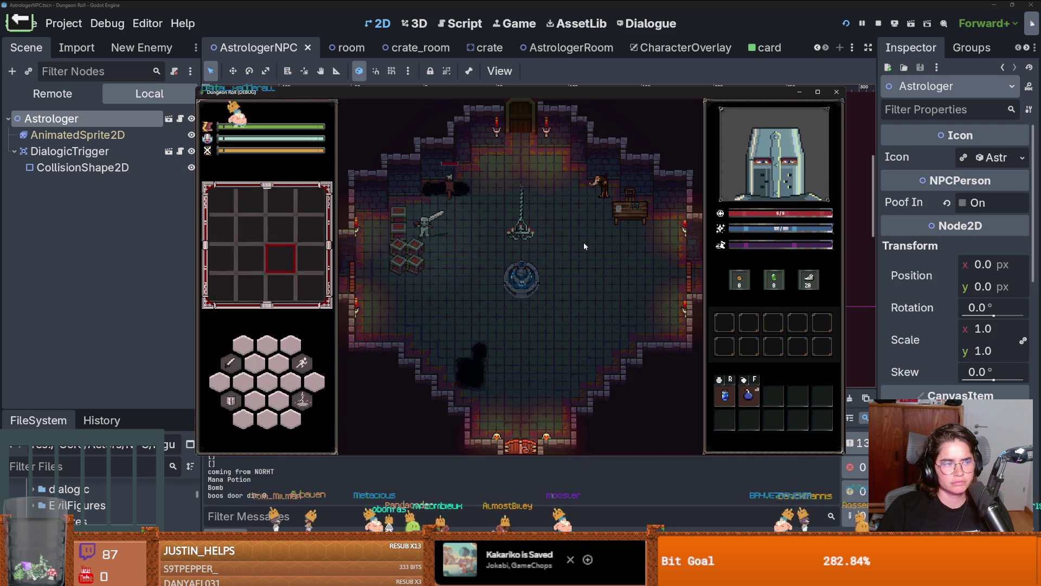
# Step: Walk the knight up into the next room, then onto the purple and top-left tiles
pyautogui.press('w')
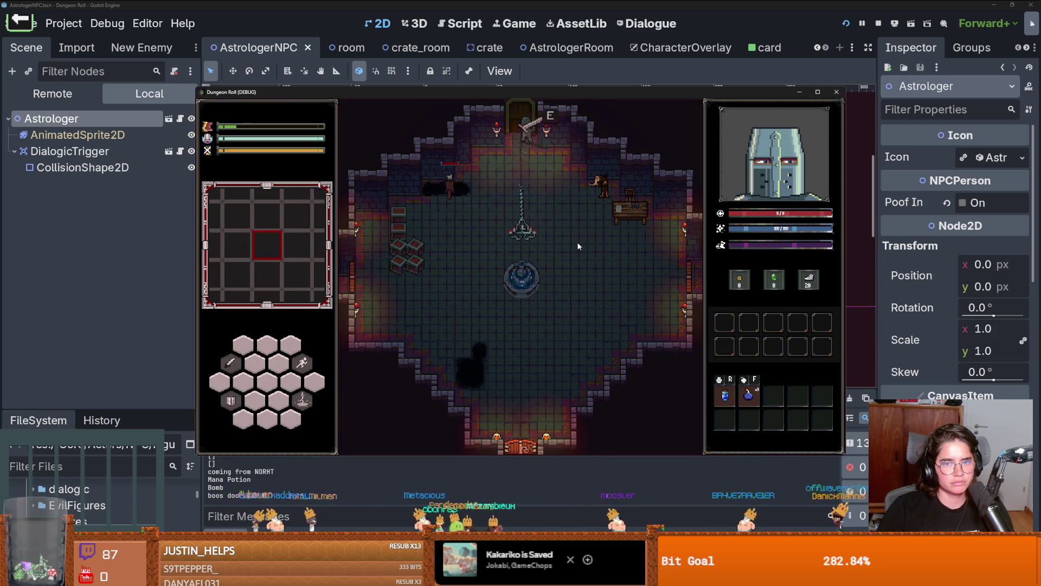
pyautogui.press('w')
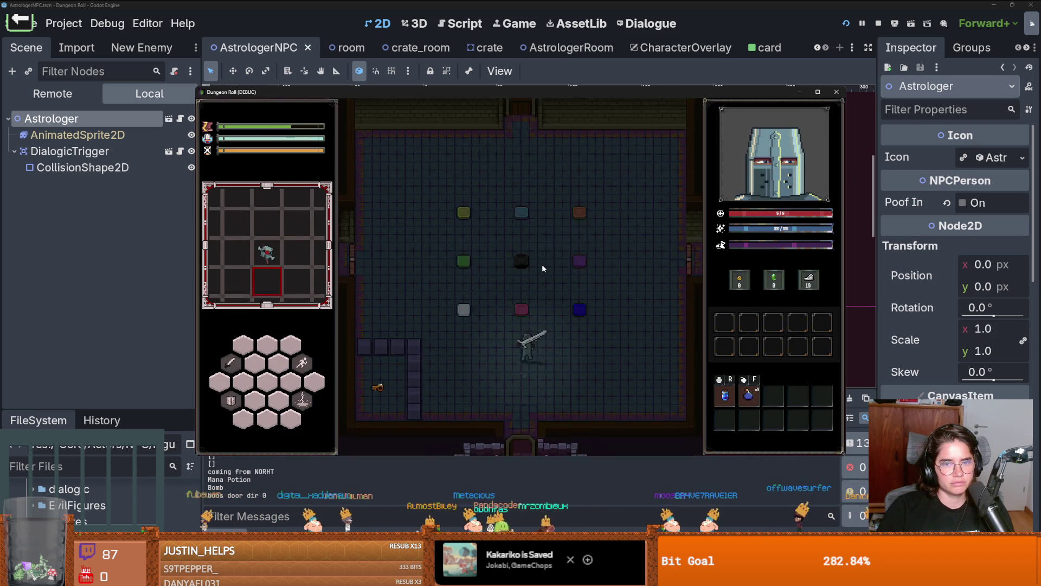
pyautogui.press('w')
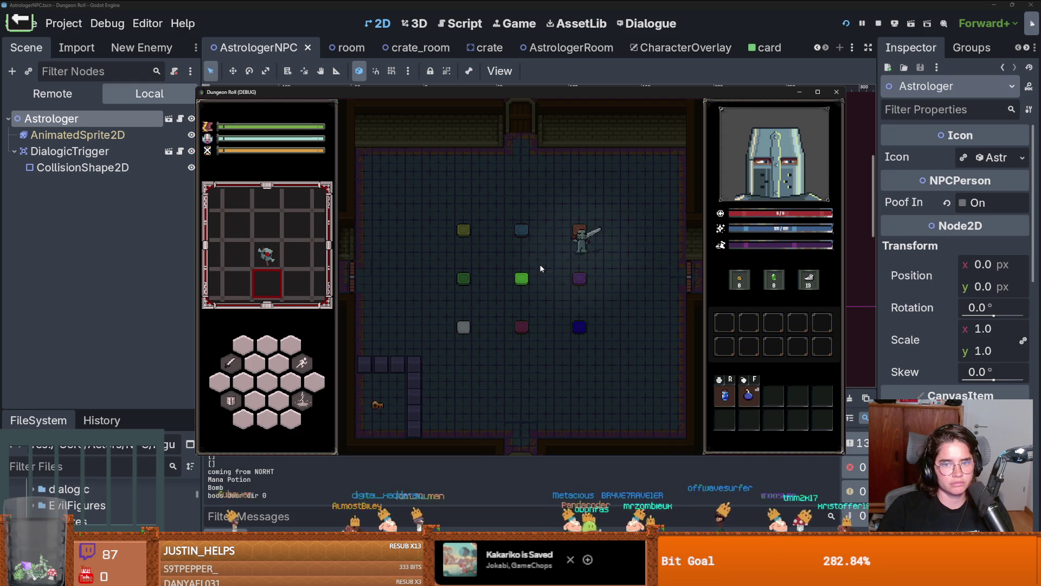
pyautogui.press('s')
pyautogui.press('d')
pyautogui.press('w')
pyautogui.press('a')
# Step: Walk the knight across the pink bottom, orange top-right and green middle-left tiles
pyautogui.press('s')
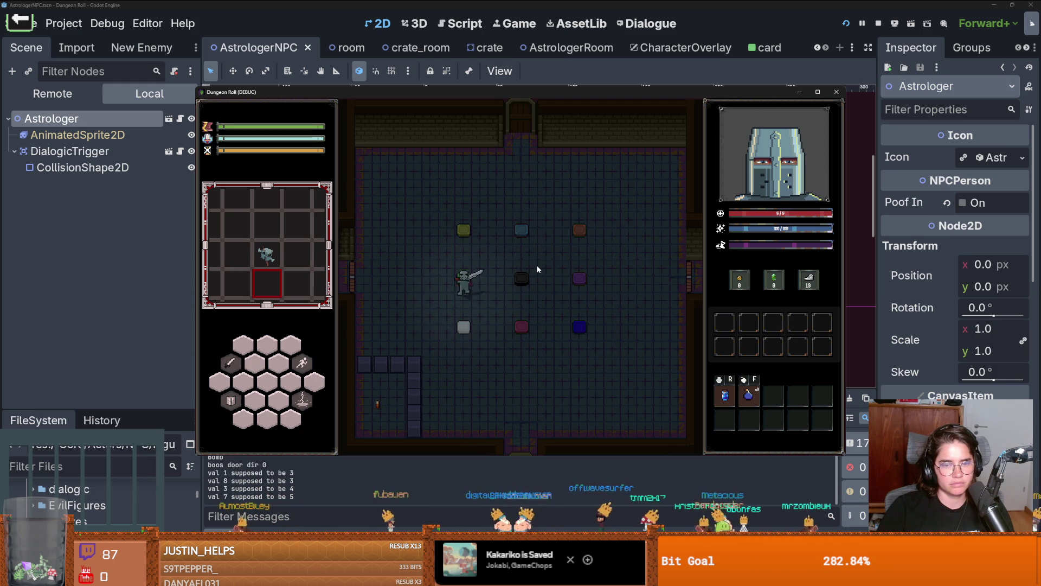
pyautogui.press('d')
pyautogui.press('w')
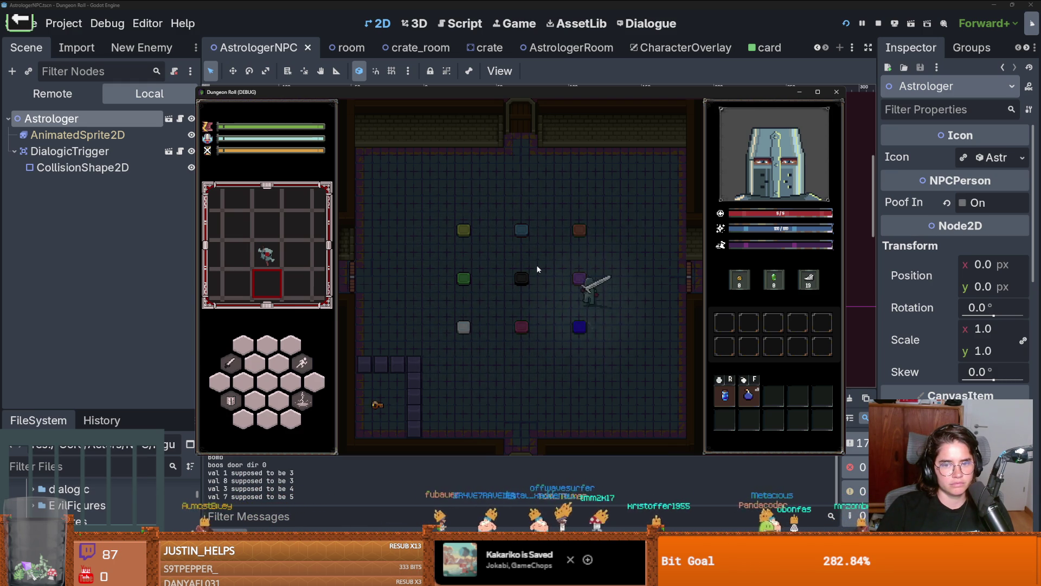
pyautogui.press('a')
pyautogui.press('s')
# Step: Light the olive, pink and orange tiles, then close the running game window
pyautogui.press('s')
pyautogui.press('d')
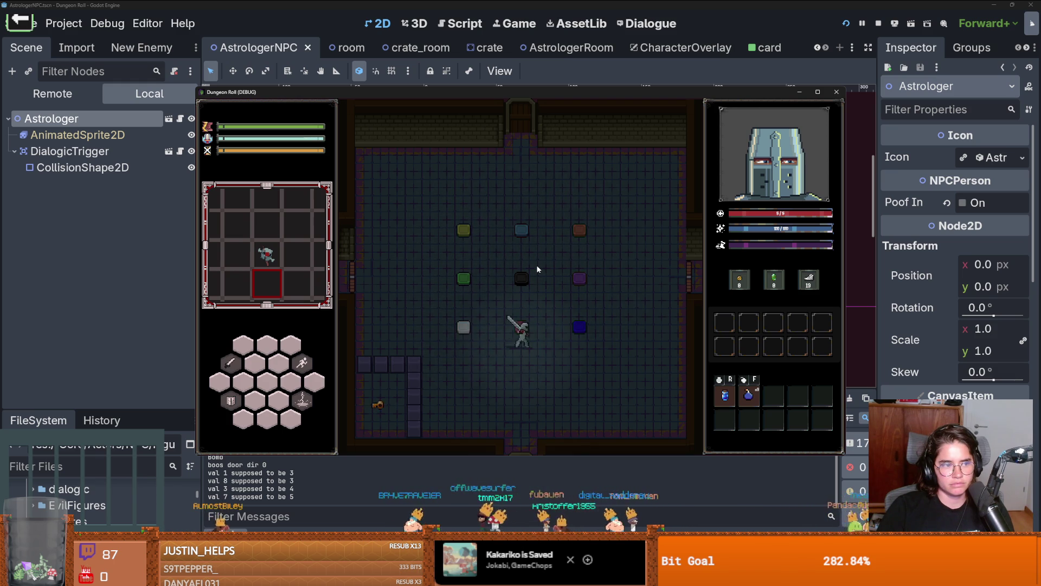
pyautogui.press('w')
pyautogui.press('w')
pyautogui.press('a')
pyautogui.press('s')
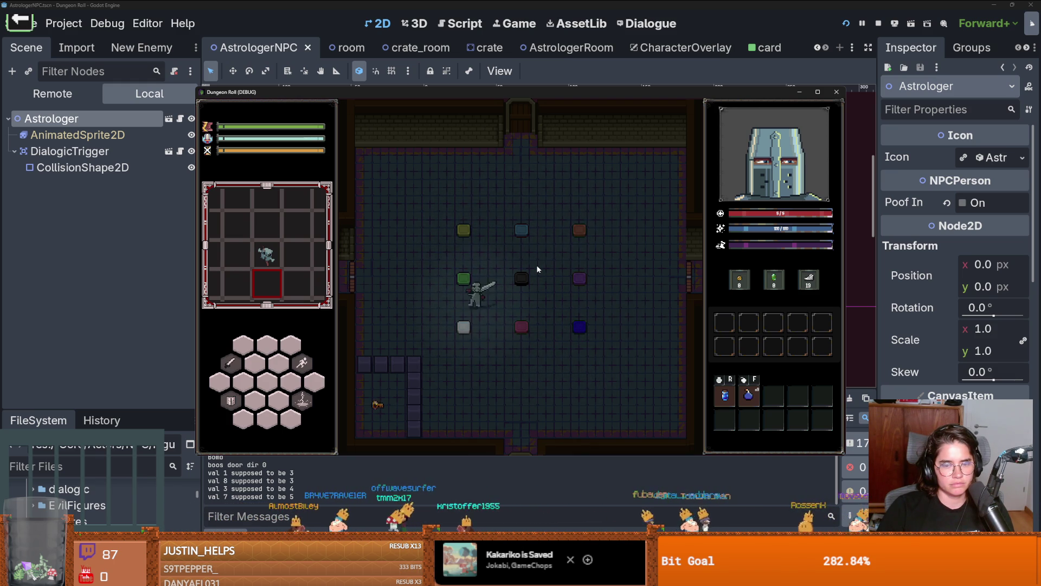
pyautogui.press('d')
pyautogui.press('d')
pyautogui.press('w')
pyautogui.press('a')
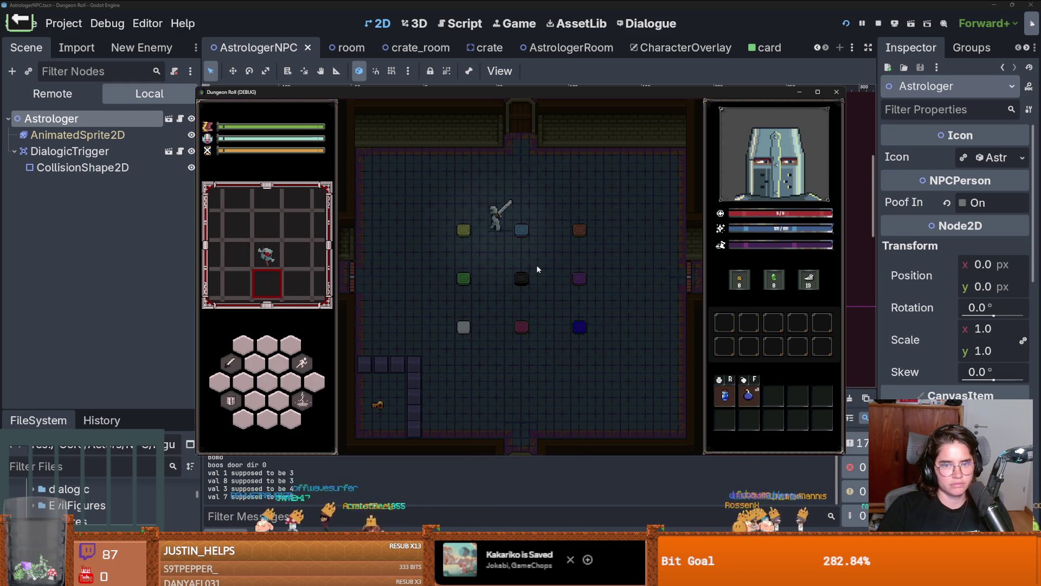
pyautogui.click(837, 94)
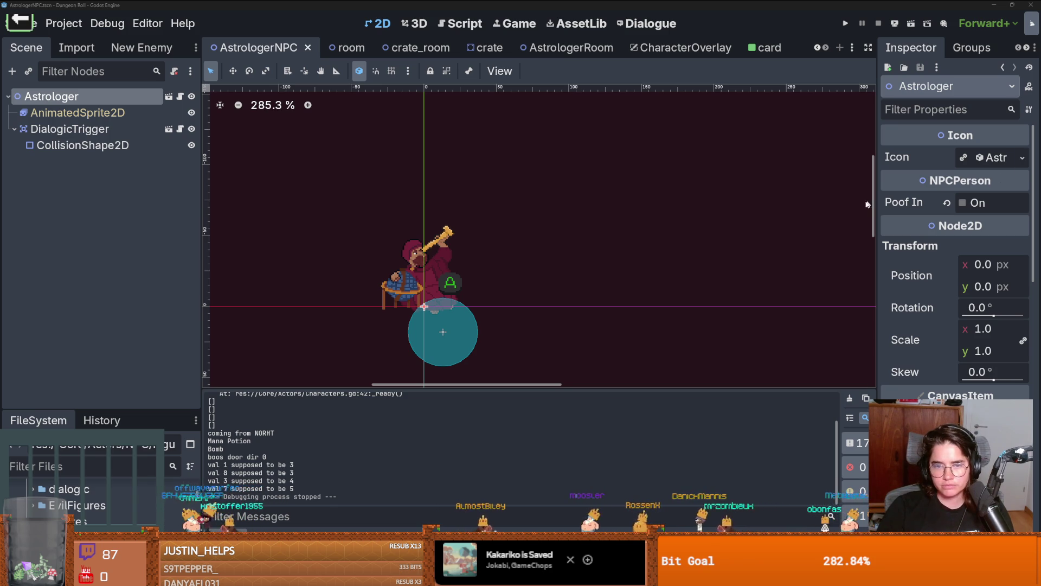
# Step: Zoom the 2D canvas around the Astrologer sprite and save the AstrologerNPC scene
pyautogui.scroll(1, 729, 218)
pyautogui.hscroll(-5, 697, 221)
pyautogui.scroll(-2, 698, 220)
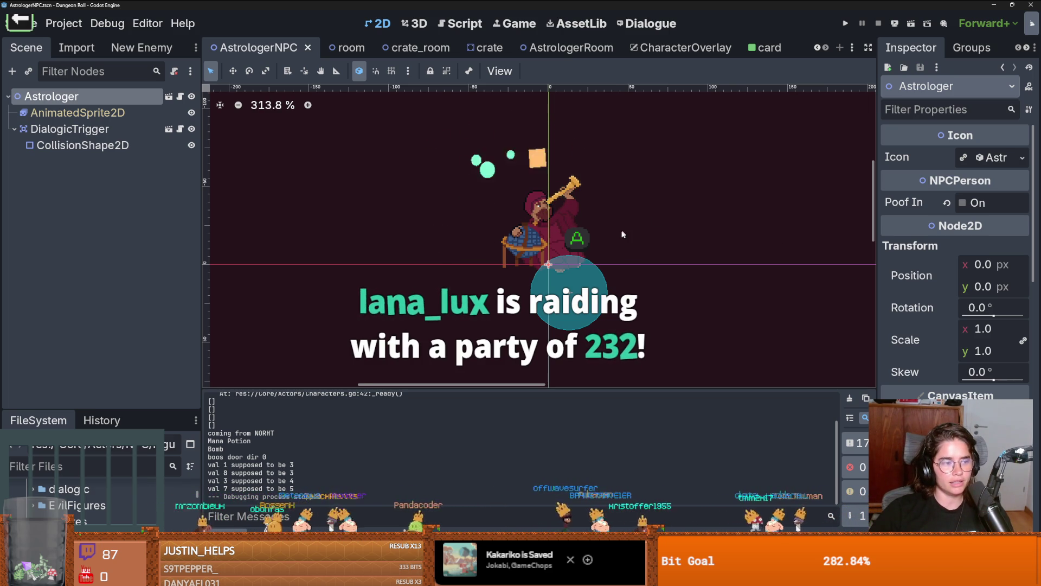
pyautogui.scroll(1, 619, 234)
pyautogui.hotkey('ctrl', 's')
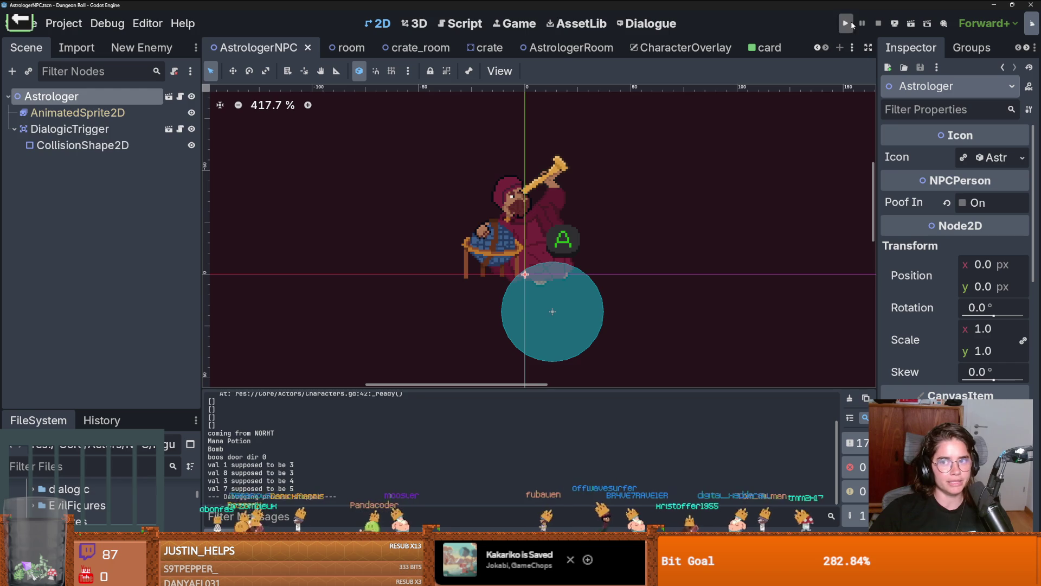
# Step: Relaunch Dungeon Roll from Godot and walk the knight up-right through the top door
pyautogui.click(847, 23)
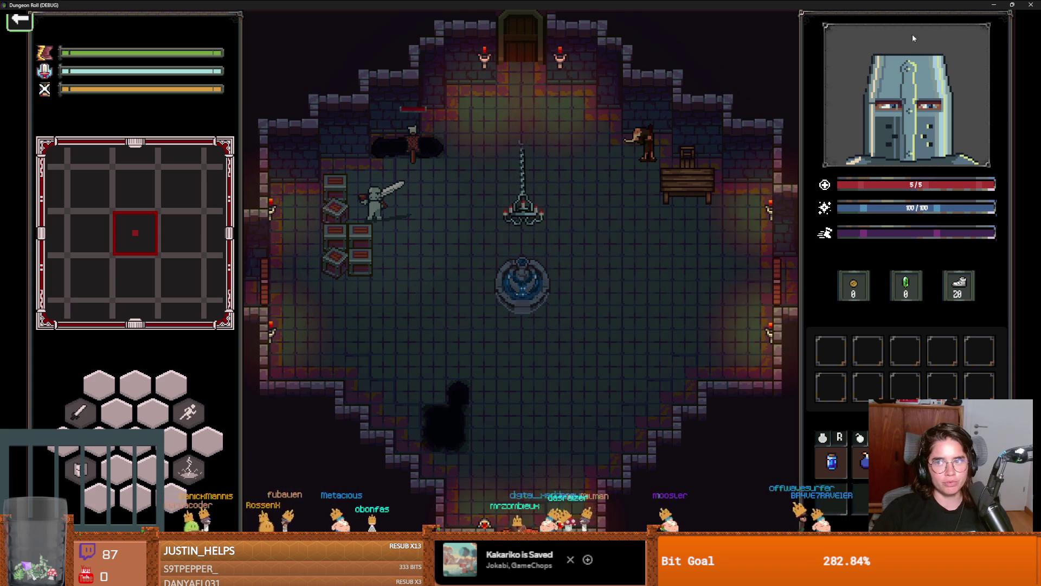
pyautogui.hotkey('w', 'd')
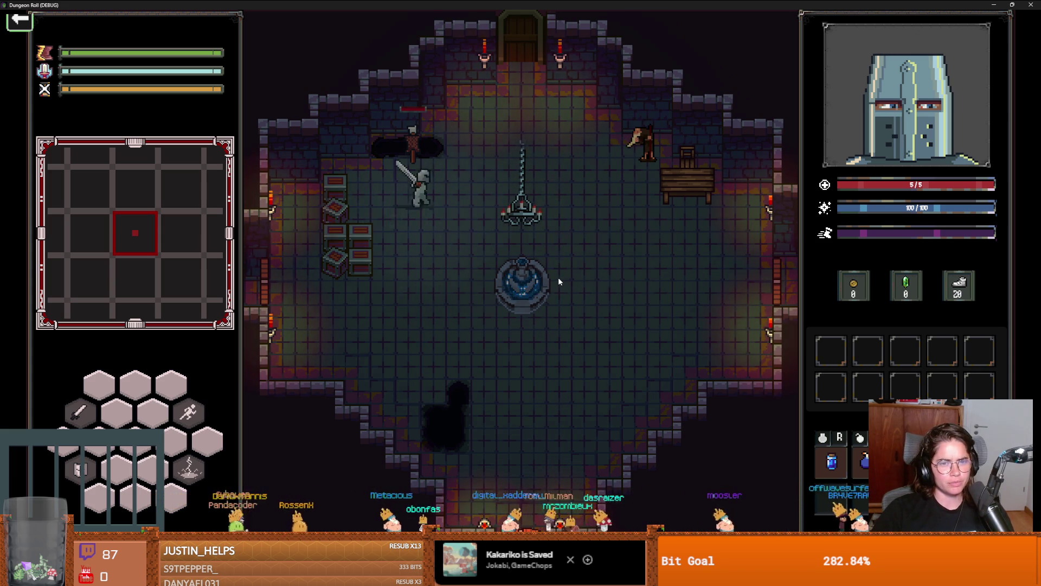
pyautogui.press('w')
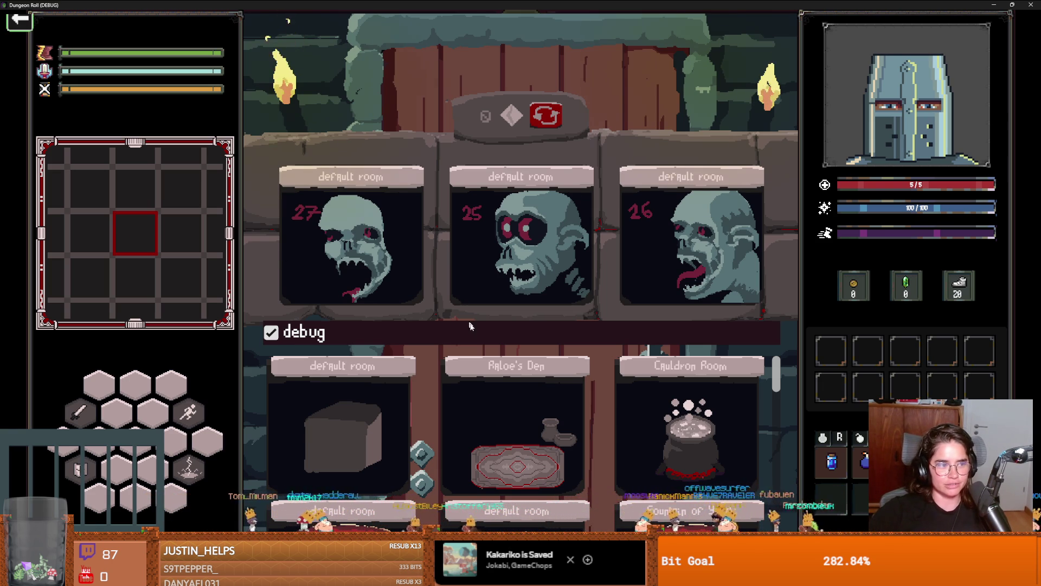
# Step: Pick a room card and attack the goblins with lightning and sword swings
pyautogui.click(350, 287)
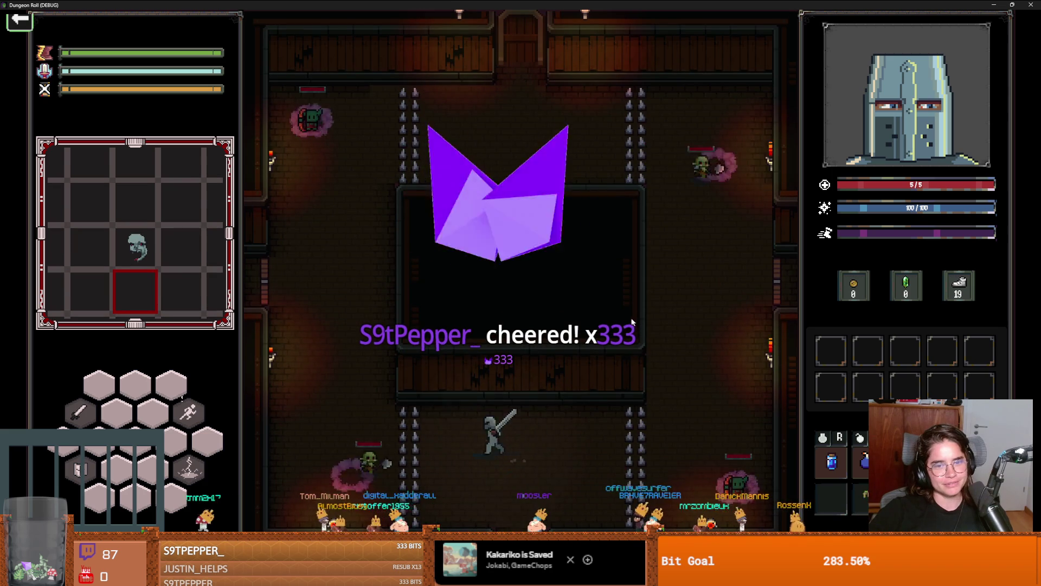
pyautogui.press('w')
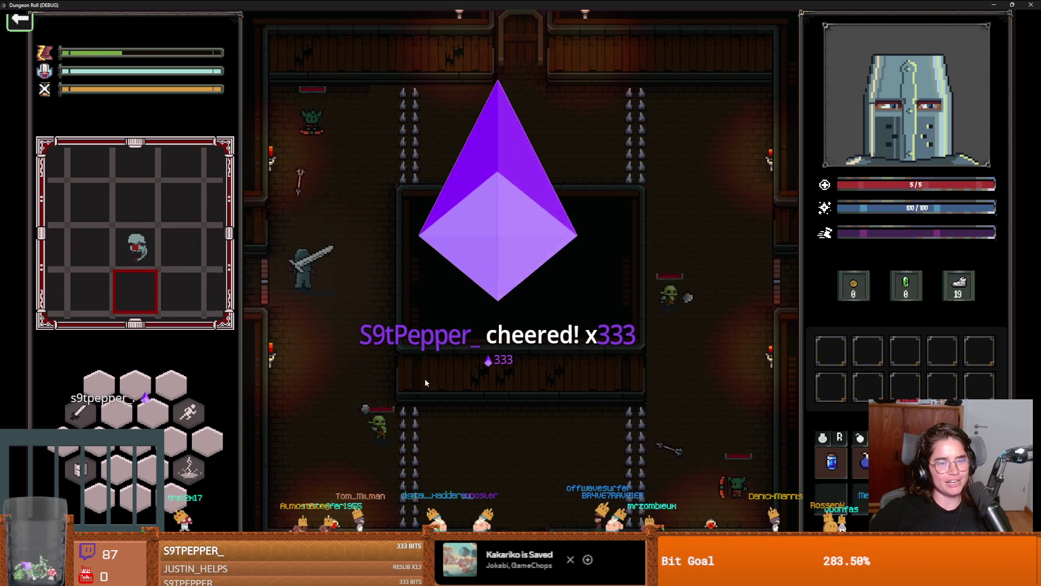
pyautogui.press('space')
pyautogui.click(320, 153)
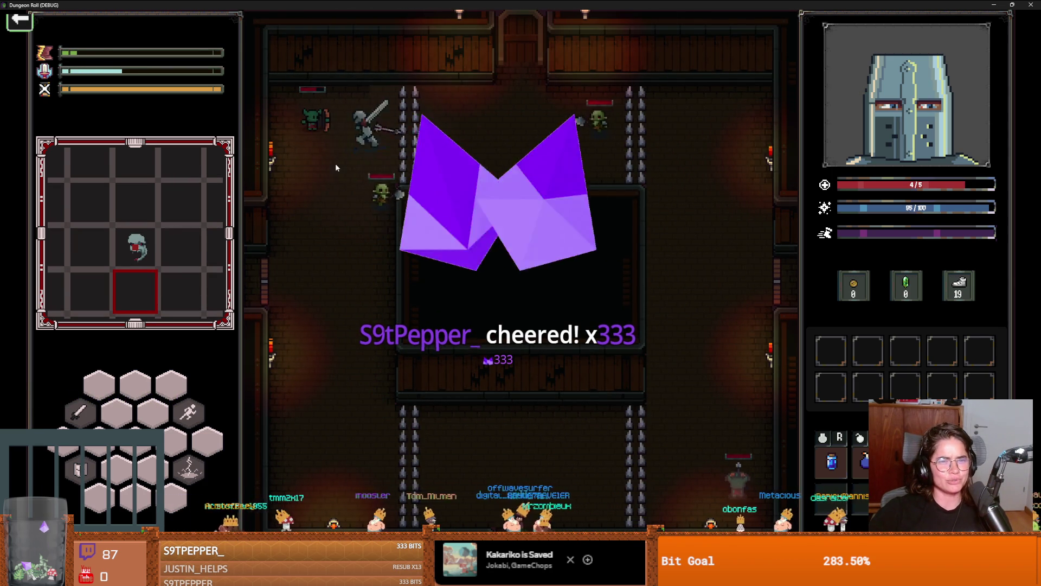
pyautogui.click(322, 125)
pyautogui.press('d')
pyautogui.press('s')
pyautogui.press('space')
pyautogui.click(369, 222)
# Step: Move around the room and kill the approaching goblin with sword strikes
pyautogui.press('a')
pyautogui.press('w')
pyautogui.press('d')
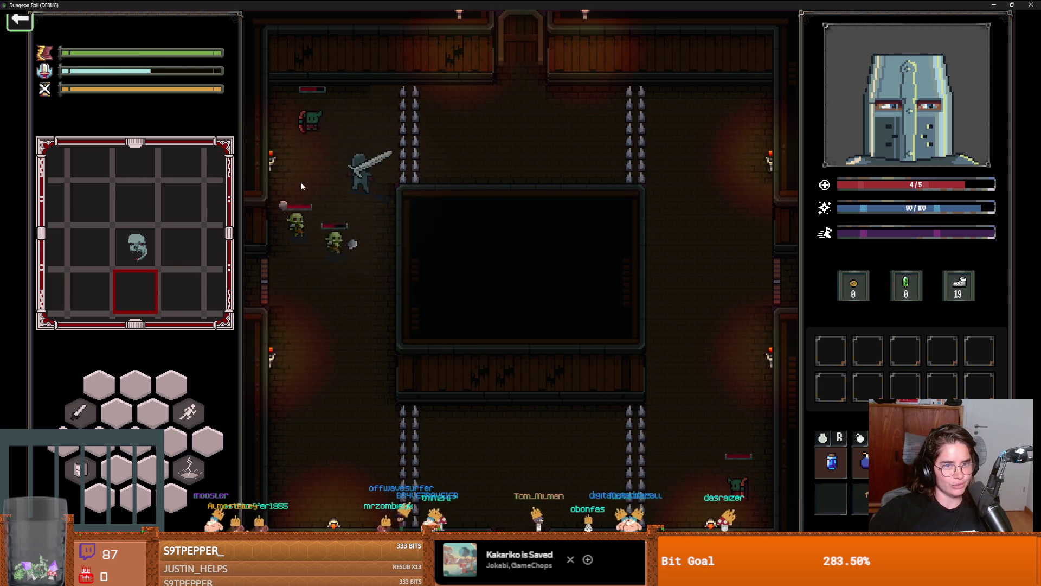
pyautogui.press('s')
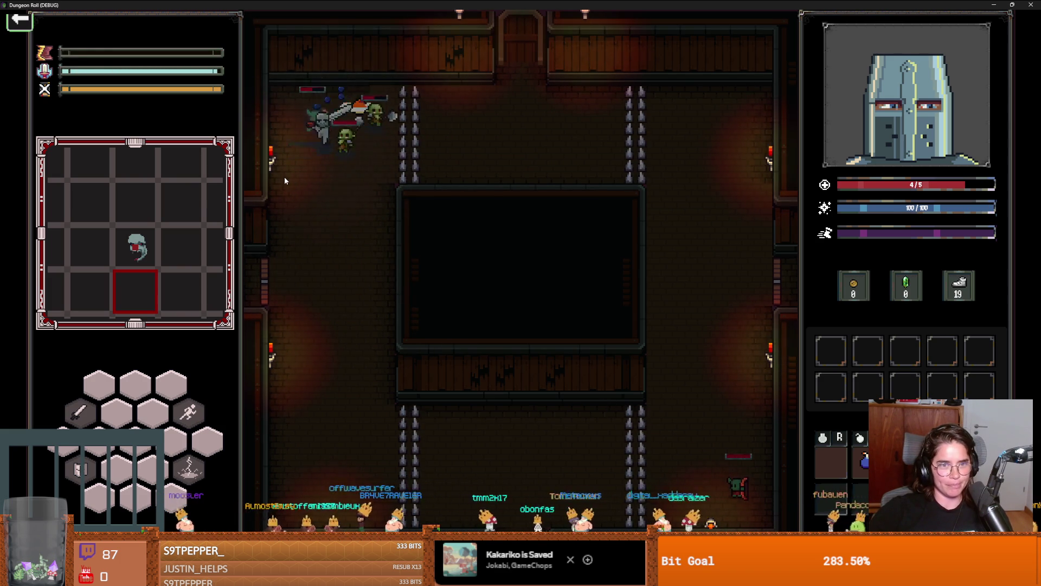
pyautogui.click(356, 179)
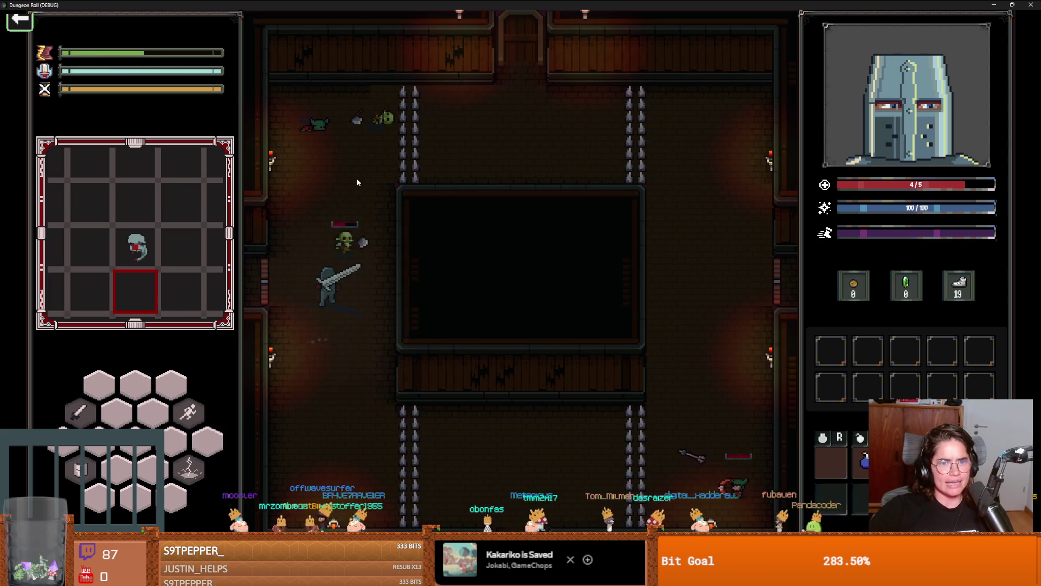
pyautogui.click(359, 183)
pyautogui.press('s')
pyautogui.press('d')
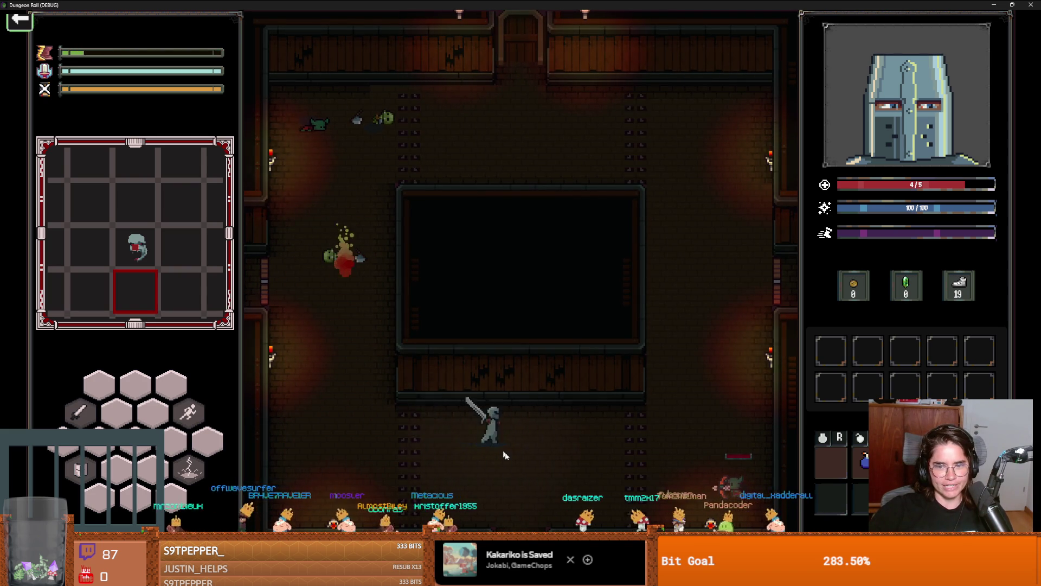
pyautogui.press('d')
# Step: Hit the remaining goblin with lightning and kill the goblin archer
pyautogui.rightClick(638, 463)
pyautogui.press('d')
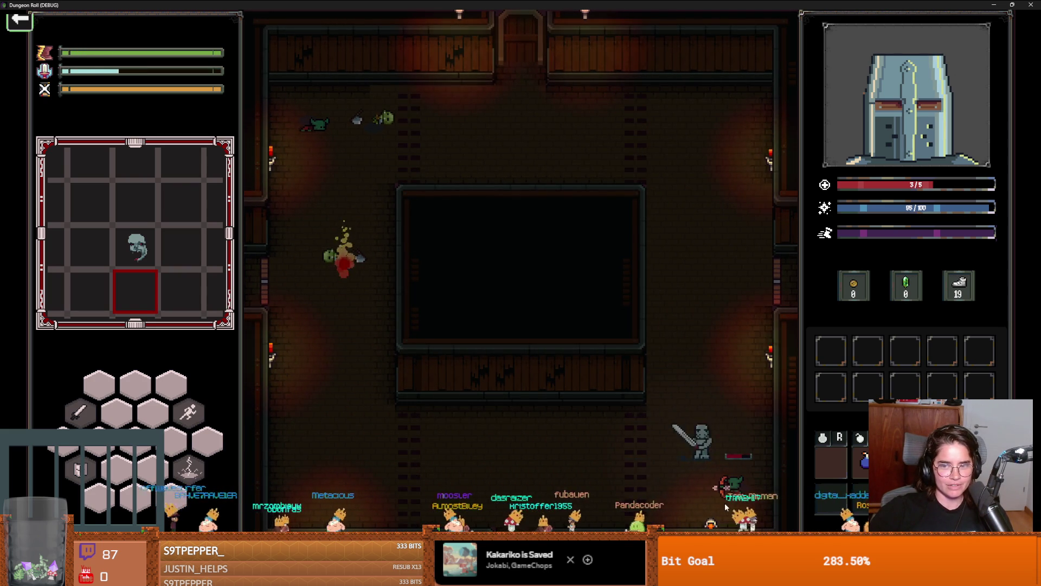
pyautogui.click(743, 490)
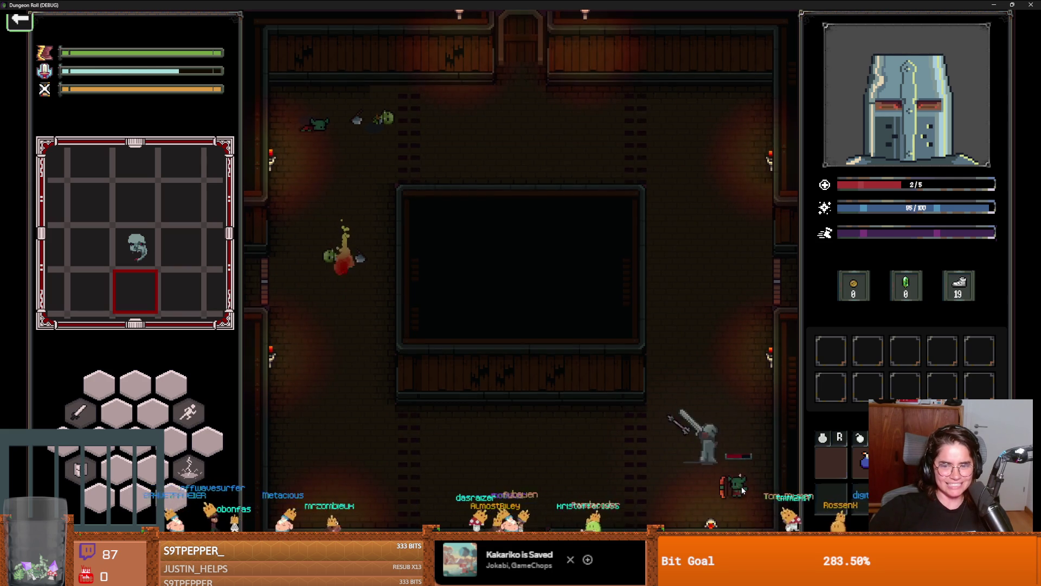
pyautogui.press('s')
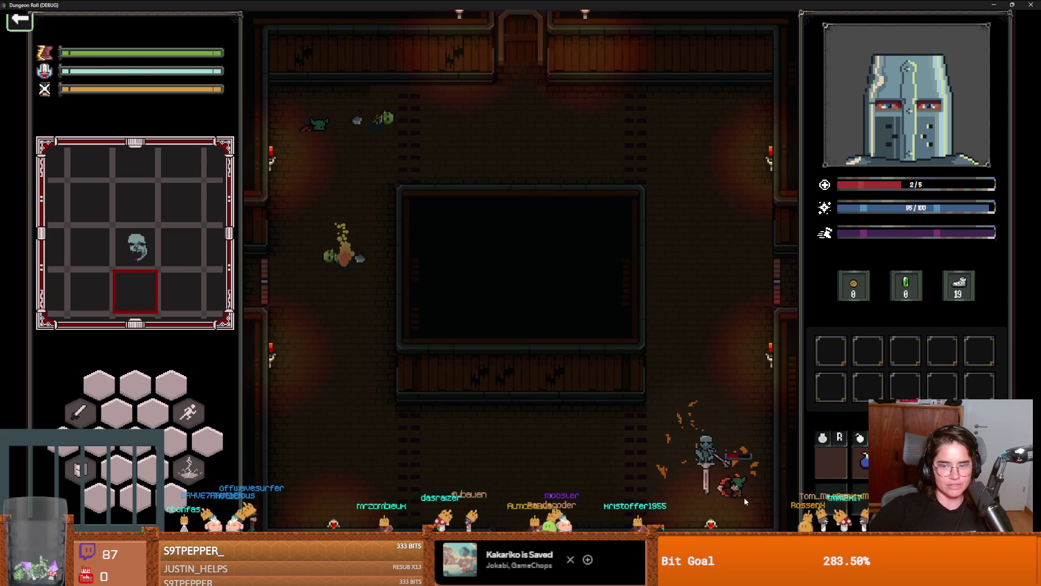
pyautogui.click(743, 496)
pyautogui.click(753, 491)
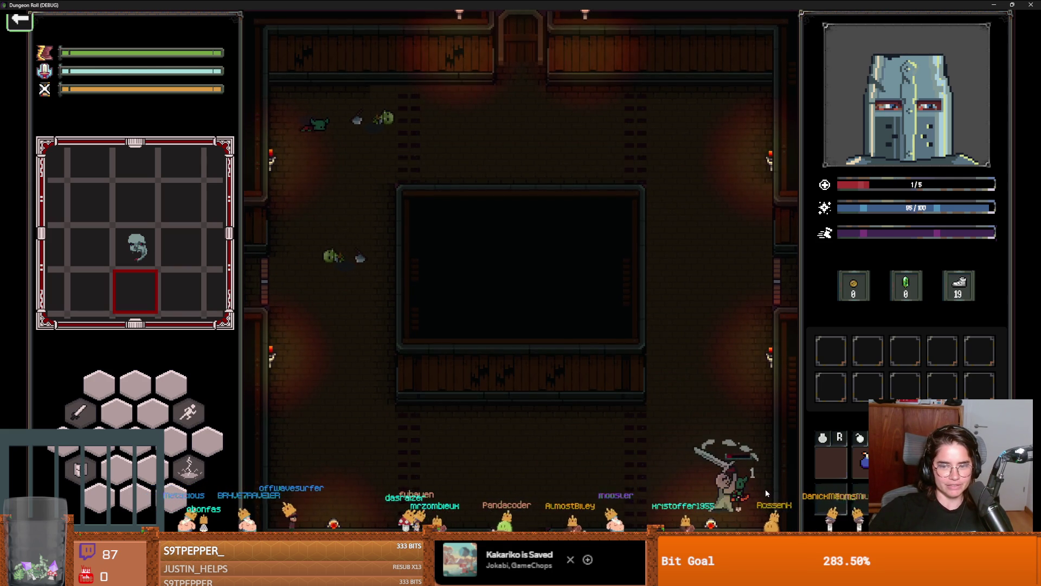
# Step: Walk the knight to the right-hand door, interact with it and pick an offered card
pyautogui.press('w')
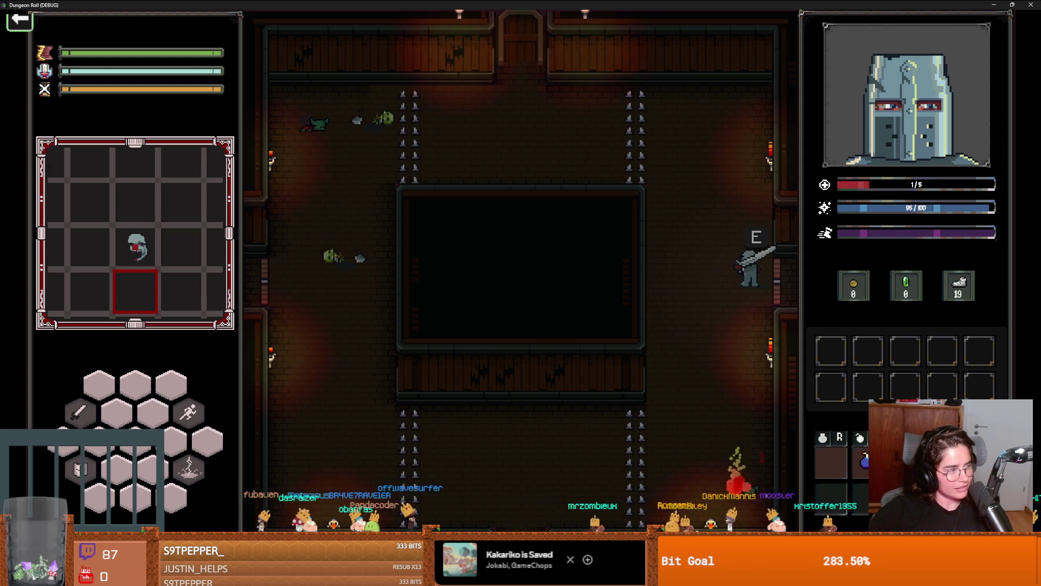
pyautogui.click(753, 298)
pyautogui.click(754, 298)
pyautogui.press('e')
pyautogui.click(517, 210)
# Step: Walk the knight into the next room and step on the red and olive floor tiles
pyautogui.press('d')
pyautogui.press('d')
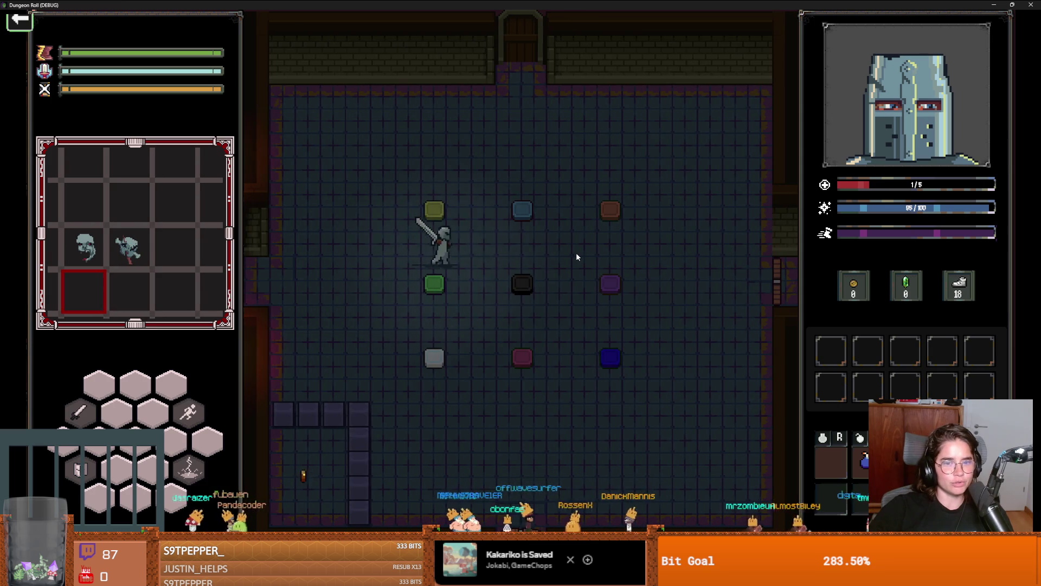
pyautogui.press('s')
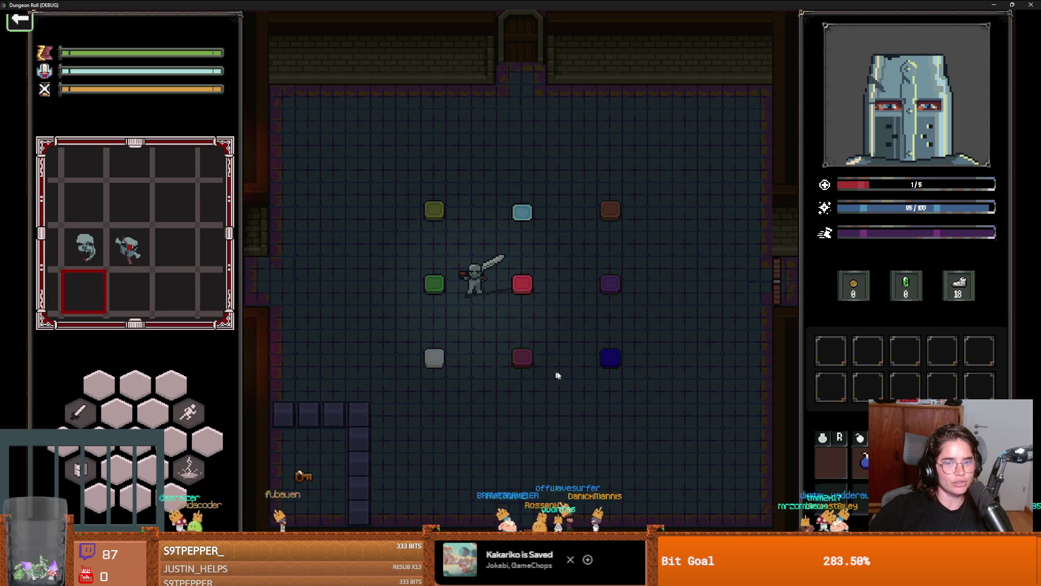
pyautogui.press('s')
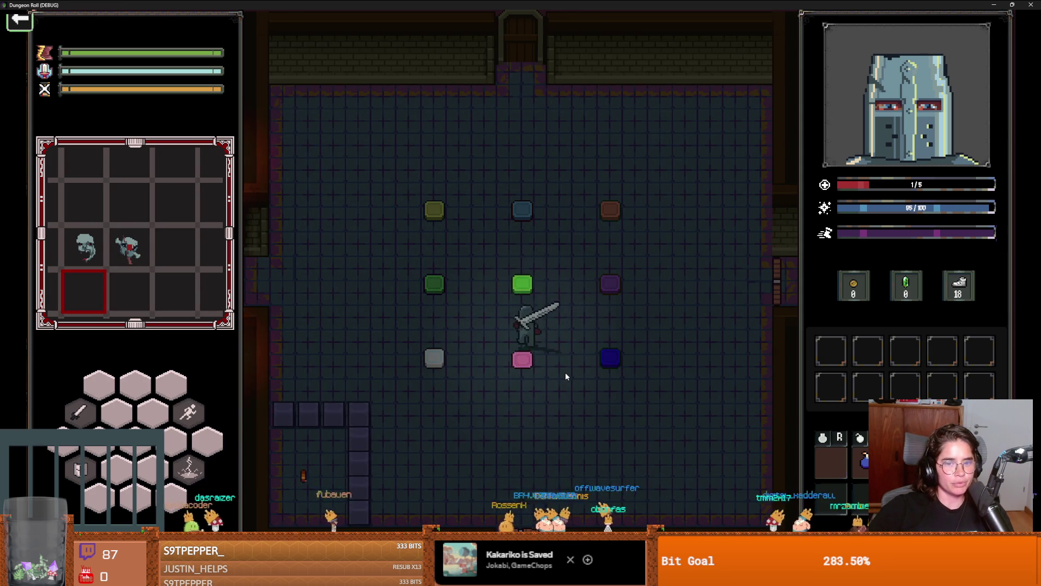
pyautogui.press('a')
pyautogui.press('w')
pyautogui.press('a')
pyautogui.press('s')
pyautogui.press('a')
pyautogui.press('s')
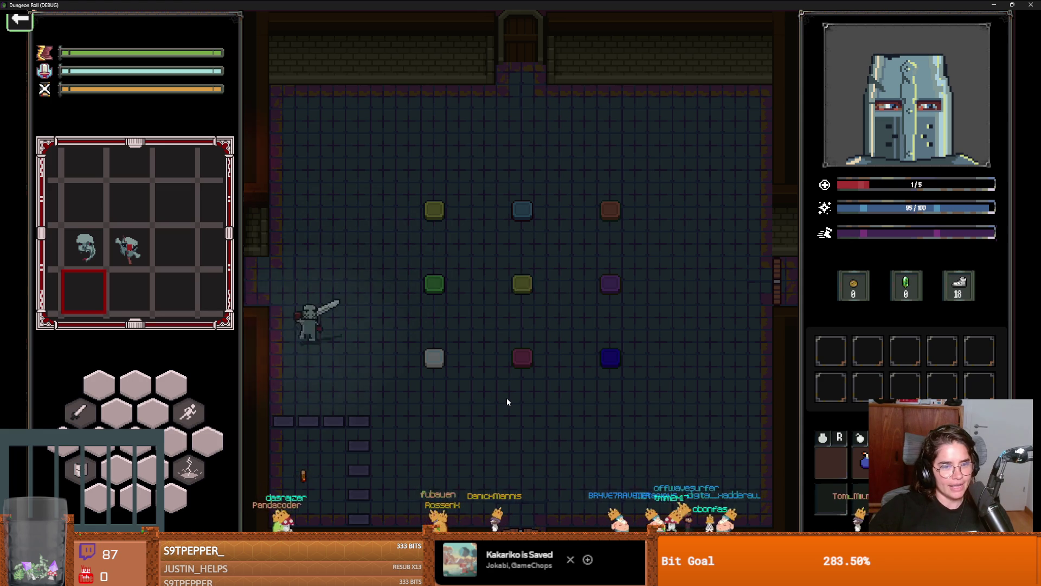
pyautogui.press('w')
pyautogui.press('d')
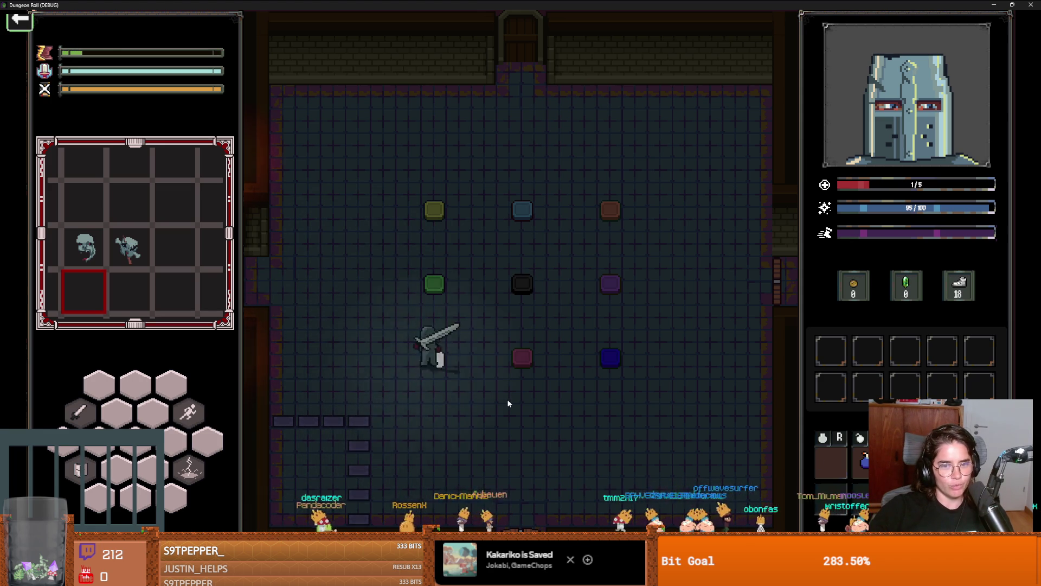
# Step: Unlock the top door and choose the middle room card
pyautogui.press('w')
pyautogui.press('d')
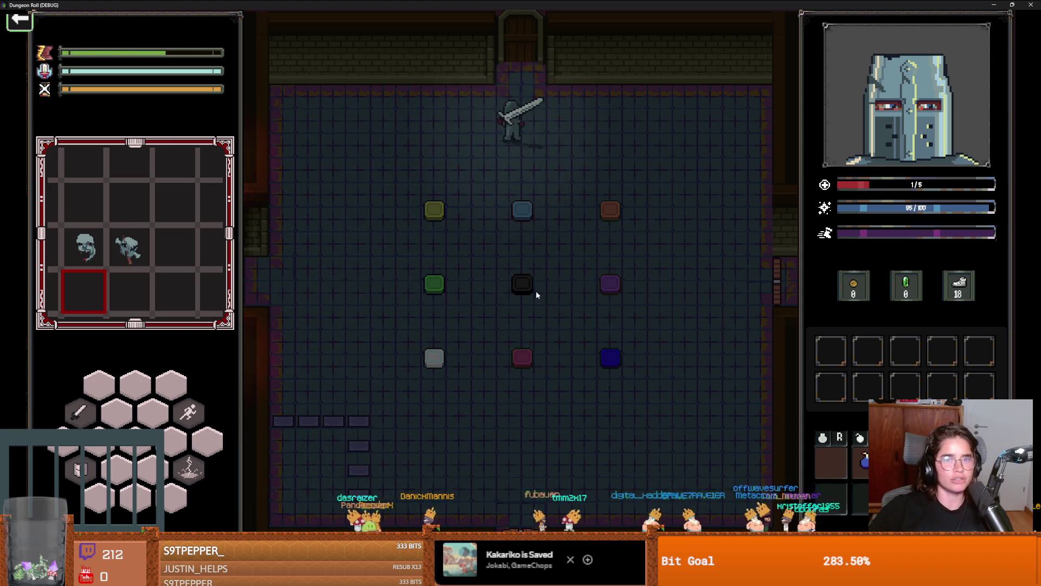
pyautogui.press('e')
pyautogui.click(463, 307)
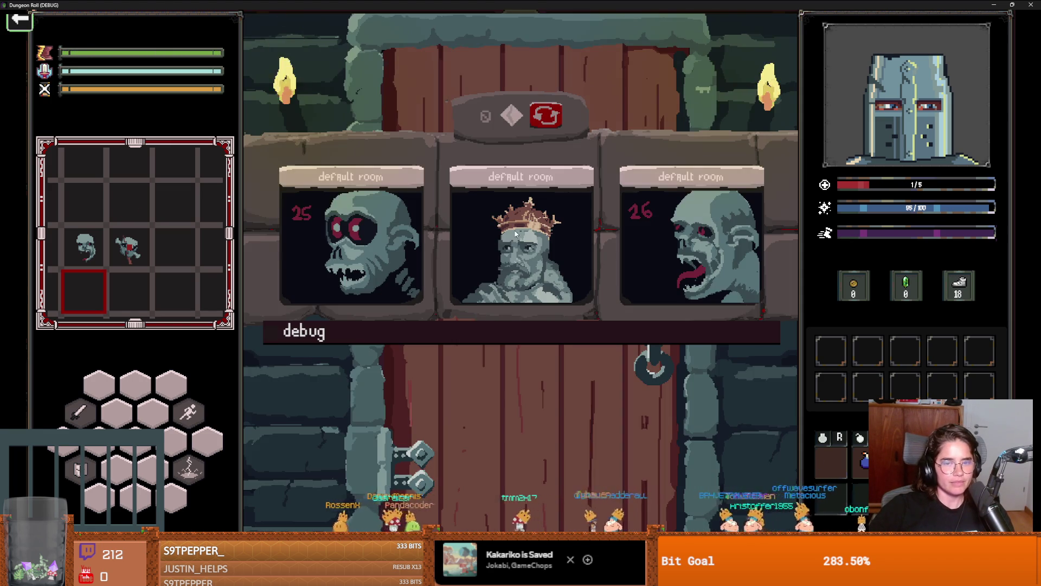
pyautogui.click(515, 234)
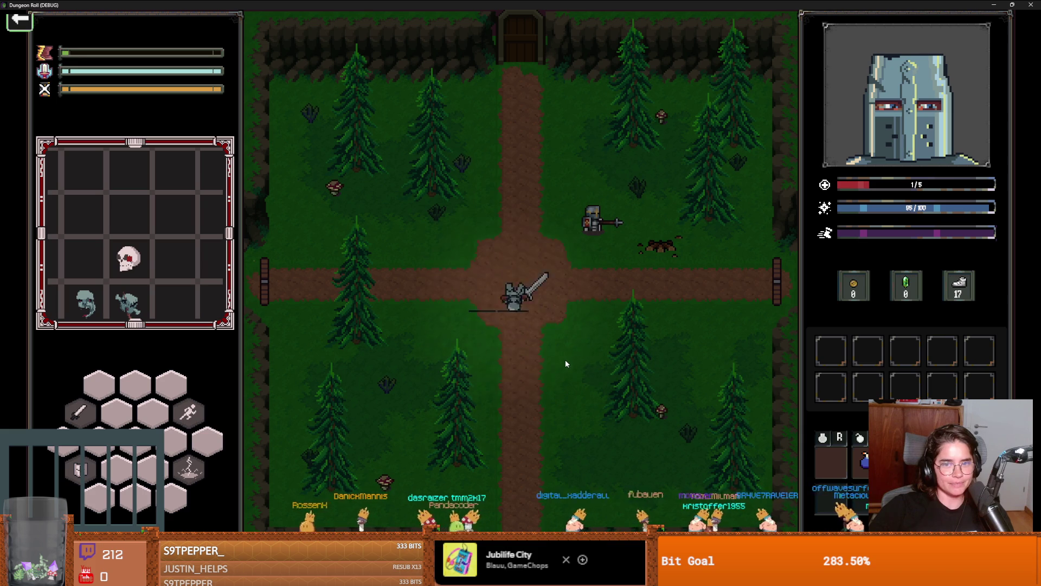
# Step: Walk to Baldwin and open his Baldwin Upgrades offer
pyautogui.press('w')
pyautogui.press('d')
pyautogui.press('e')
pyautogui.press('s')
pyautogui.press('w')
pyautogui.press('e')
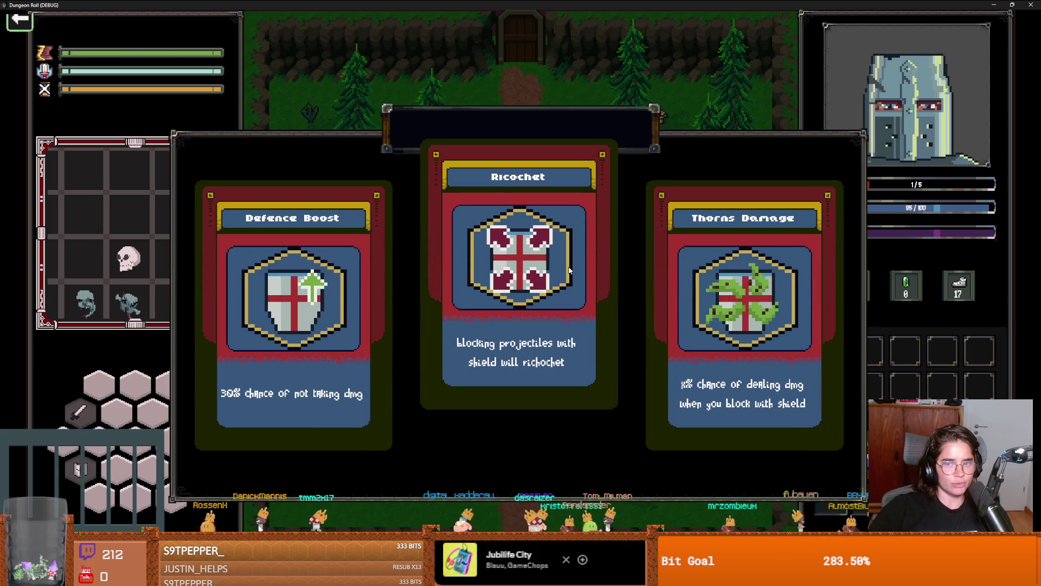
# Step: Take the Ricochet upgrade, then leave by the east exit into the middle room
pyautogui.click(569, 269)
pyautogui.press('d')
pyautogui.press('e')
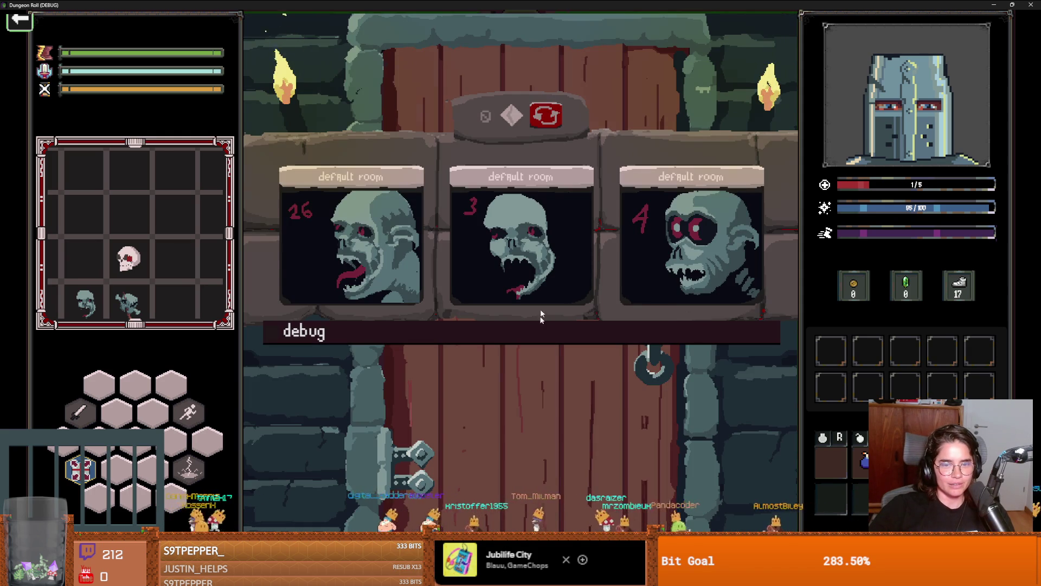
pyautogui.click(545, 281)
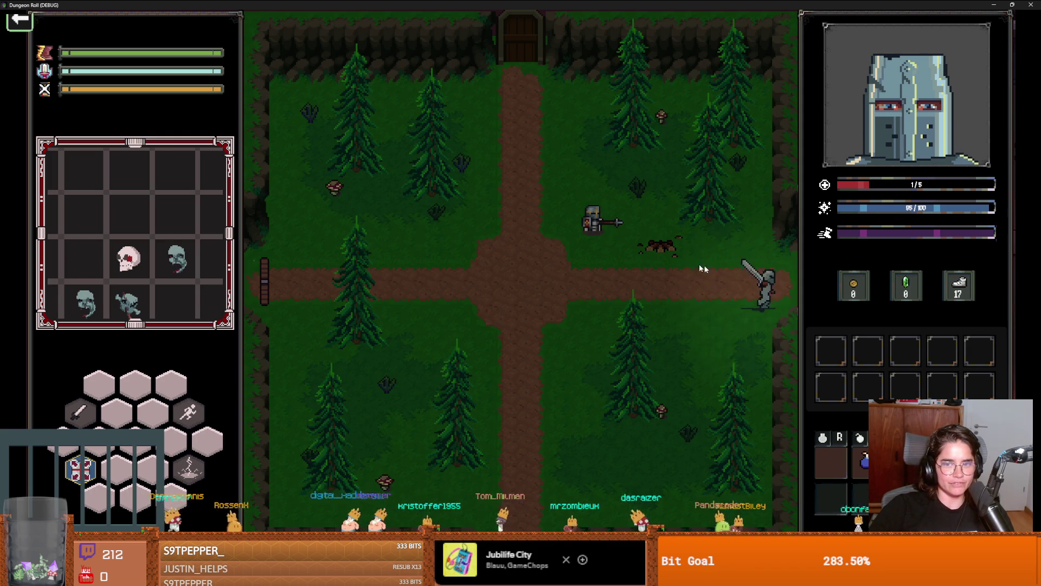
# Step: Dodge around the goblin room, cast lightning and swing the sword at the goblins
pyautogui.press('s')
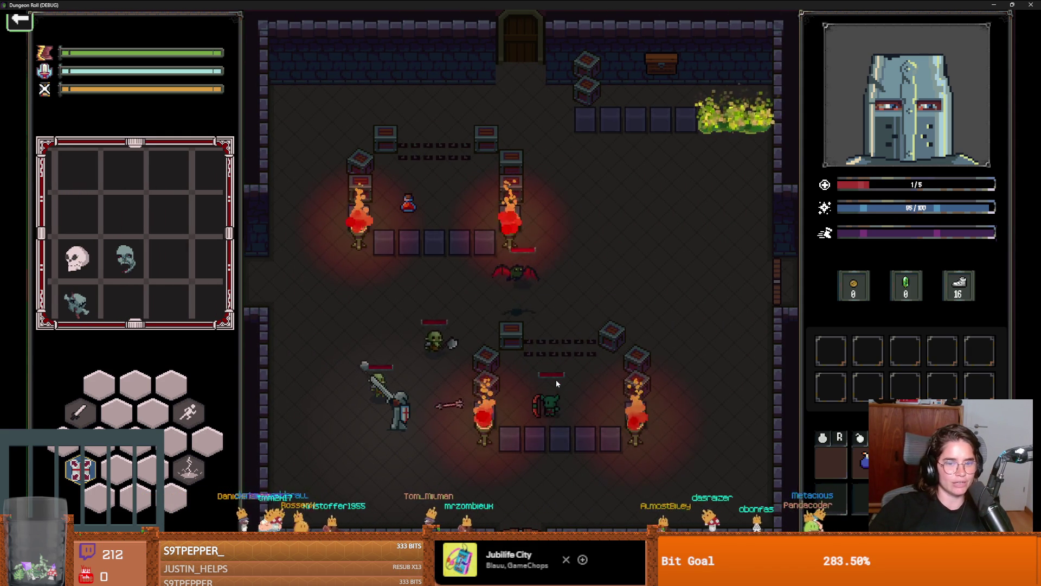
pyautogui.press('space')
pyautogui.press('d')
pyautogui.press('w')
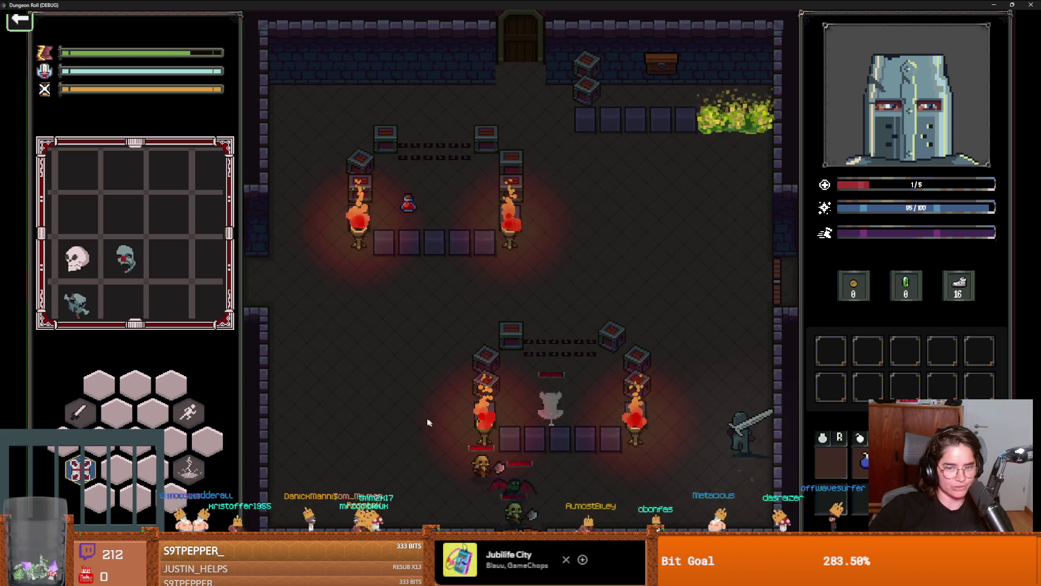
pyautogui.press('w')
pyautogui.press('w')
pyautogui.press('a')
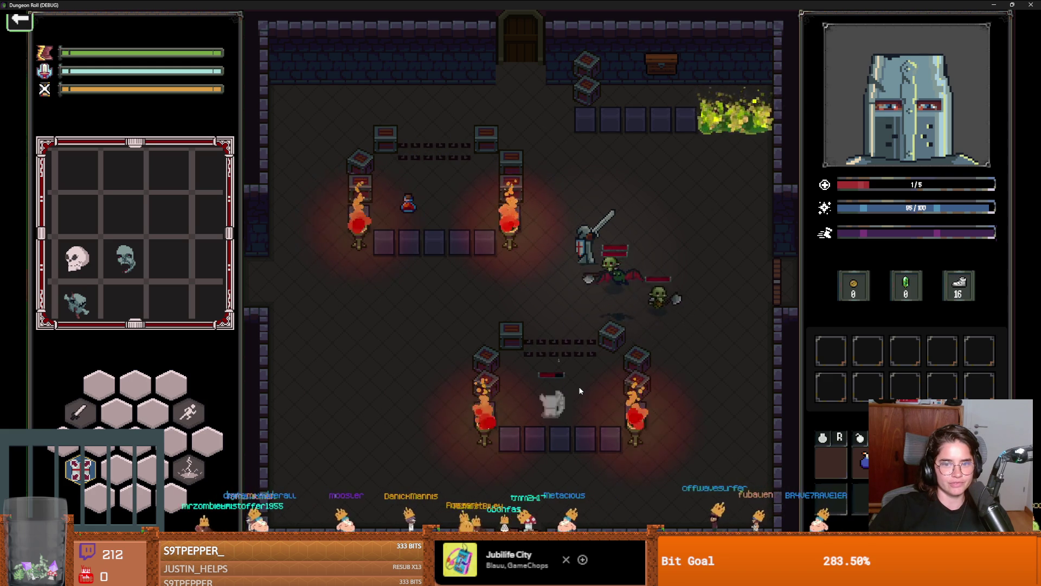
pyautogui.press('a')
pyautogui.press('s')
pyautogui.press('w')
pyautogui.click(520, 329)
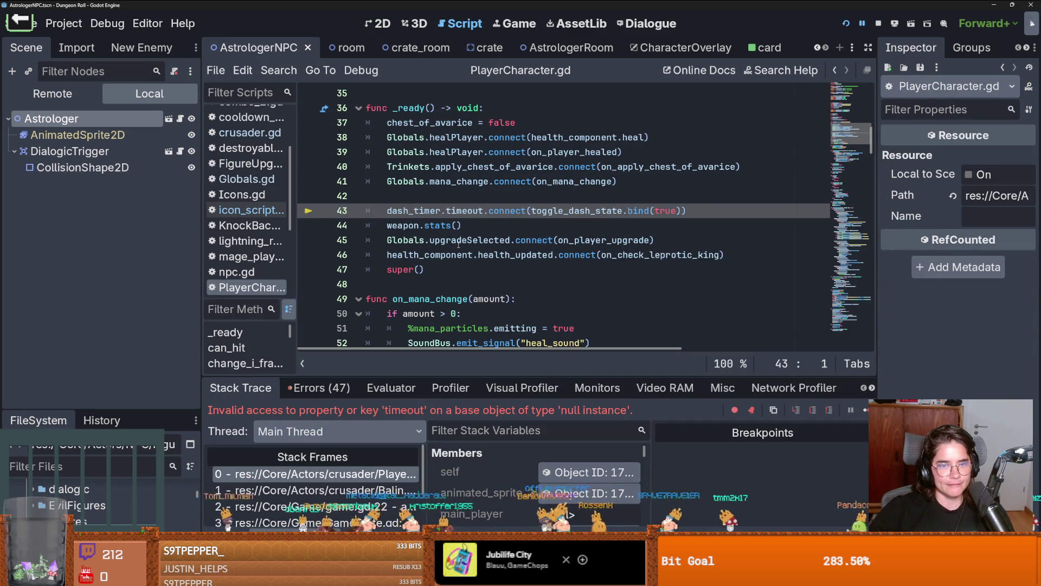
# Step: Restart the game run, break the left crates, resume from pause and maximize the game window
pyautogui.moveTo(459, 245)
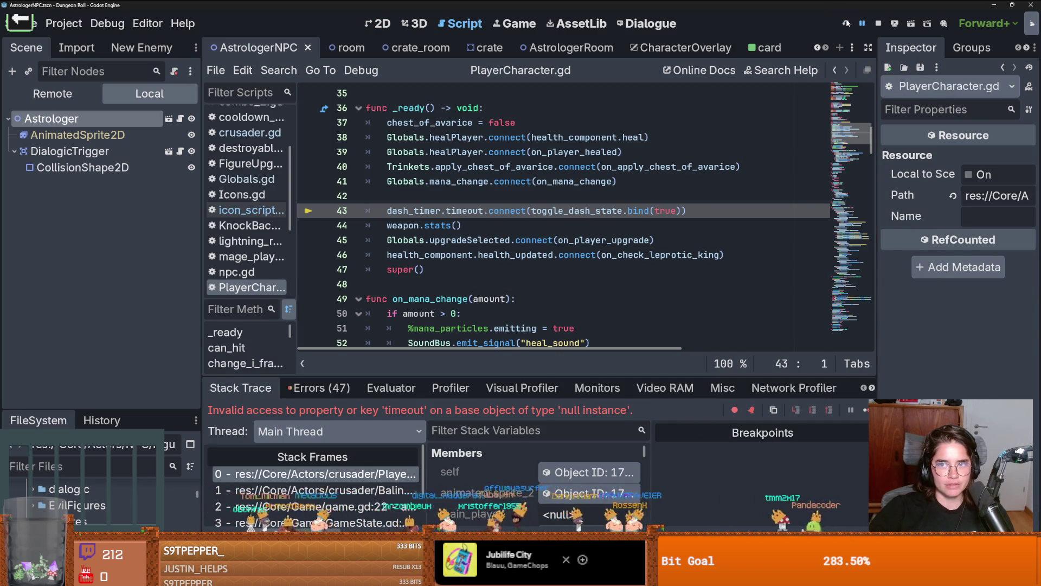
pyautogui.click(847, 23)
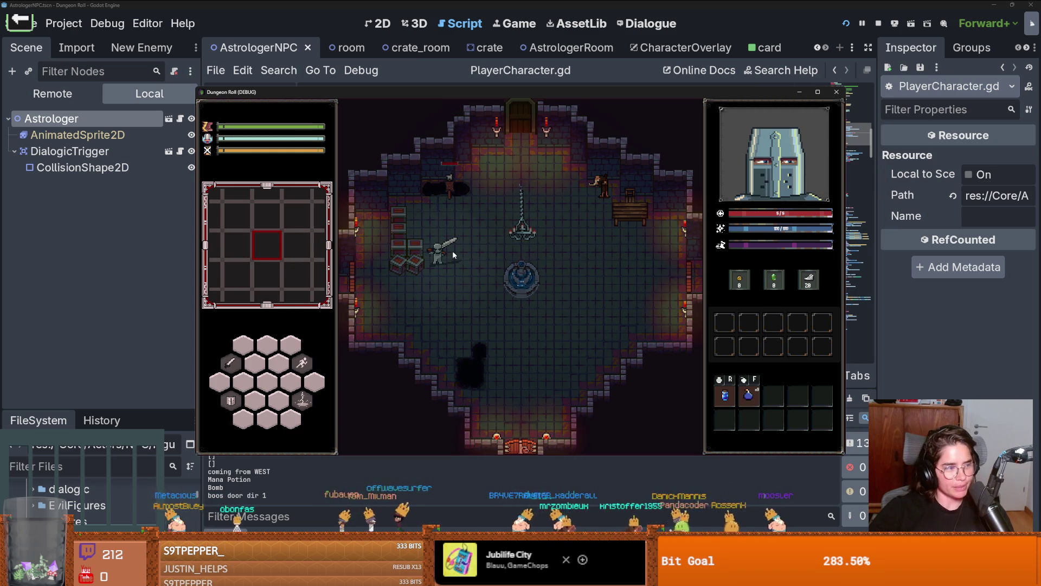
pyautogui.click(369, 243)
pyautogui.click(336, 239)
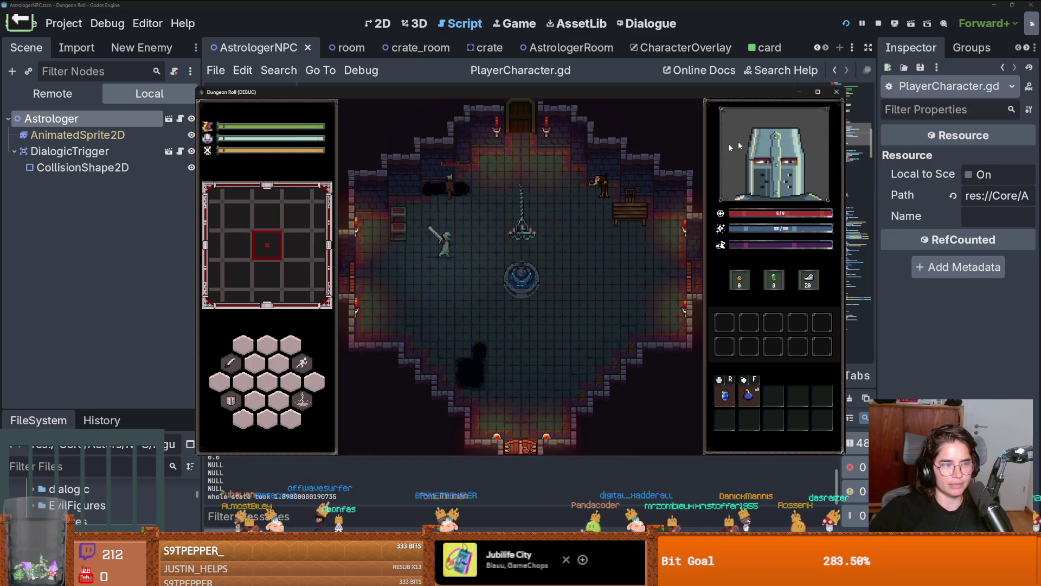
pyautogui.click(531, 268)
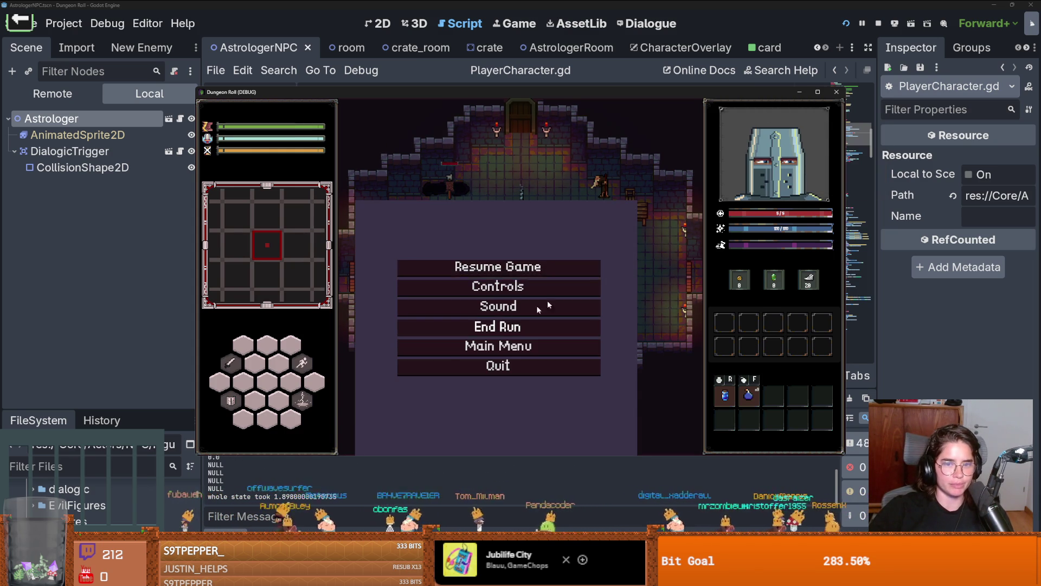
pyautogui.press('super+Up')
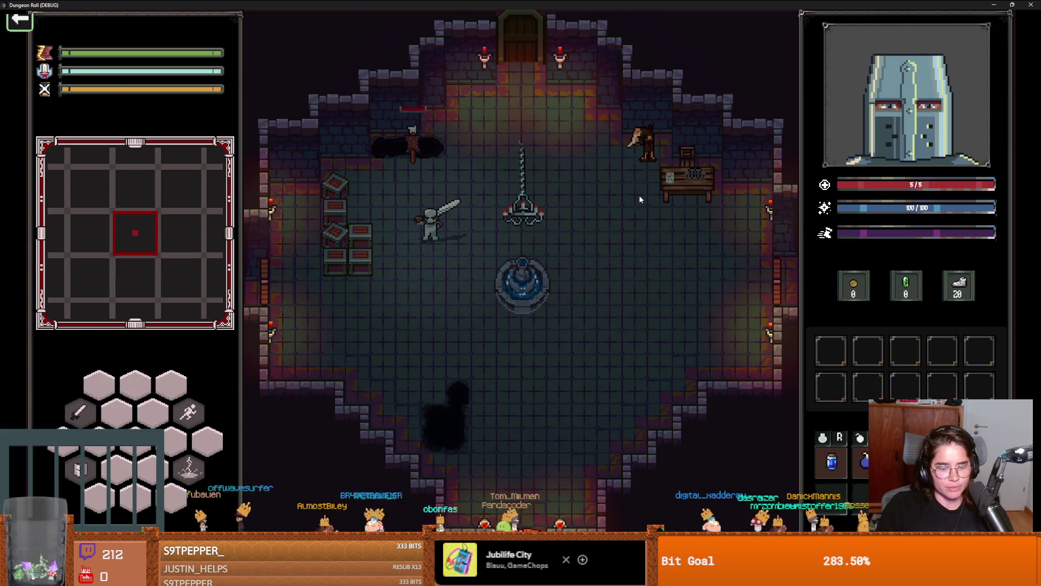
# Step: Spawn a red potion into the room with spawn_item 10 1 from the debug console
pyautogui.press('`')
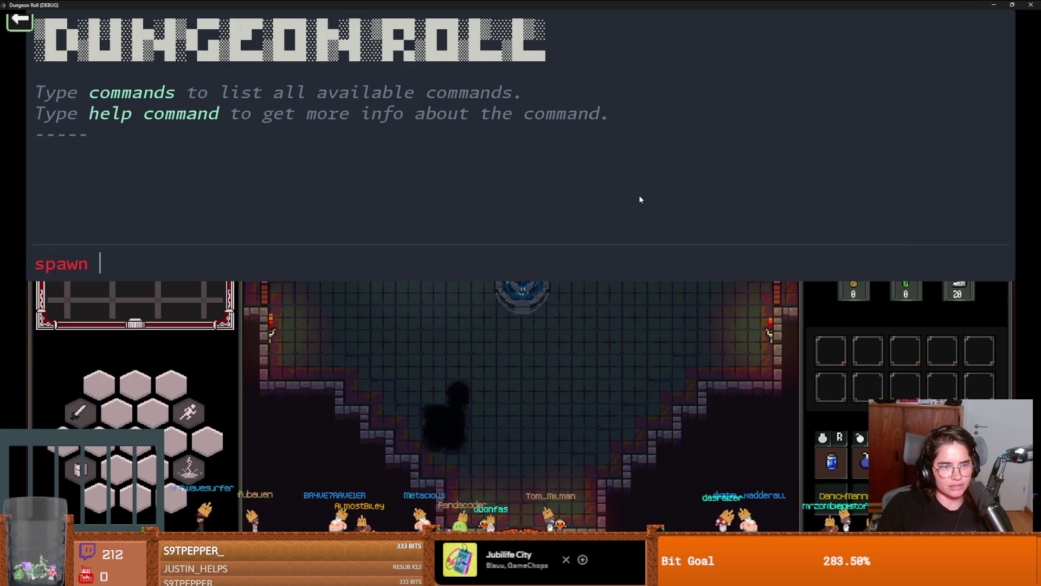
pyautogui.write('spawn_item 10 1')
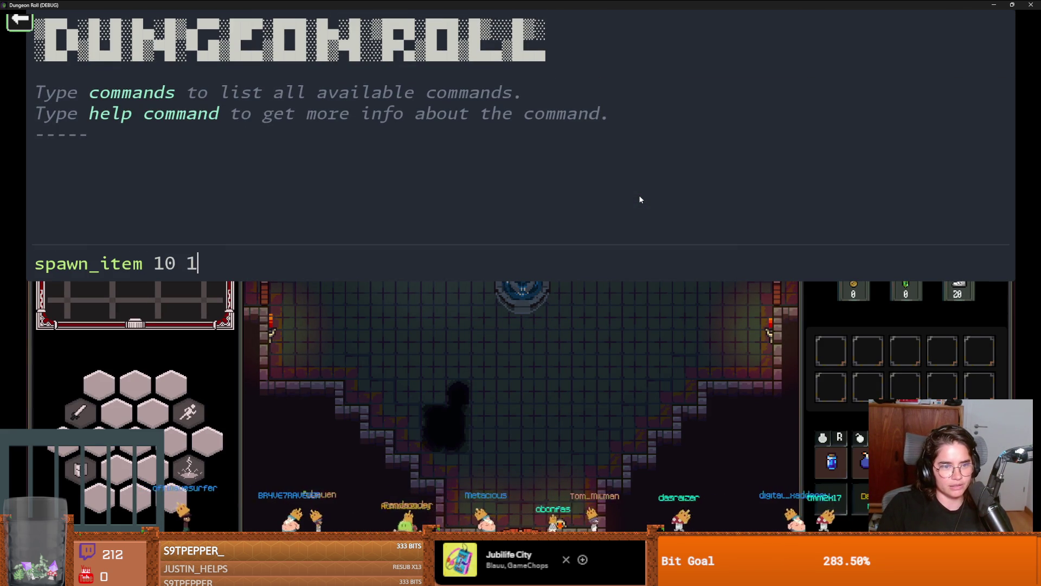
pyautogui.press('Return')
pyautogui.press('`')
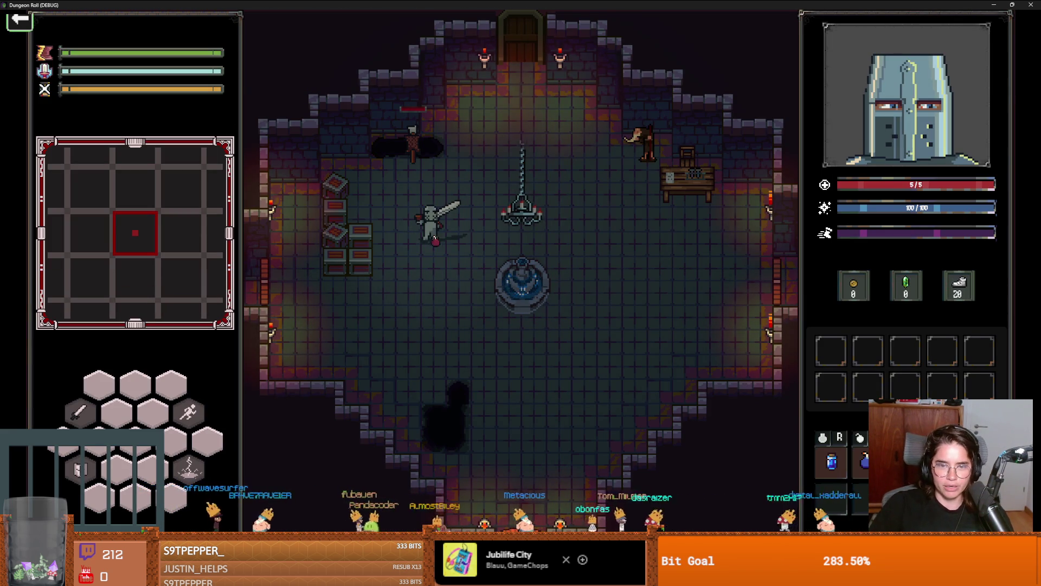
# Step: Walk the knight through the top door and pick the next room card
pyautogui.press('a')
pyautogui.press('s')
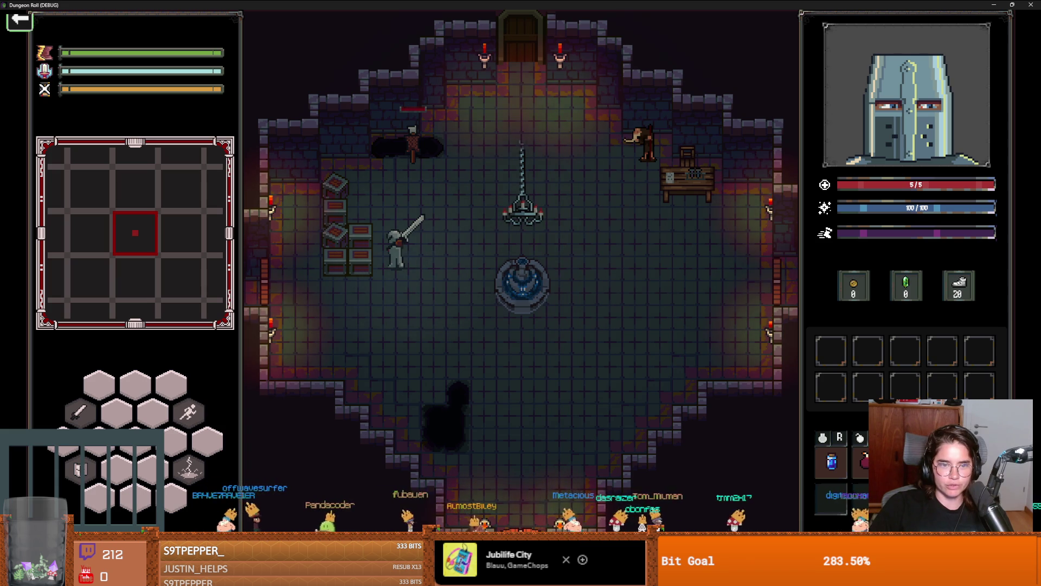
pyautogui.press('w')
pyautogui.press('d')
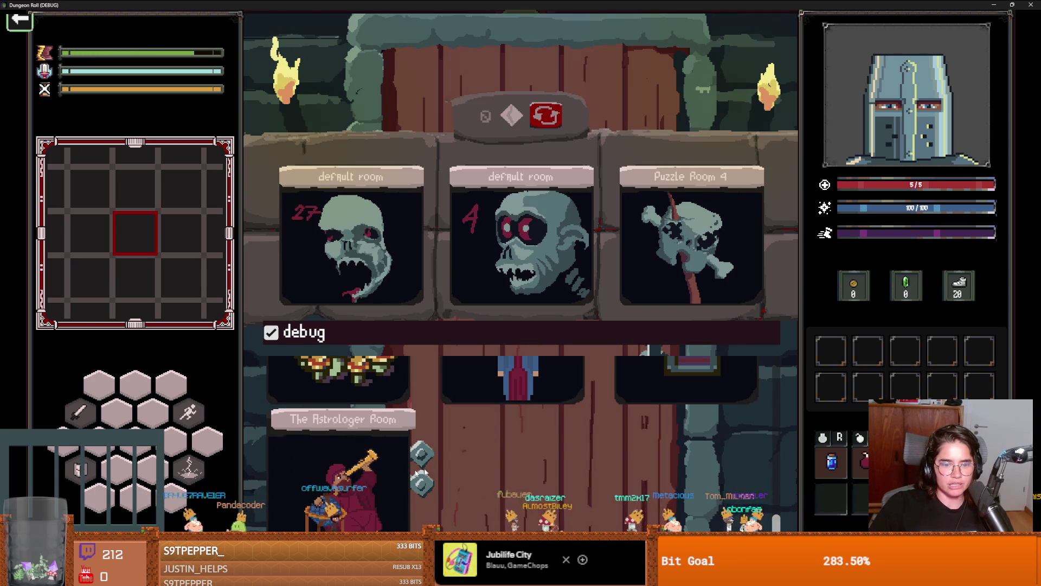
pyautogui.click(617, 460)
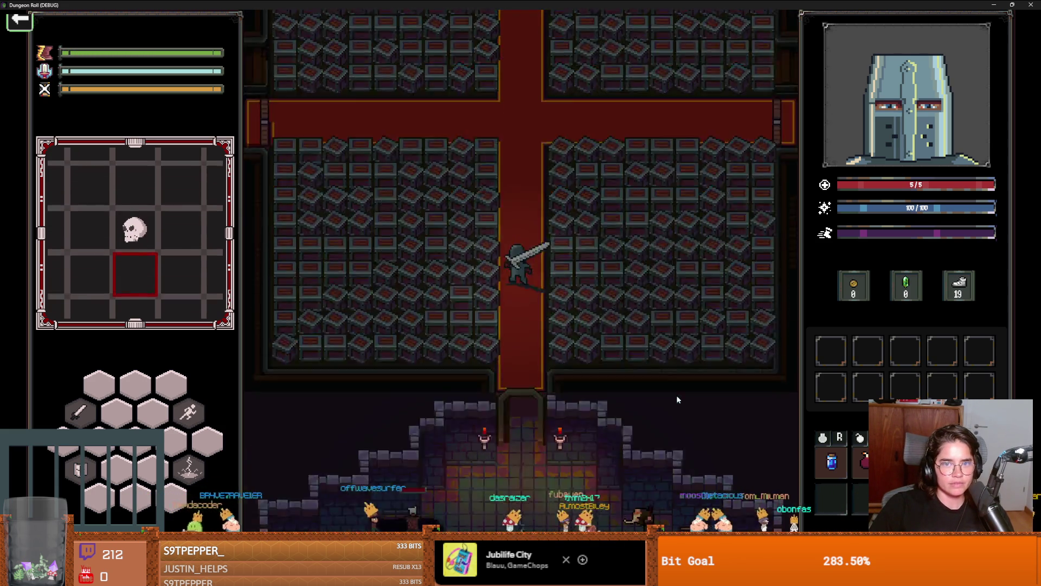
# Step: Walk up the red carpet and smash the chests on the left for coins
pyautogui.press('w')
pyautogui.press('d')
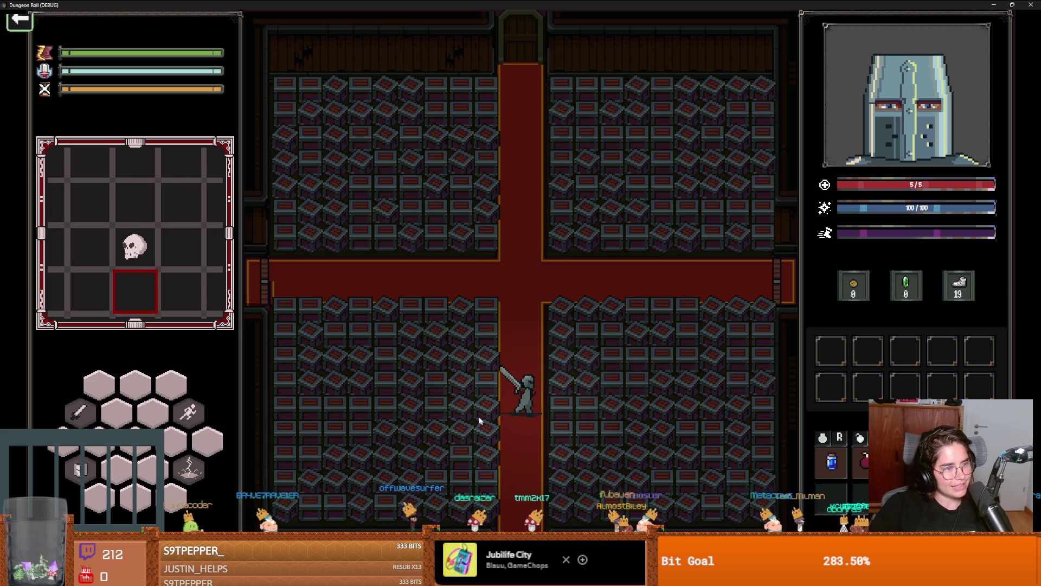
pyautogui.press('a')
pyautogui.click(381, 402)
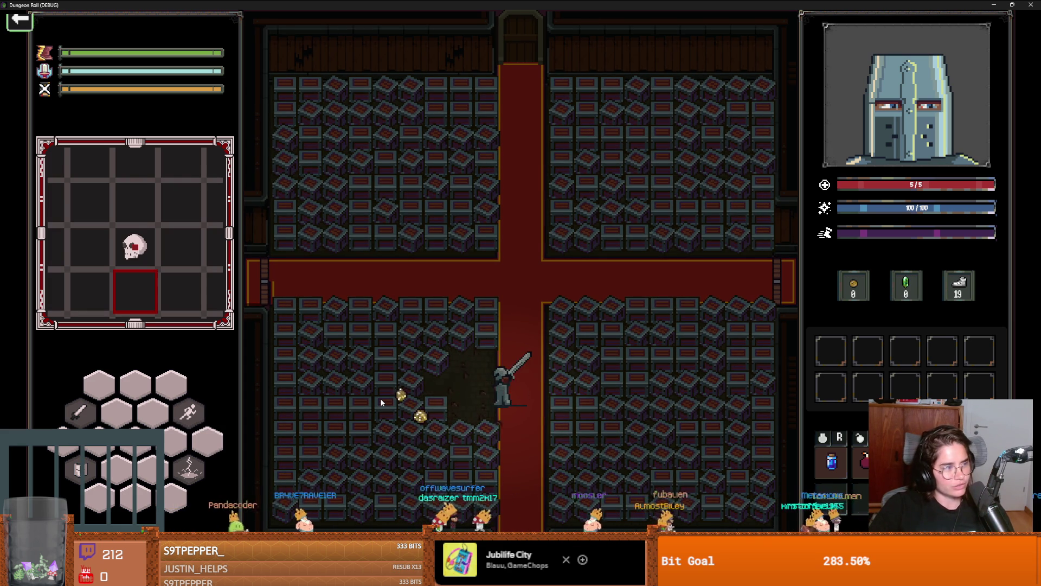
pyautogui.press('d')
pyautogui.press('w')
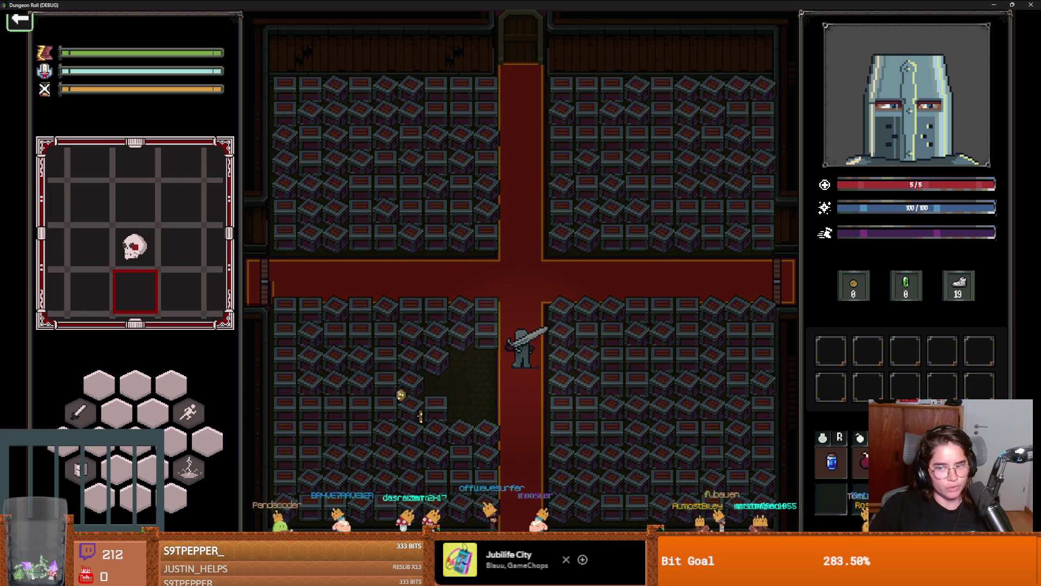
pyautogui.press('w')
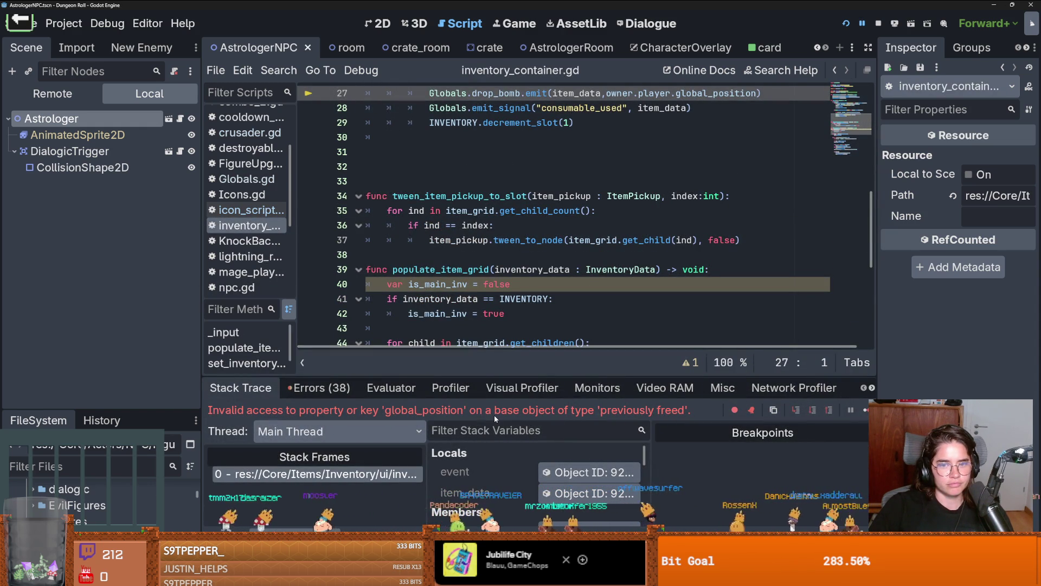
# Step: Enlarge the stack trace panel and save the current scene
pyautogui.scroll(4, 637, 269)
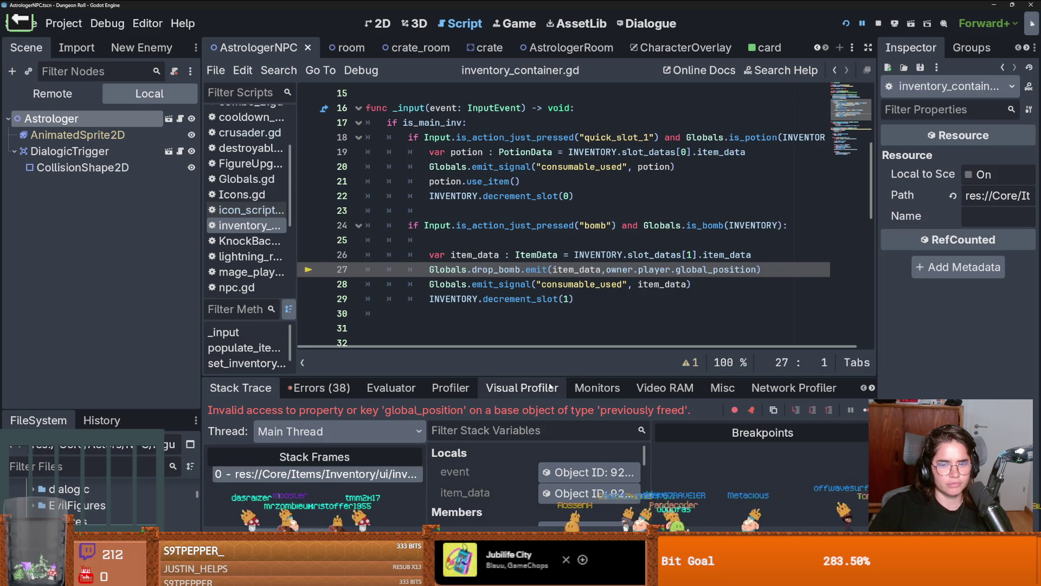
pyautogui.moveTo(554, 376)
pyautogui.mouseDown()
pyautogui.moveTo(580, 212)
pyautogui.moveTo(537, 404)
pyautogui.mouseUp()
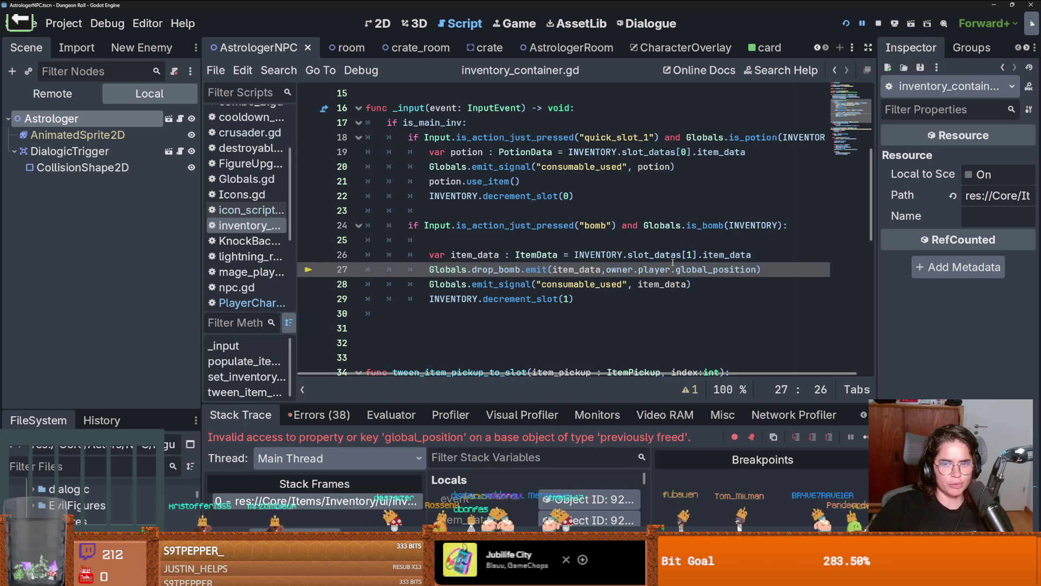
pyautogui.hotkey('ctrl', 's')
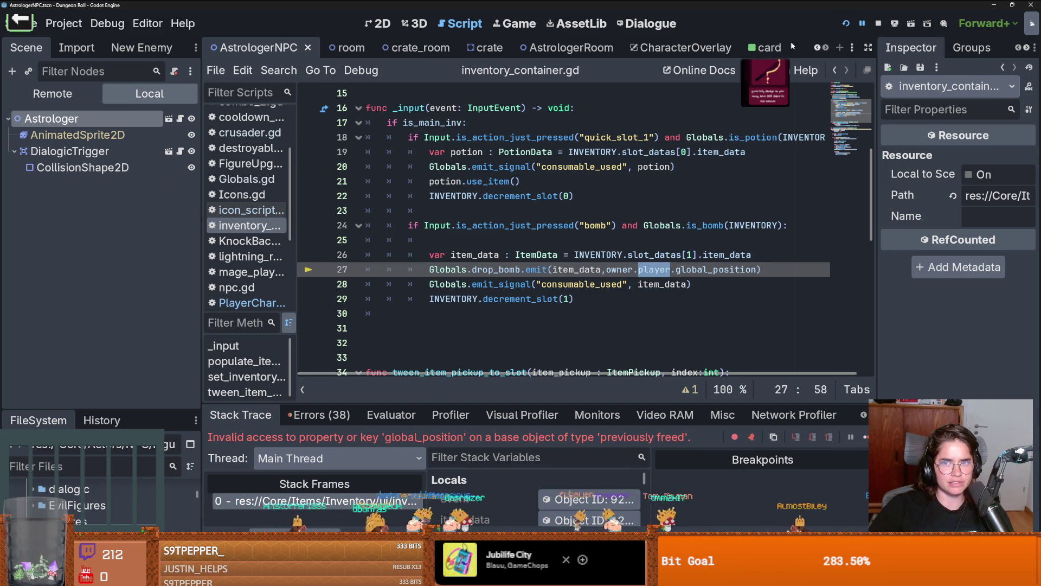
# Step: In the CharacterOverlay script, select and copy the get_first_node_in_group player lookup statement
pyautogui.click(681, 47)
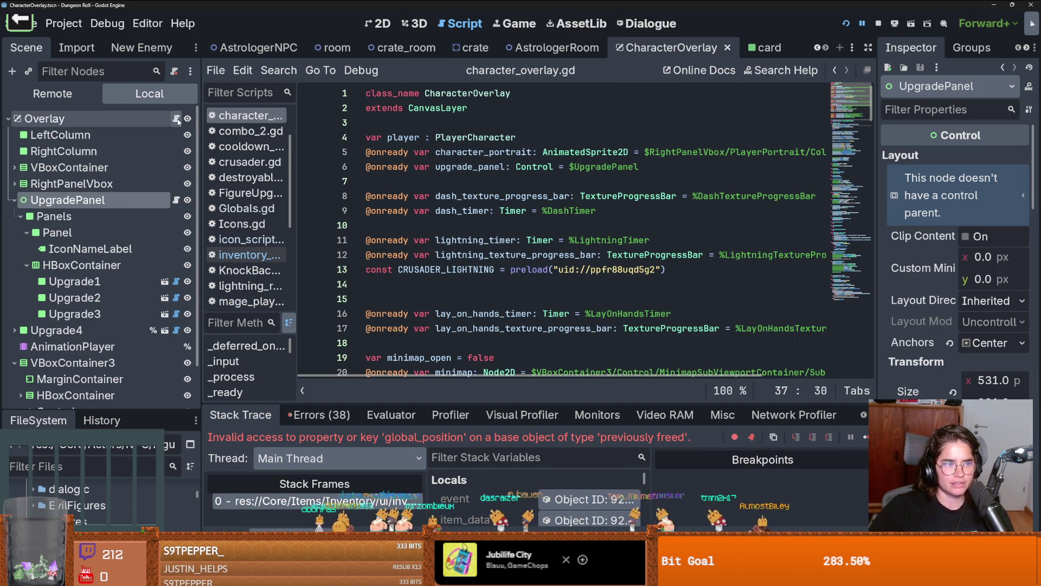
pyautogui.scroll(-6, 482, 227)
pyautogui.scroll(1, 477, 233)
pyautogui.doubleClick(433, 211)
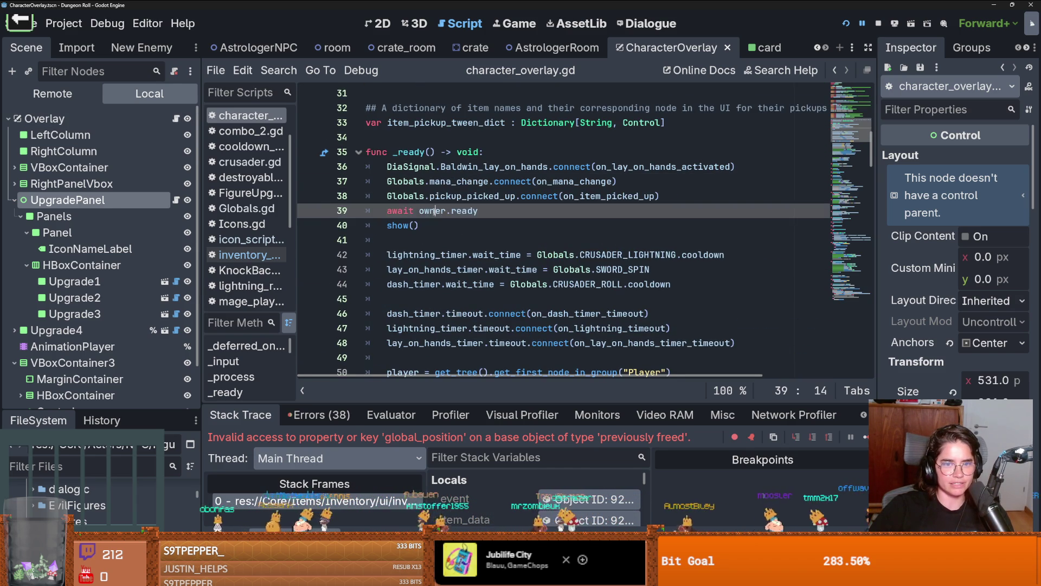
pyautogui.scroll(-1, 473, 241)
pyautogui.scroll(-3, 472, 240)
pyautogui.doubleClick(390, 196)
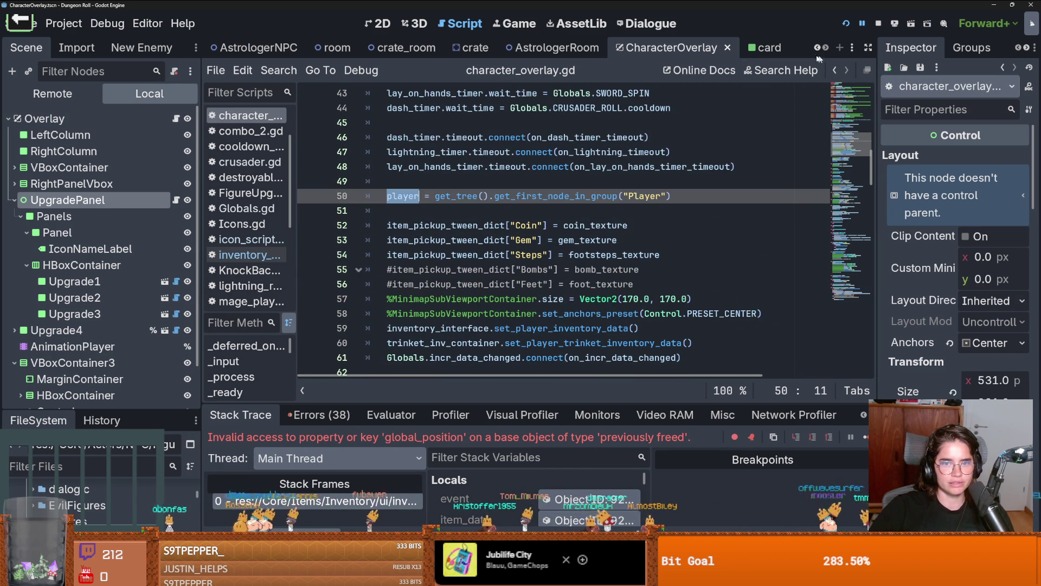
pyautogui.moveTo(671, 196); pyautogui.dragTo(379, 198)
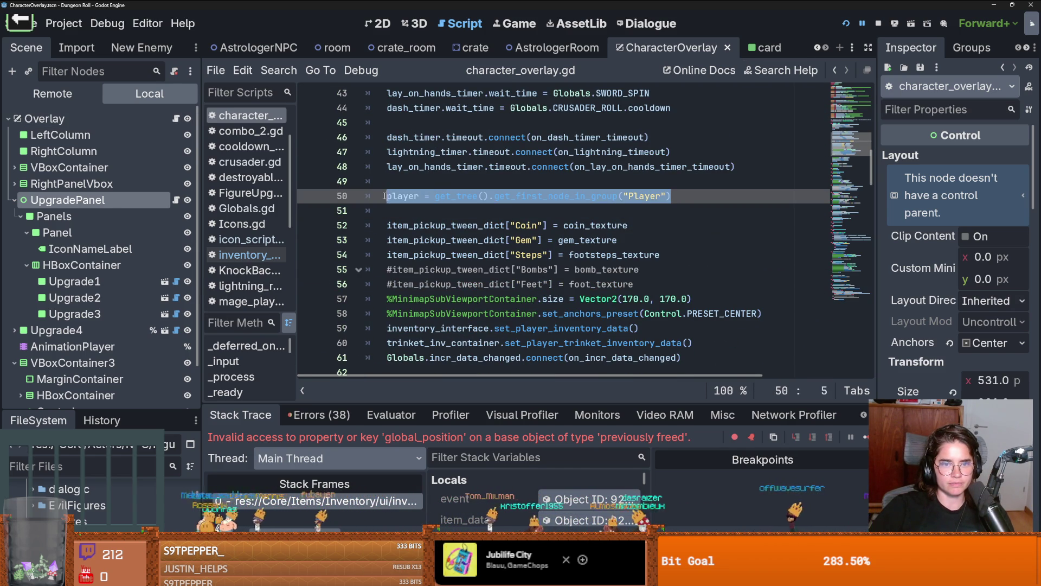
# Step: Paste the lookup onto line 25 of inventory_container.gd, declared as 'var player'
pyautogui.click(410, 496)
pyautogui.scroll(-2, 508, 260)
pyautogui.click(505, 241)
pyautogui.write('player = get_tree().get_first_node_in_group("Player")')
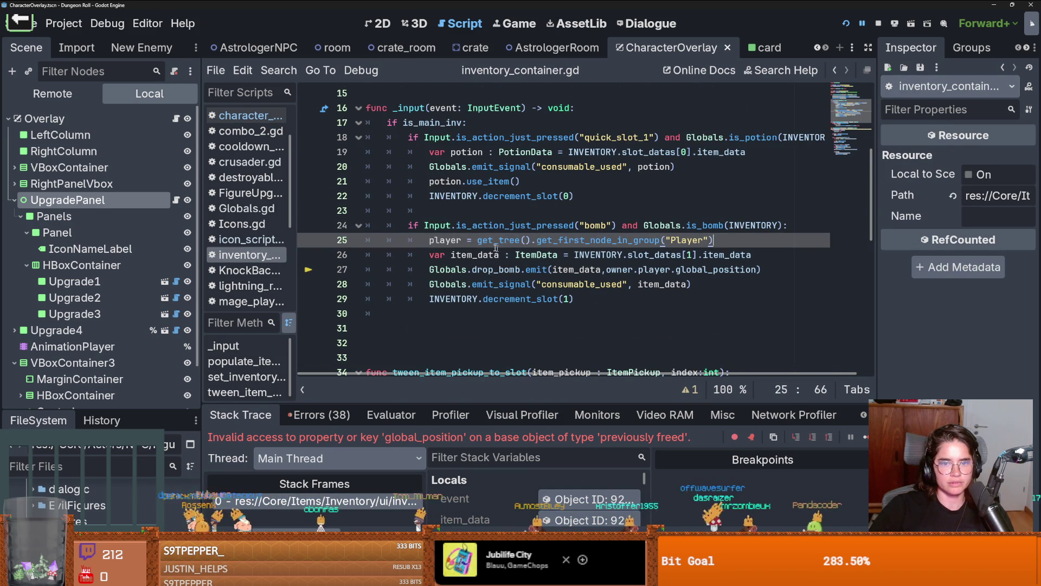
pyautogui.press('Home')
pyautogui.write('var')
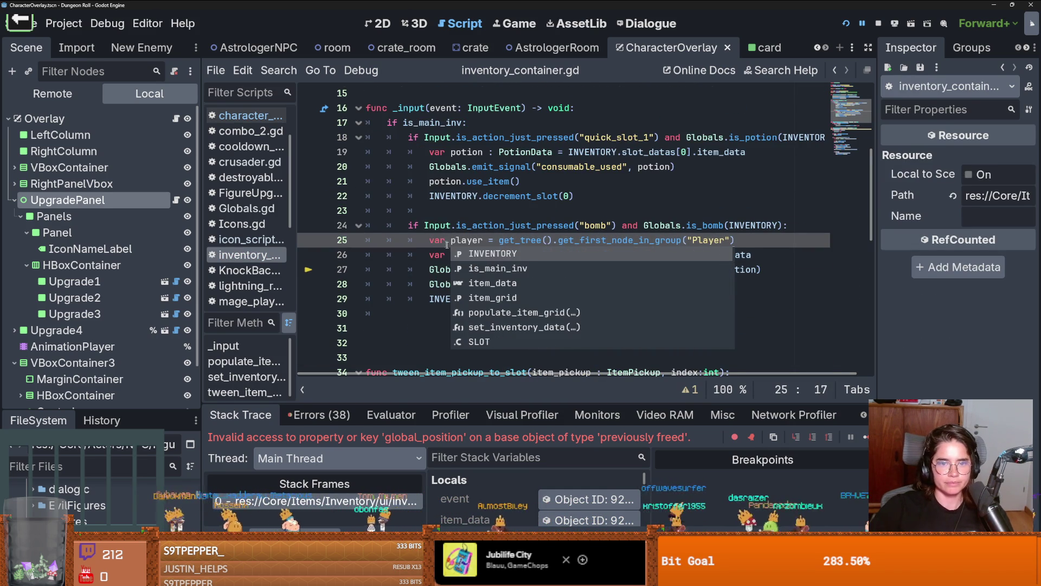
pyautogui.press('Escape')
# Step: Remove 'owner.' from line 27, then save and run the game
pyautogui.click(671, 270)
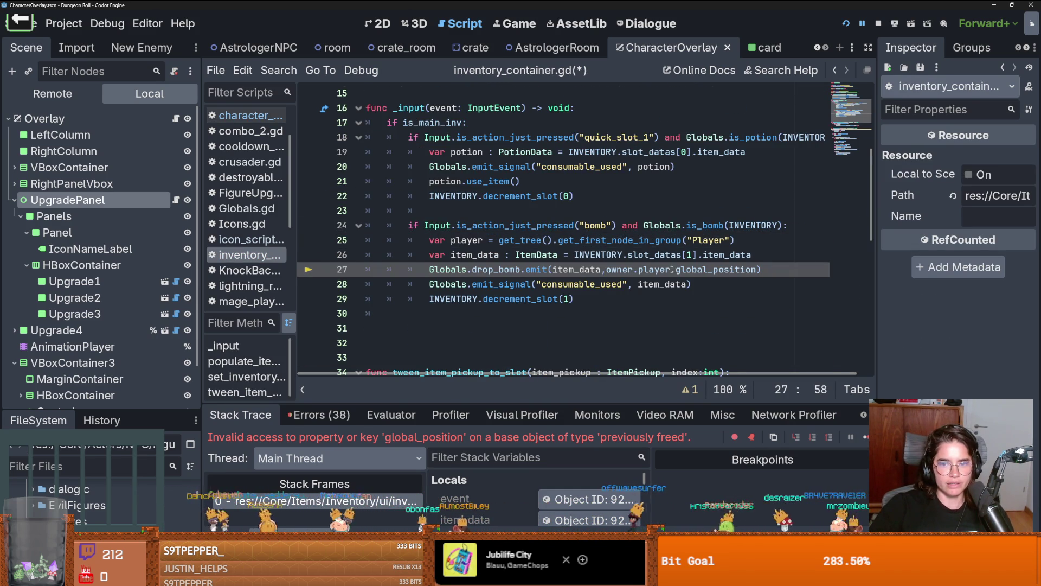
pyautogui.moveTo(603, 269); pyautogui.dragTo(640, 269)
pyautogui.press('BackSpace')
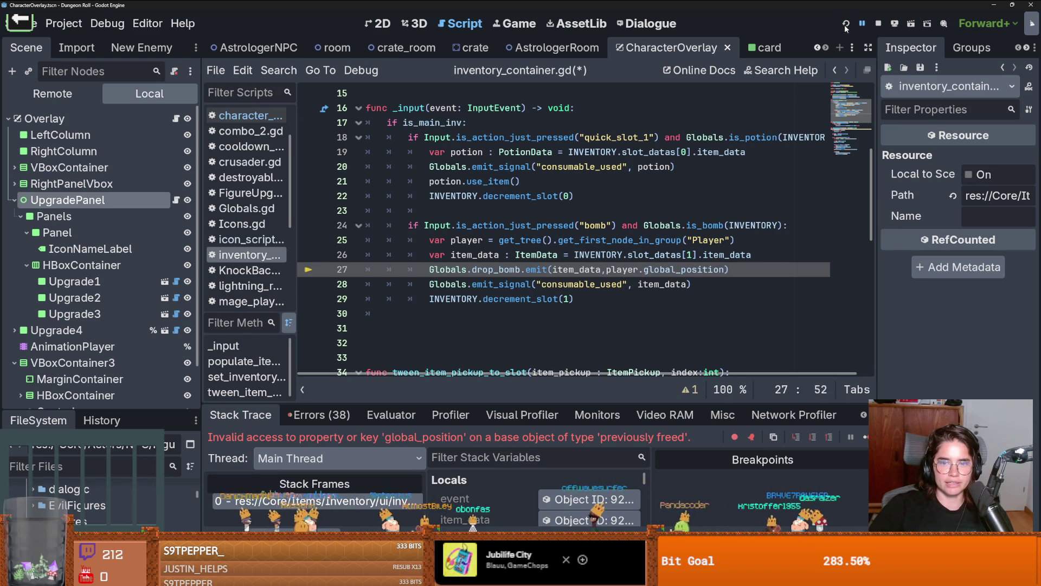
pyautogui.click(846, 24)
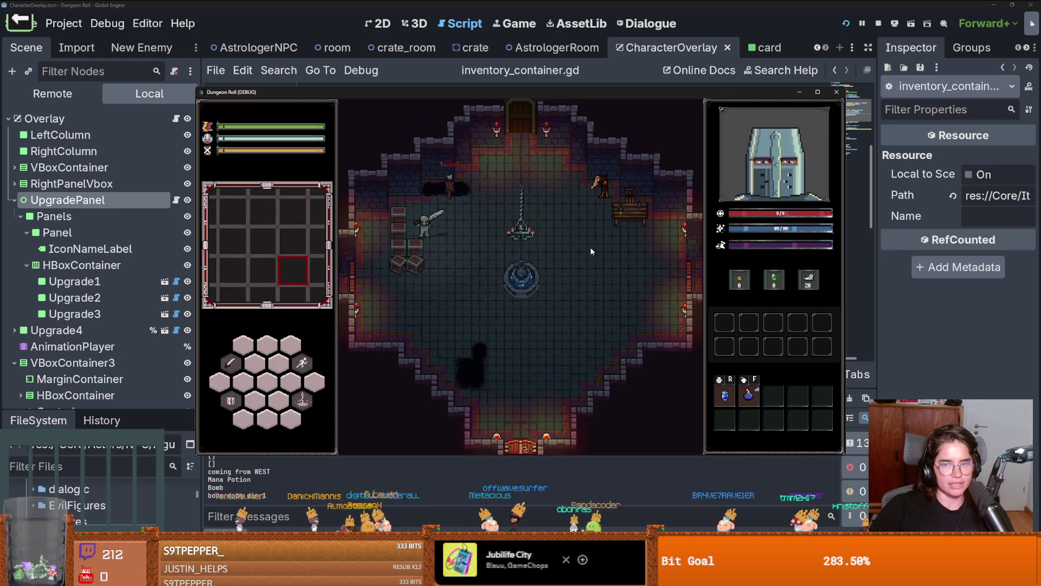
# Step: Go through the door into the chosen room and maximise the game window
pyautogui.press('space')
pyautogui.press('e')
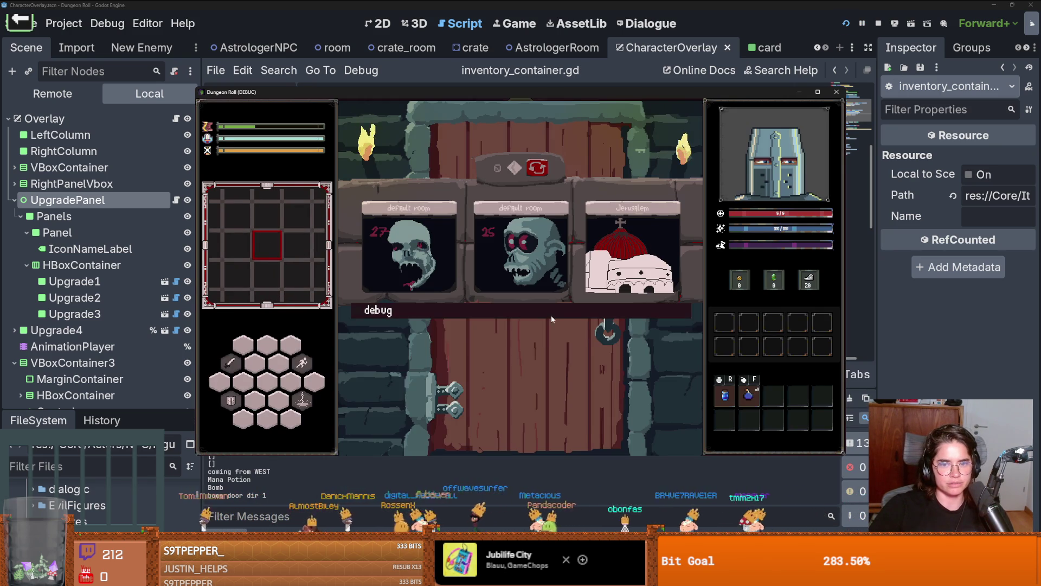
pyautogui.moveTo(689, 340); pyautogui.dragTo(688, 443)
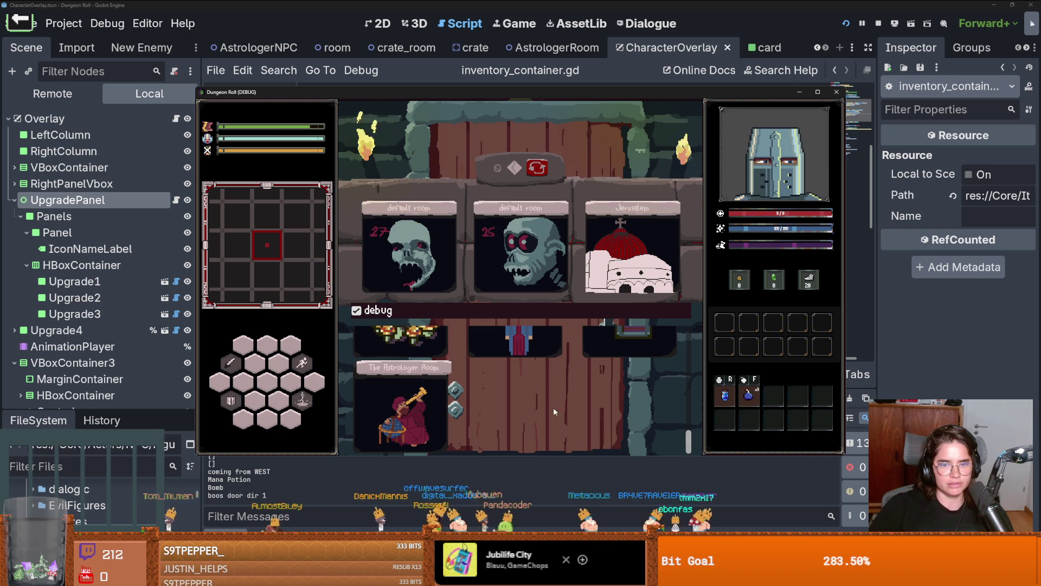
pyautogui.scroll(2, 554, 412)
pyautogui.click(640, 375)
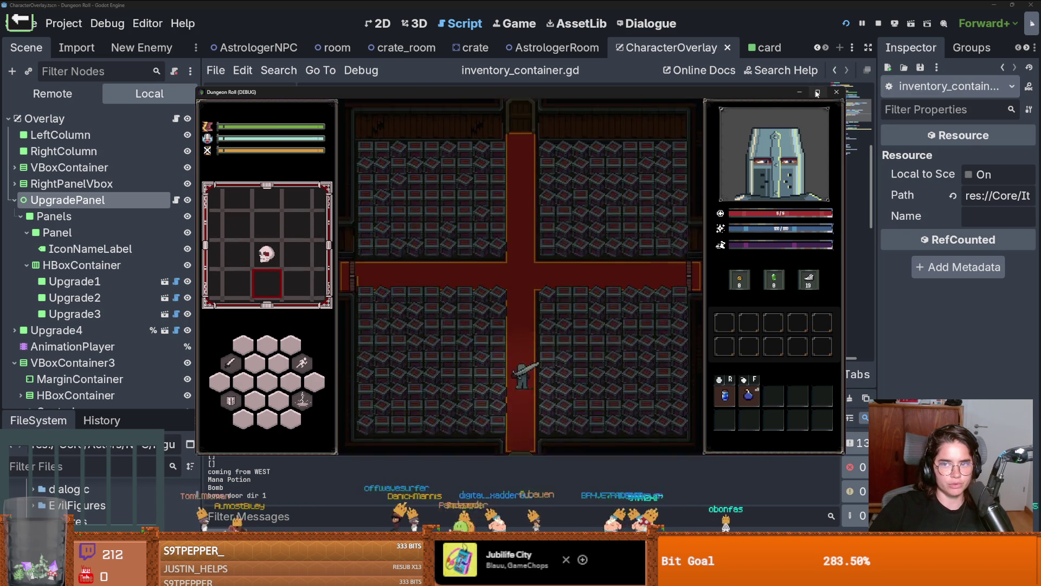
pyautogui.click(817, 92)
# Step: Spawn item 10 with spawn_item 10 1 and walk up to it
pyautogui.press('w')
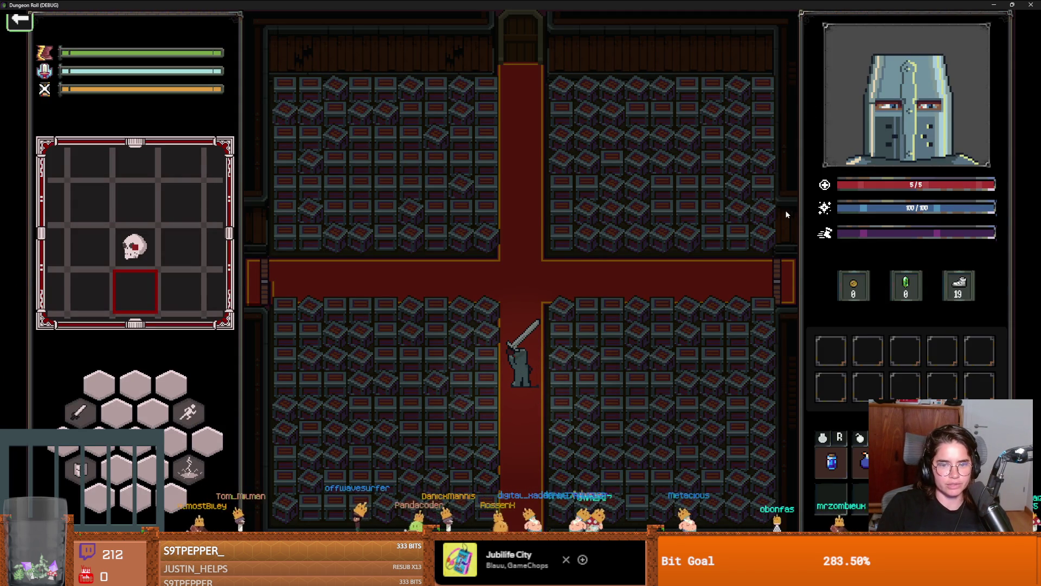
pyautogui.press('`')
pyautogui.write('spawn_')
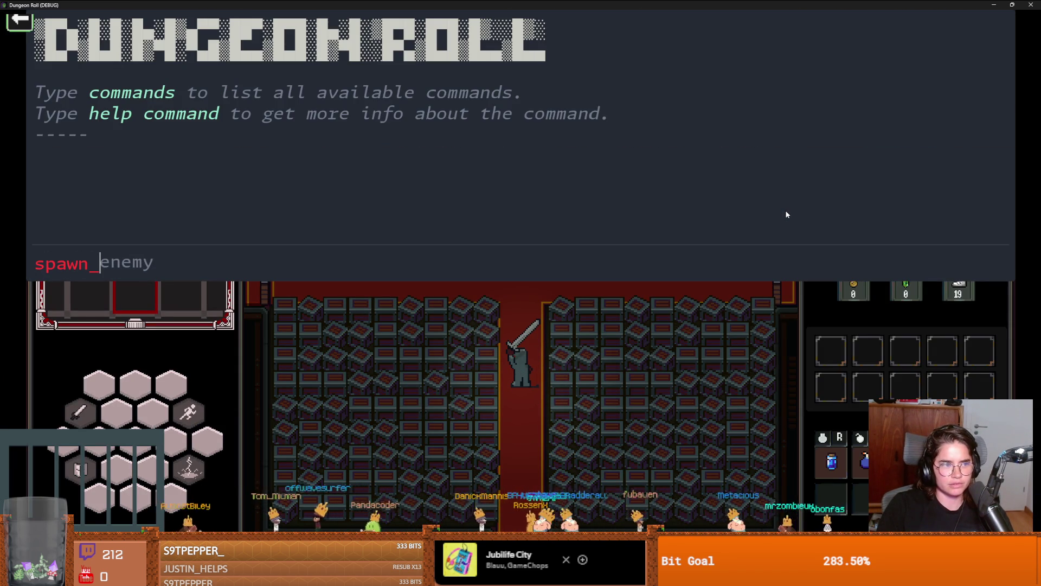
pyautogui.press('Return')
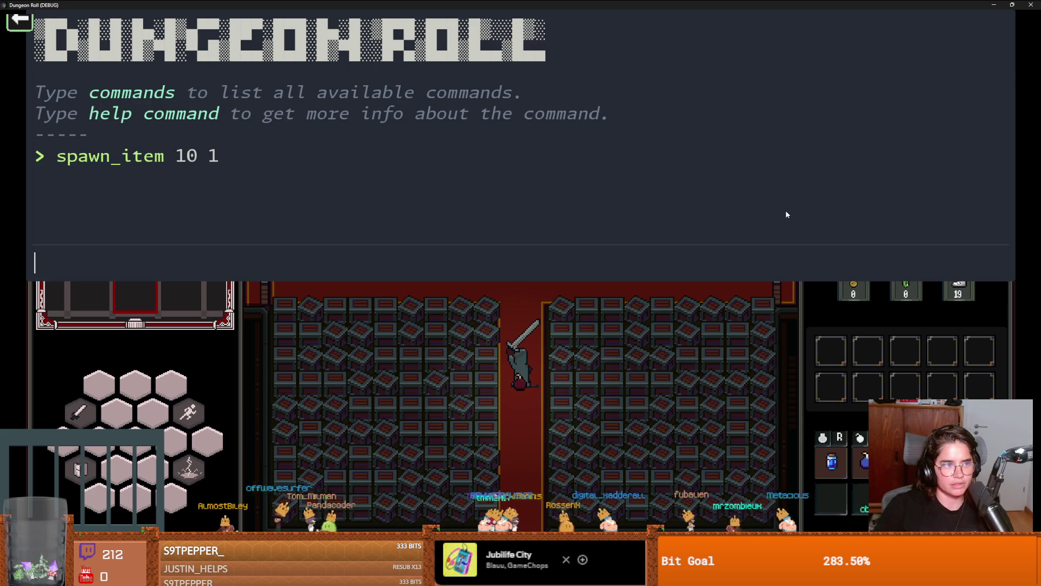
pyautogui.press('`')
pyautogui.press('w')
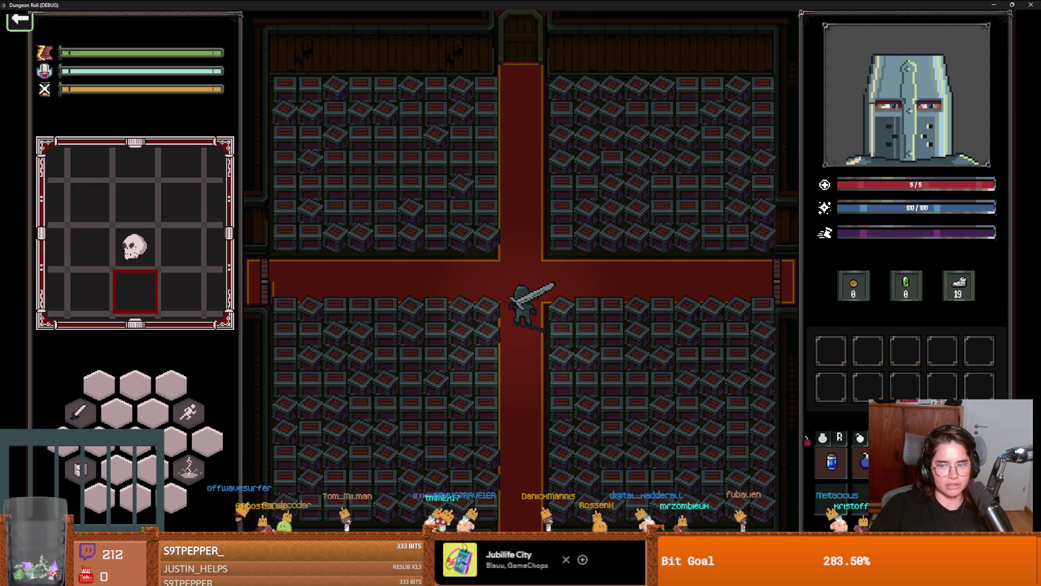
# Step: Use the quick-slot item to shatter every crate, collect coins, then reopen the debug console
pyautogui.press('r')
pyautogui.press('a')
pyautogui.press('s')
pyautogui.press('d')
pyautogui.press('w')
pyautogui.press('d')
pyautogui.press('a')
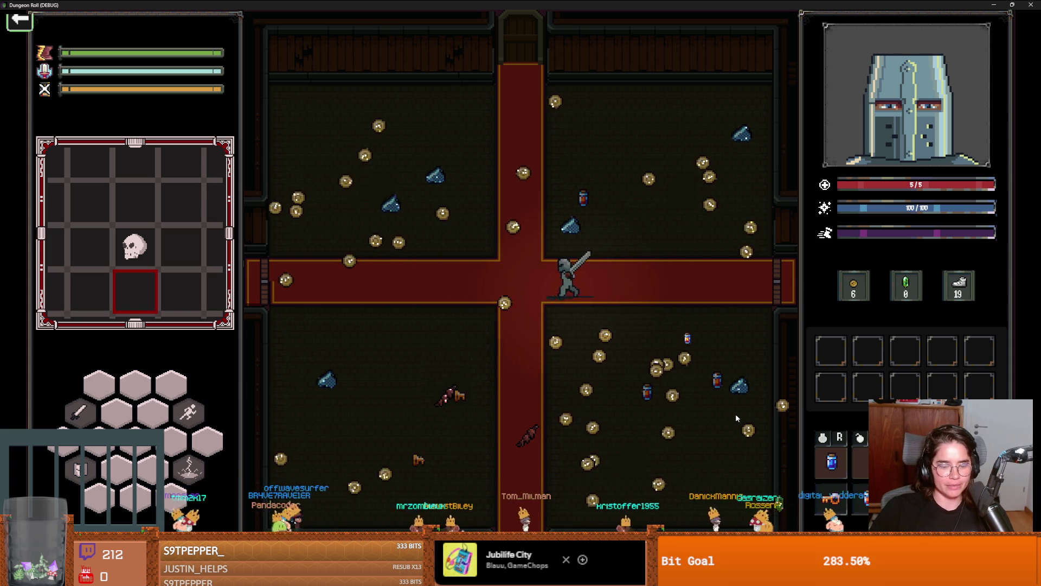
pyautogui.press('`')
pyautogui.write('spawn_item 10 1')
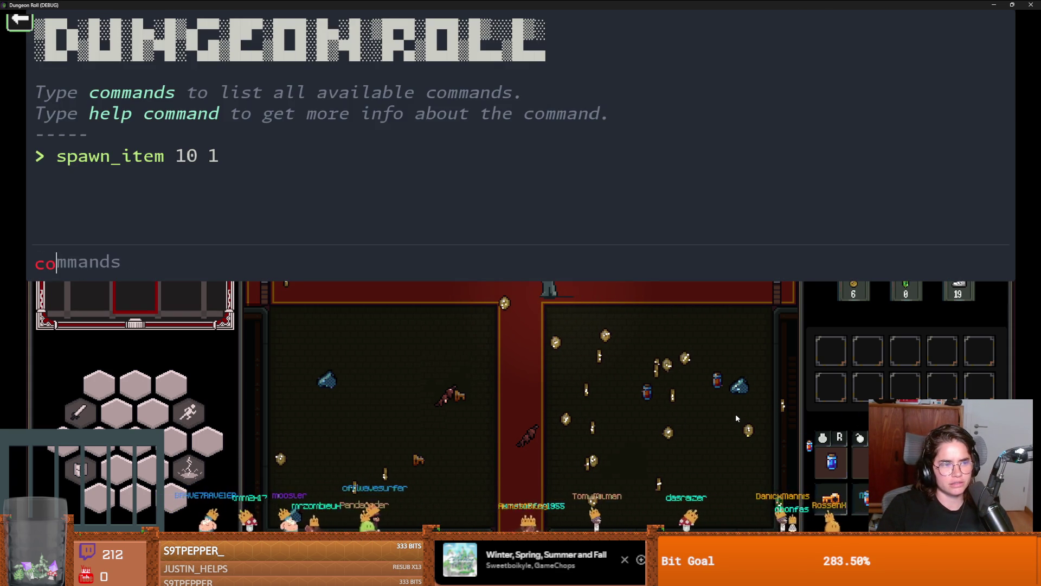
# Step: Run commands and write_item_ids in the console to list the item ids
pyautogui.press('Return')
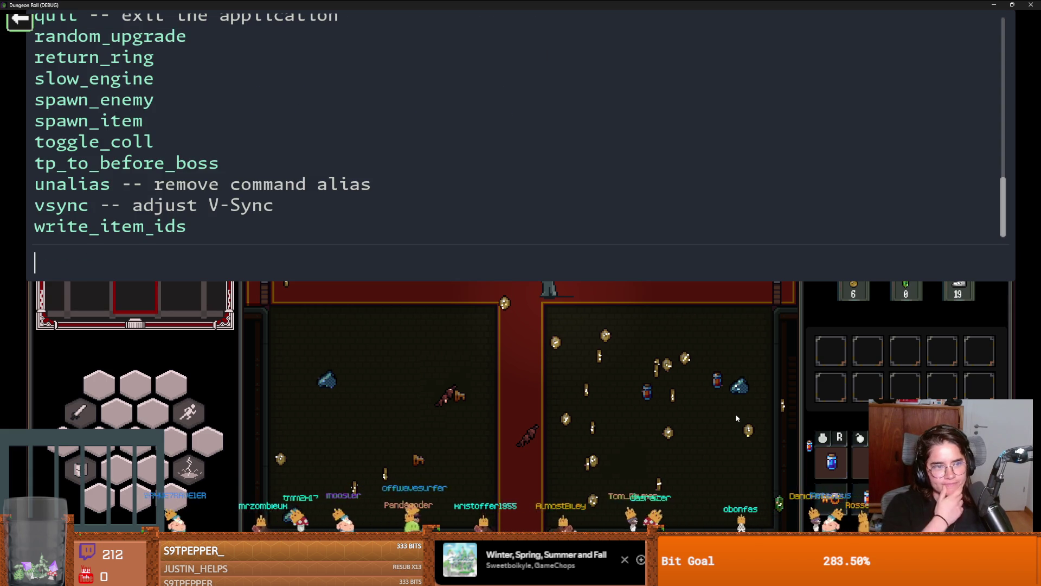
pyautogui.write('wri')
pyautogui.press('Tab')
pyautogui.press('Return')
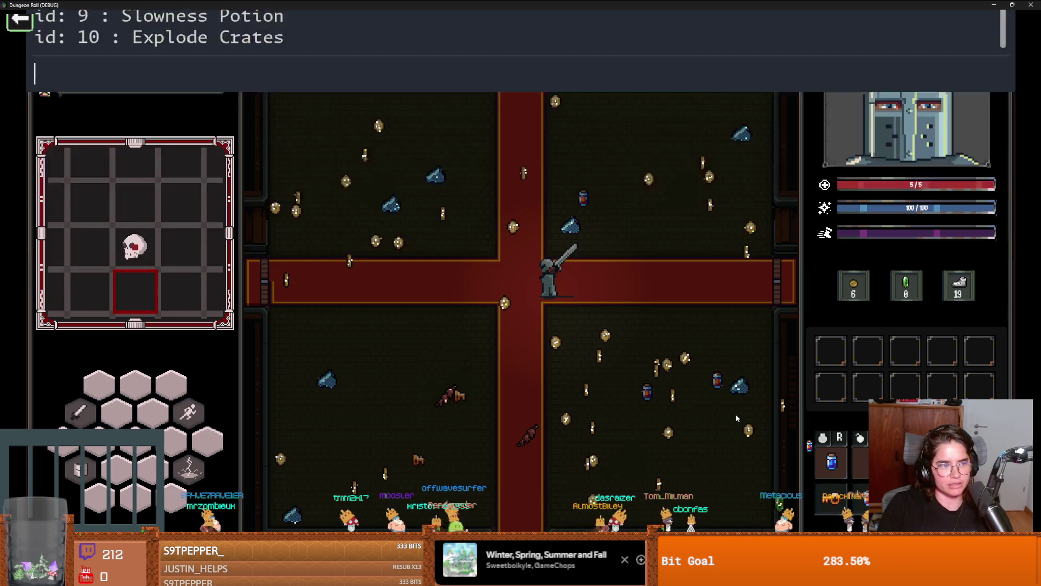
# Step: Spawn the Slowness Potion (spawn_item 9 1) and the Blindness Potion (spawn_item 7 1)
pyautogui.press('`')
pyautogui.press('`')
pyautogui.write('spawn_item')
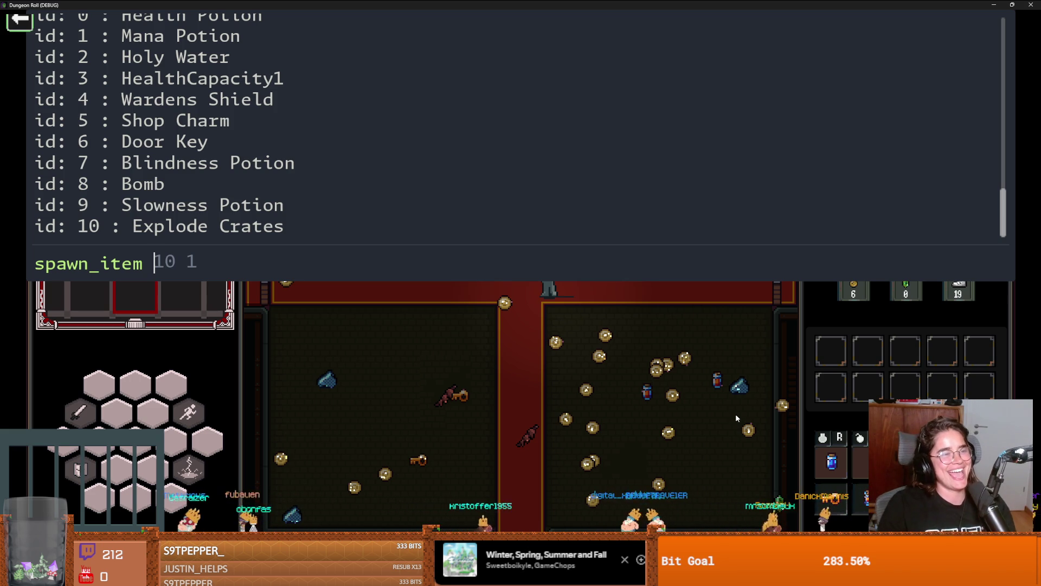
pyautogui.write('9 1')
pyautogui.press('Return')
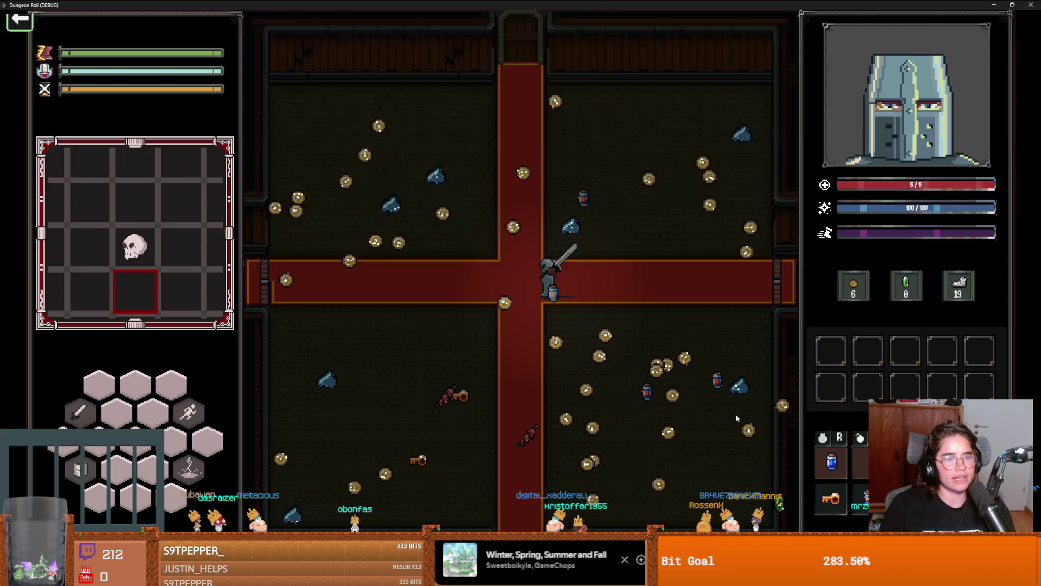
pyautogui.press('`')
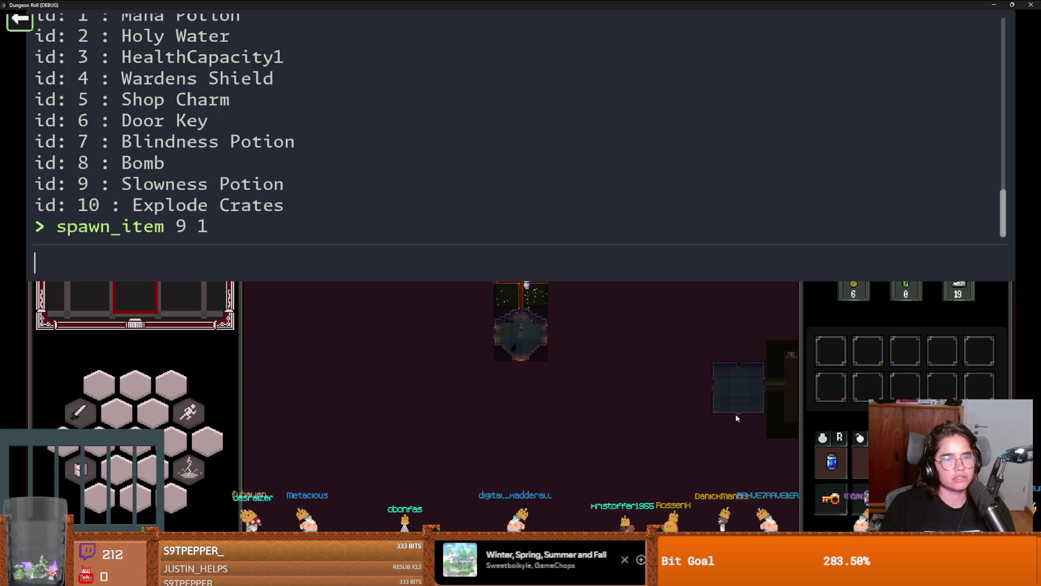
pyautogui.write('spawn_item')
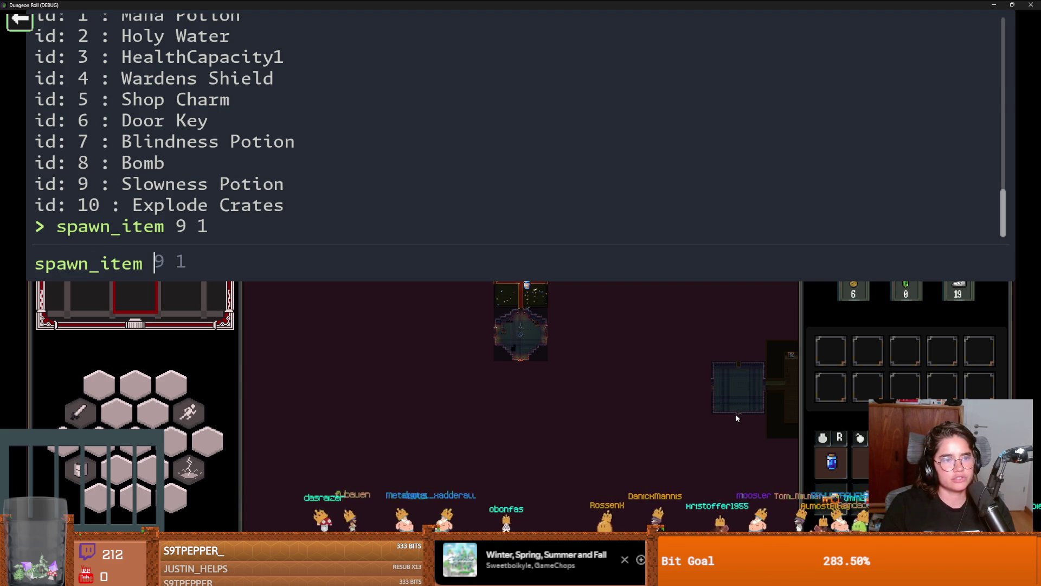
pyautogui.write('7 1')
pyautogui.press('Return')
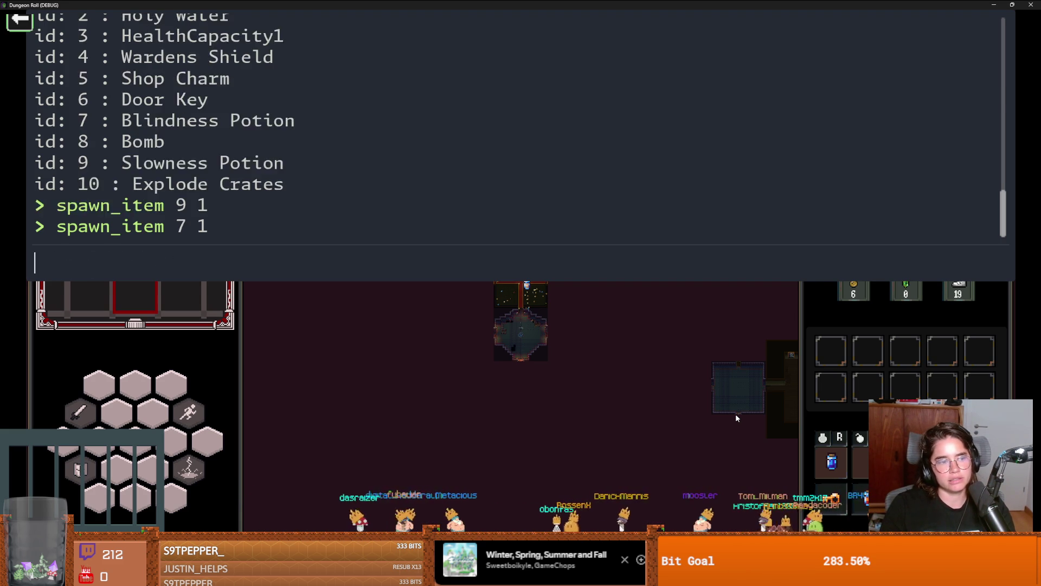
# Step: Close the console and walk the knight around the left carpet collecting coins
pyautogui.press('Escape')
pyautogui.press('Tab')
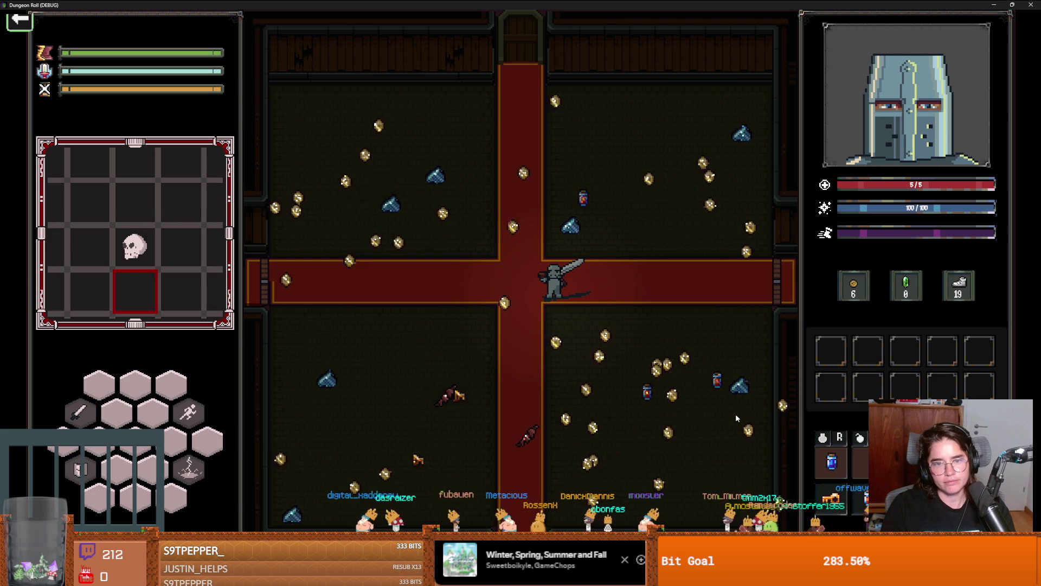
pyautogui.press('s')
pyautogui.press('a')
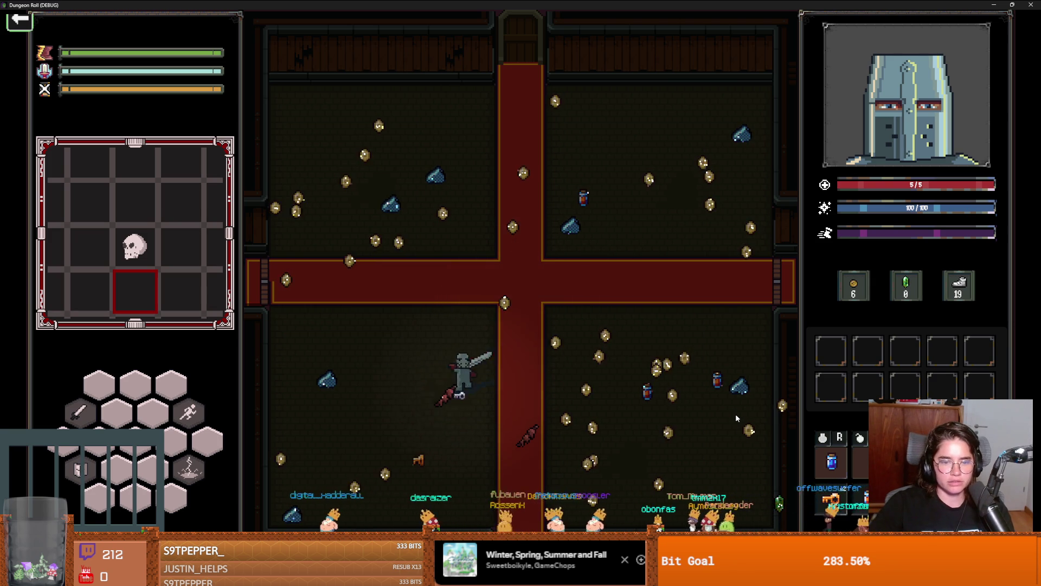
pyautogui.press('w')
pyautogui.press('d')
pyautogui.press('w')
pyautogui.press('a')
pyautogui.press('s')
pyautogui.press('d')
# Step: Collect more coins up to 21, then drink the potion from the quick slot
pyautogui.press('w')
pyautogui.press('d')
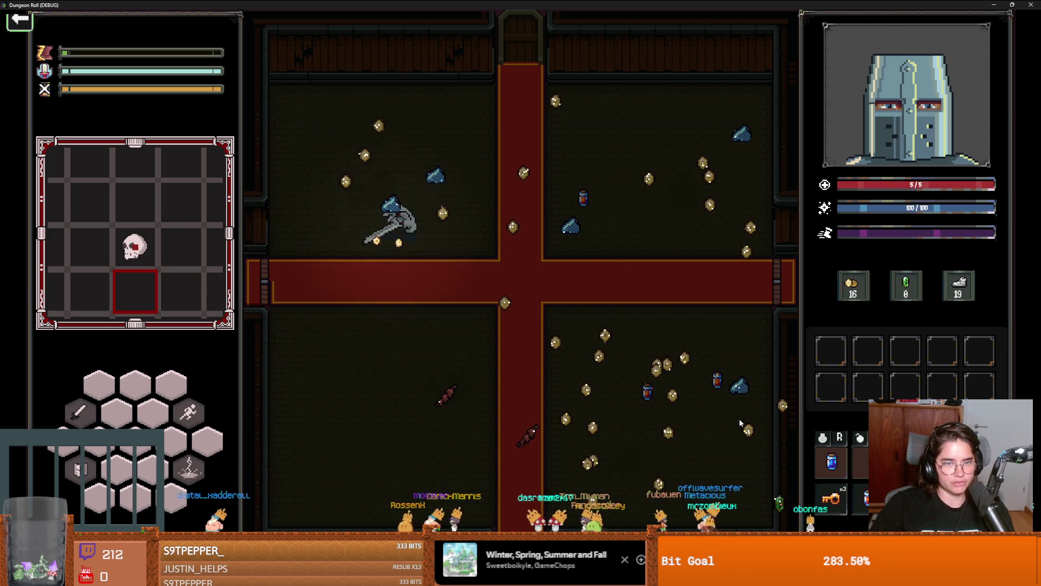
pyautogui.press('a')
pyautogui.press('s')
pyautogui.press('d')
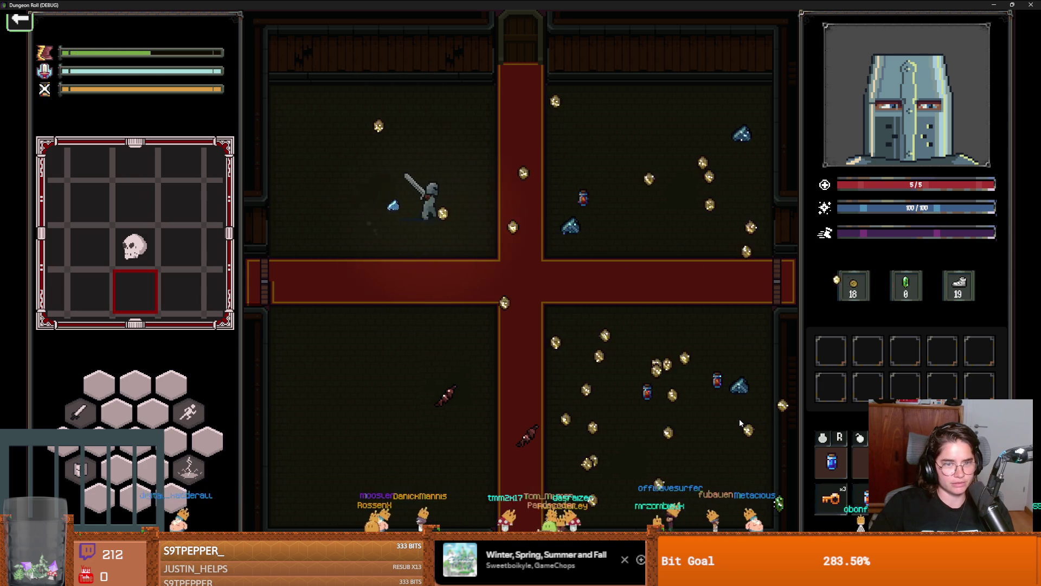
pyautogui.press('s')
pyautogui.press('s')
pyautogui.press('a')
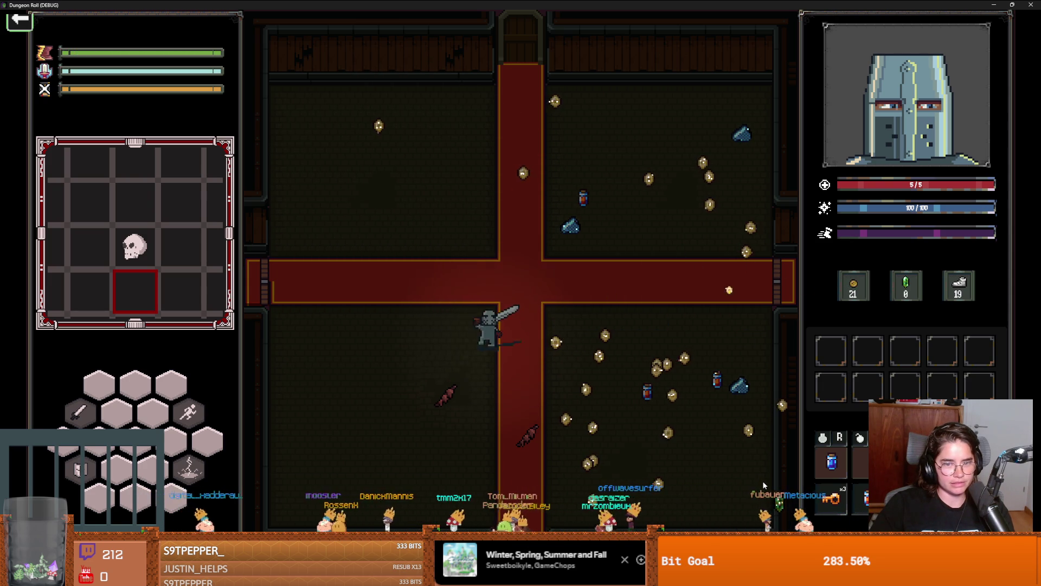
pyautogui.press('w')
pyautogui.press('w')
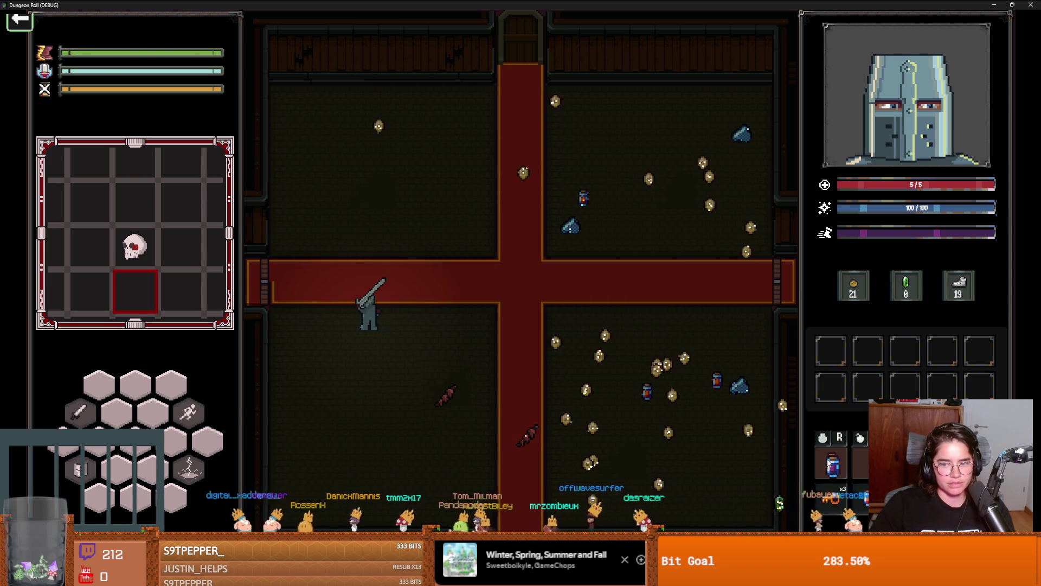
pyautogui.press('w')
pyautogui.press('r')
pyautogui.press('a')
pyautogui.press('a')
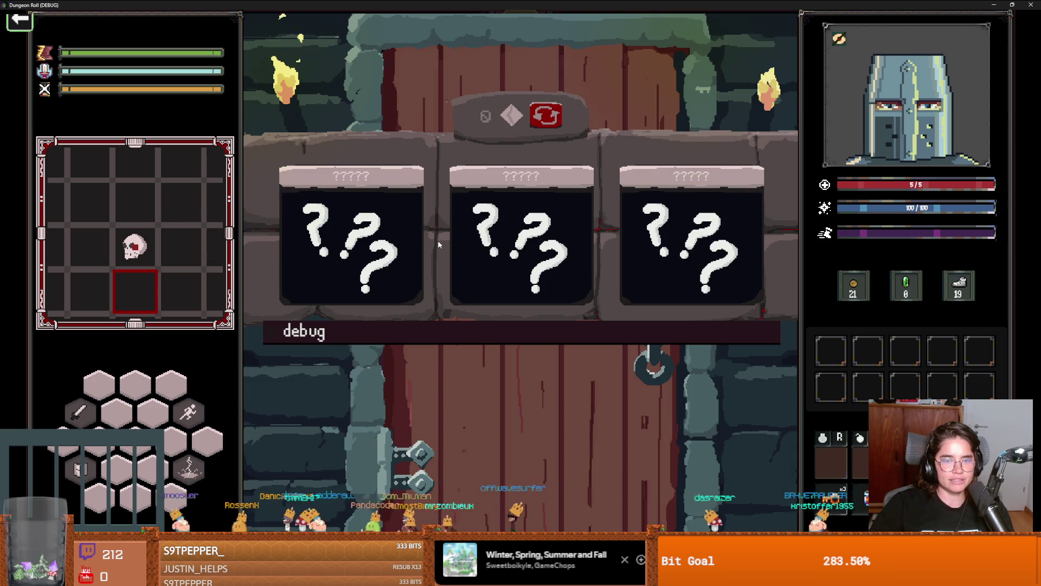
# Step: Choose one of the three '?????' mystery cards, then walk the knight right along the carpet
pyautogui.click(549, 245)
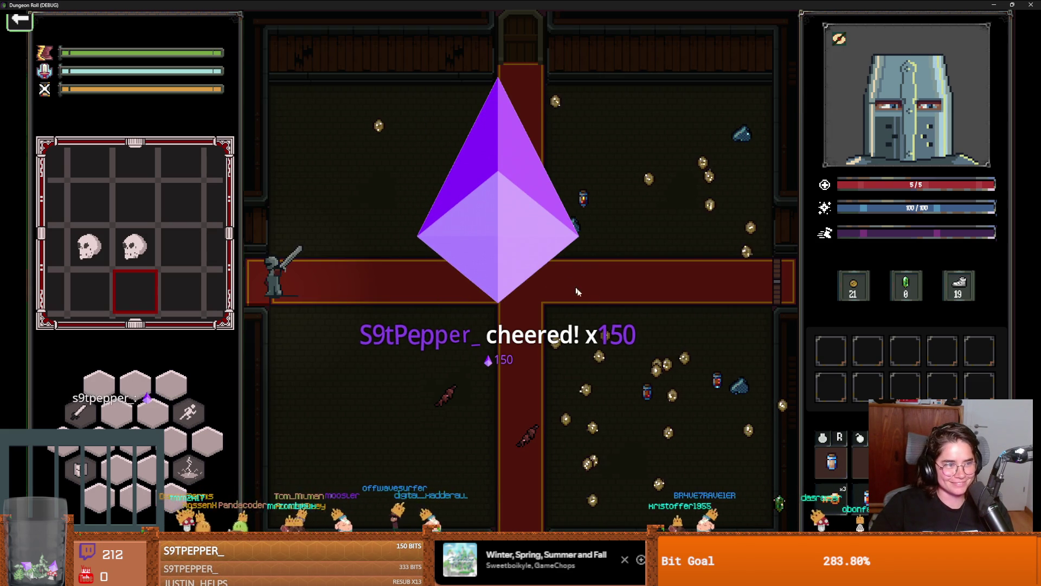
pyautogui.press('d')
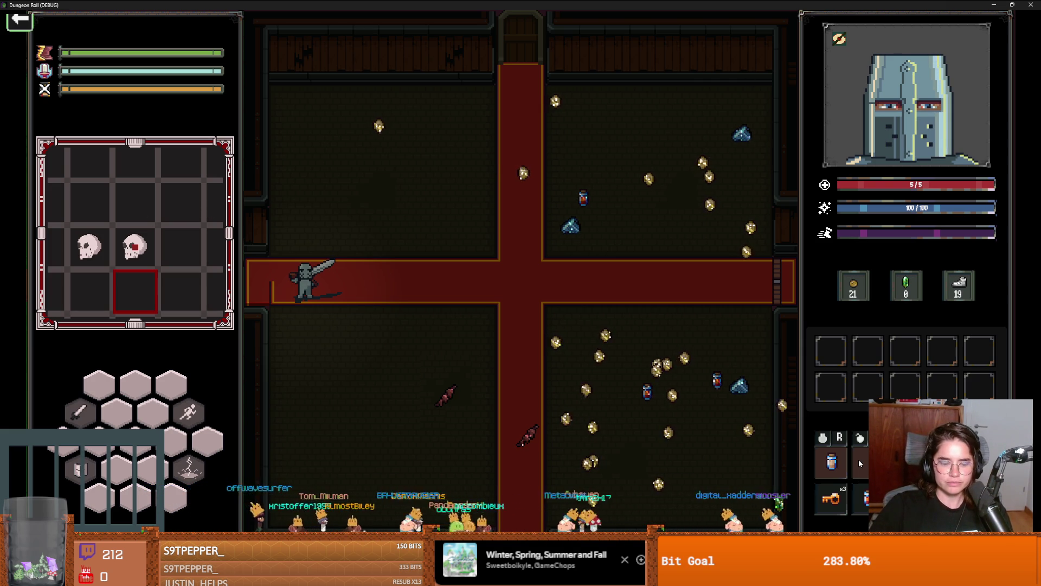
# Step: Check the Slowness status icon and walk the knight back and forth along the carpet
pyautogui.moveTo(864, 40)
pyautogui.press('d')
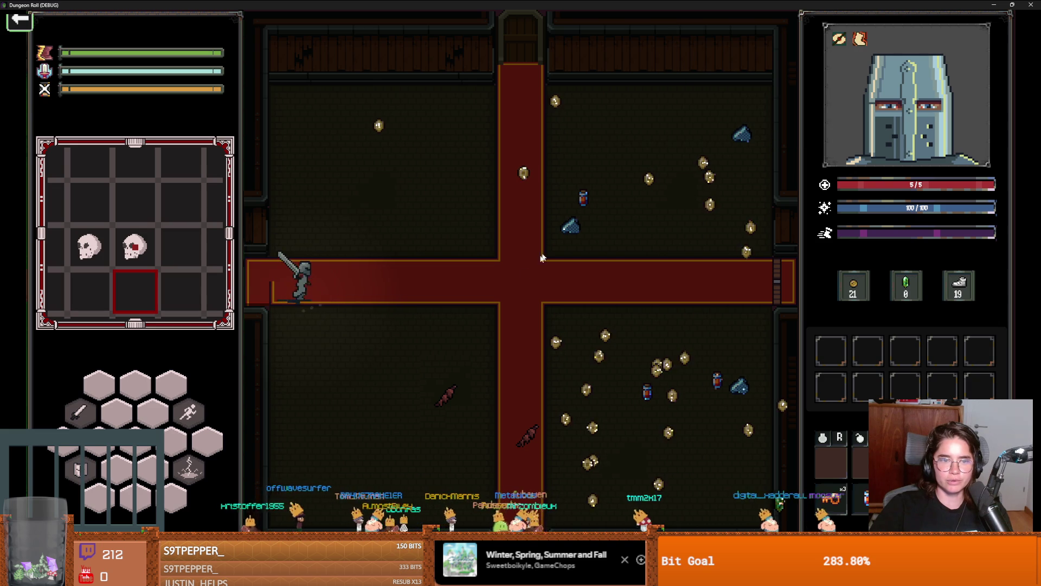
pyautogui.press('w')
pyautogui.press('a')
pyautogui.press('d')
pyautogui.press('a')
pyautogui.press('w')
pyautogui.press('s')
pyautogui.press('d')
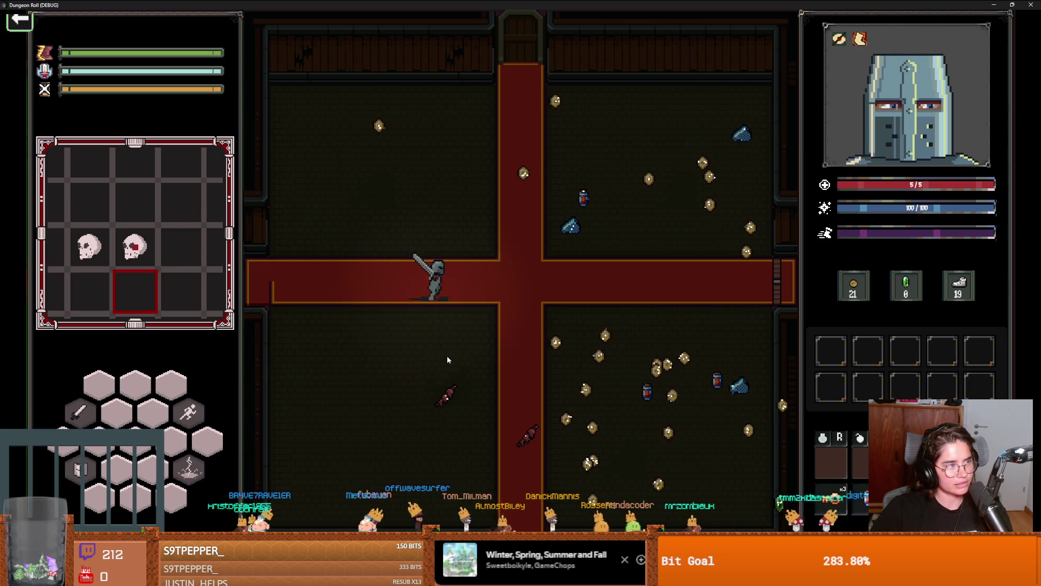
pyautogui.press('a')
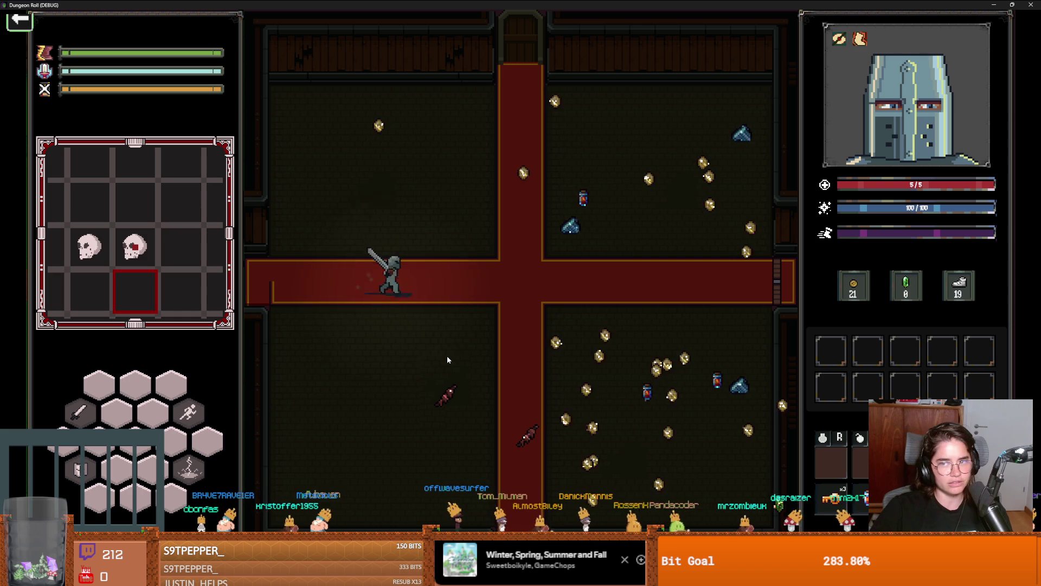
pyautogui.press('d')
pyautogui.press('a')
pyautogui.press('d')
pyautogui.press('a')
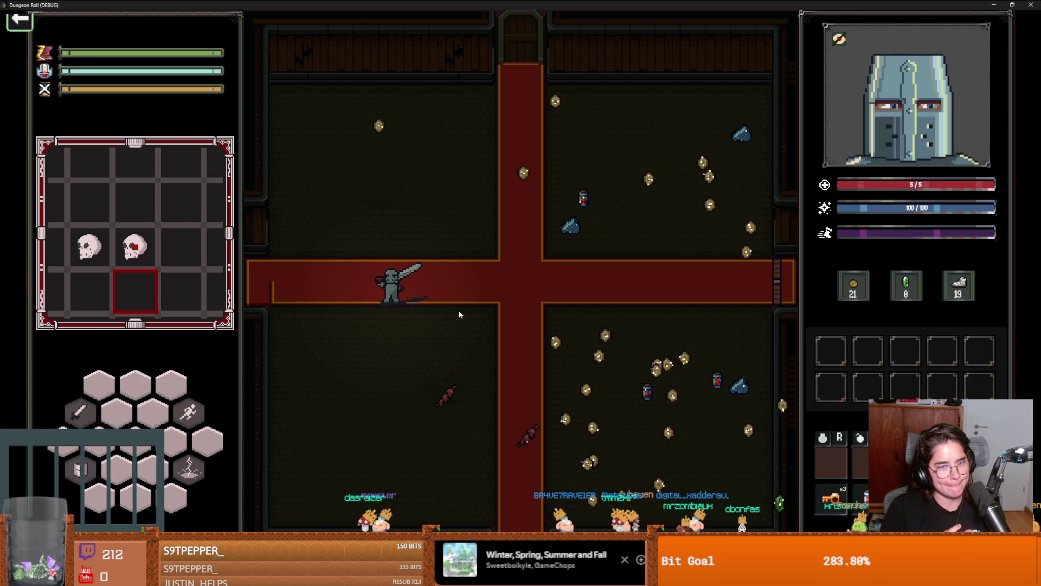
# Step: Collect coins in the lower-right area up to 36, then restore the game window
pyautogui.press('d')
pyautogui.press('s')
pyautogui.press('d')
pyautogui.press('s')
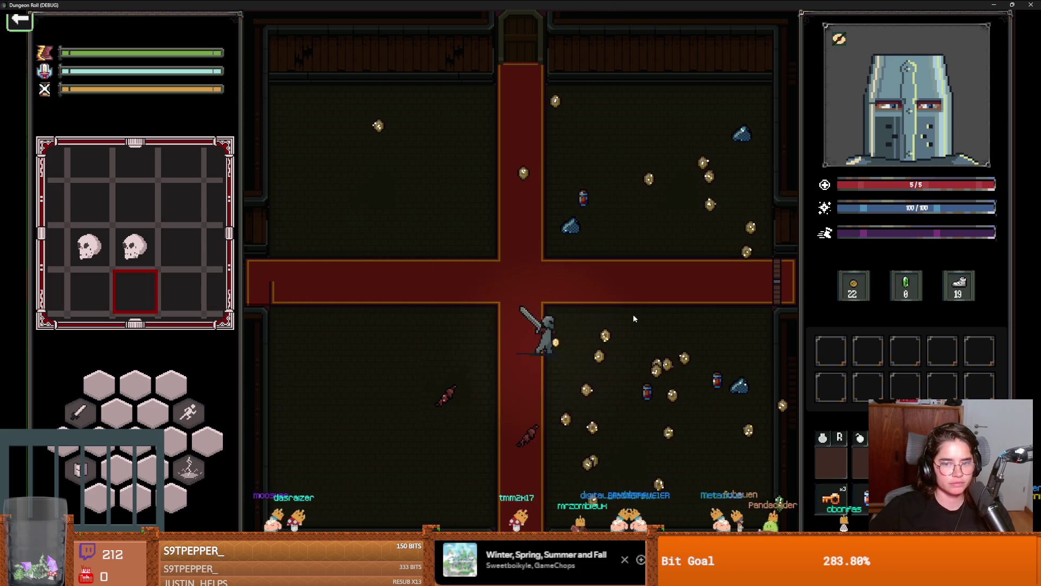
pyautogui.press('s')
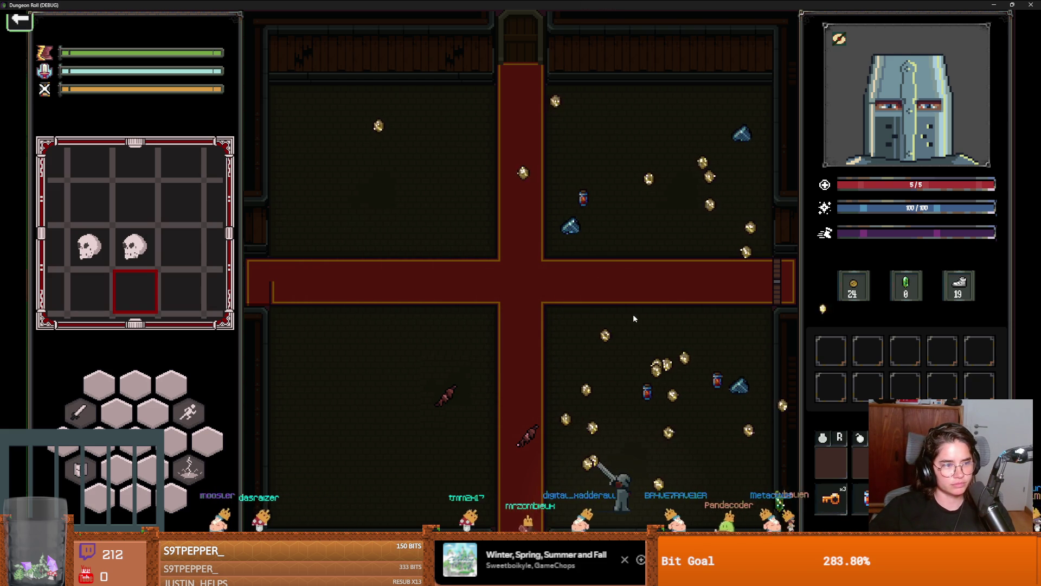
pyautogui.press('a')
pyautogui.press('w')
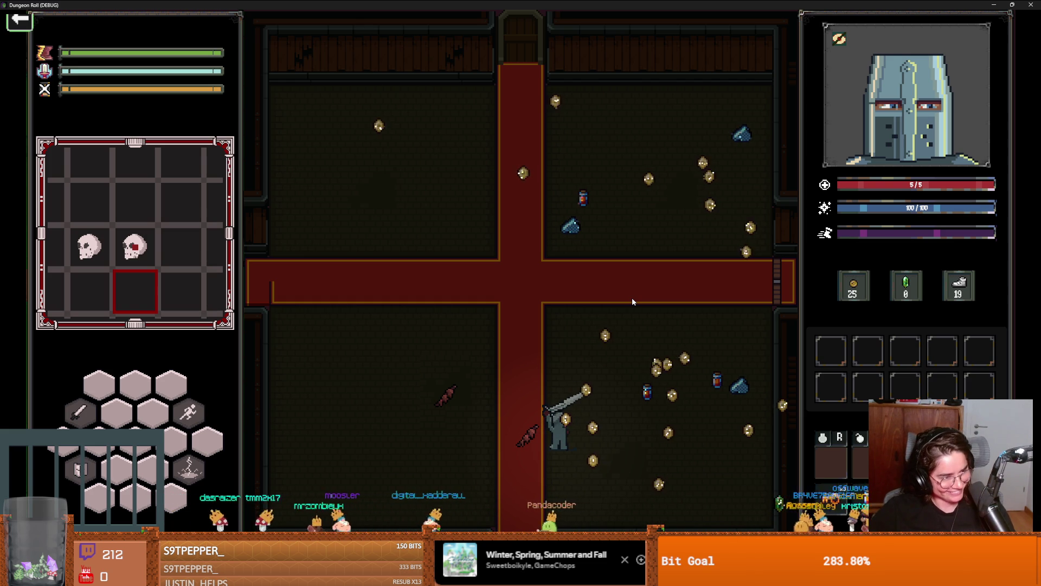
pyautogui.press('w')
pyautogui.press('d')
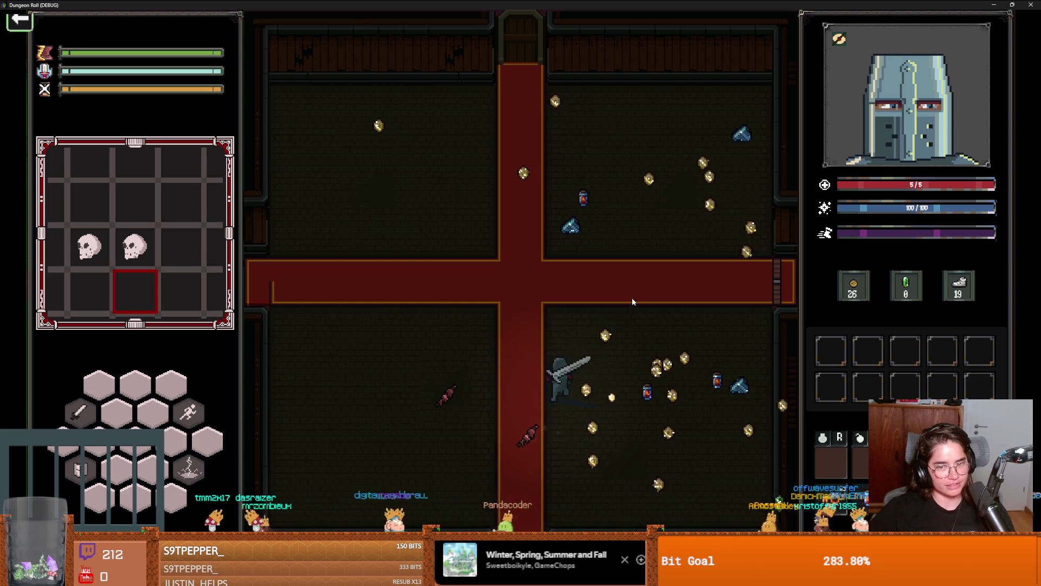
pyautogui.press('d')
pyautogui.press('s')
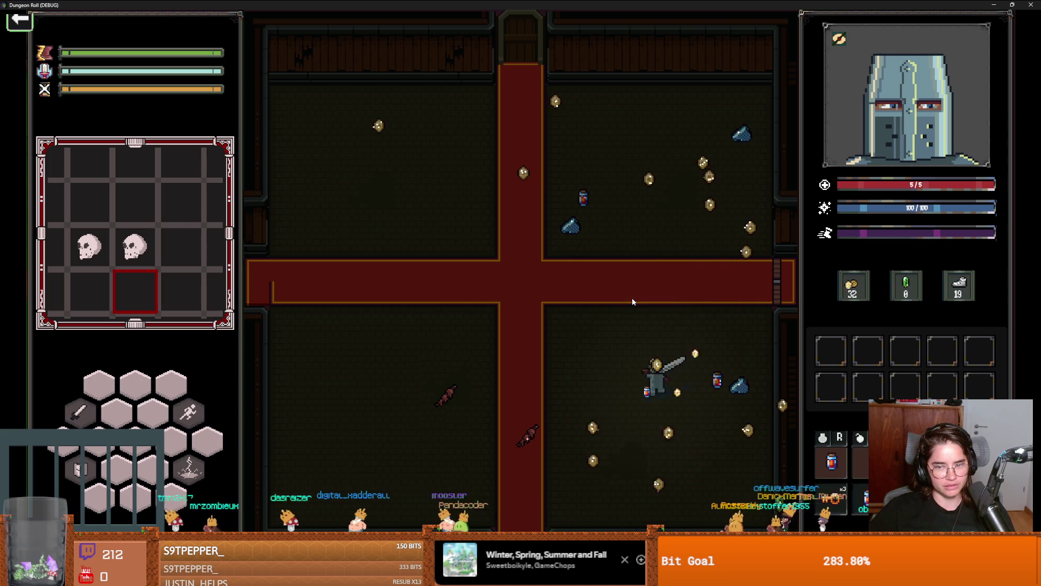
pyautogui.press('a')
pyautogui.press('w')
pyautogui.press('s')
pyautogui.press('a')
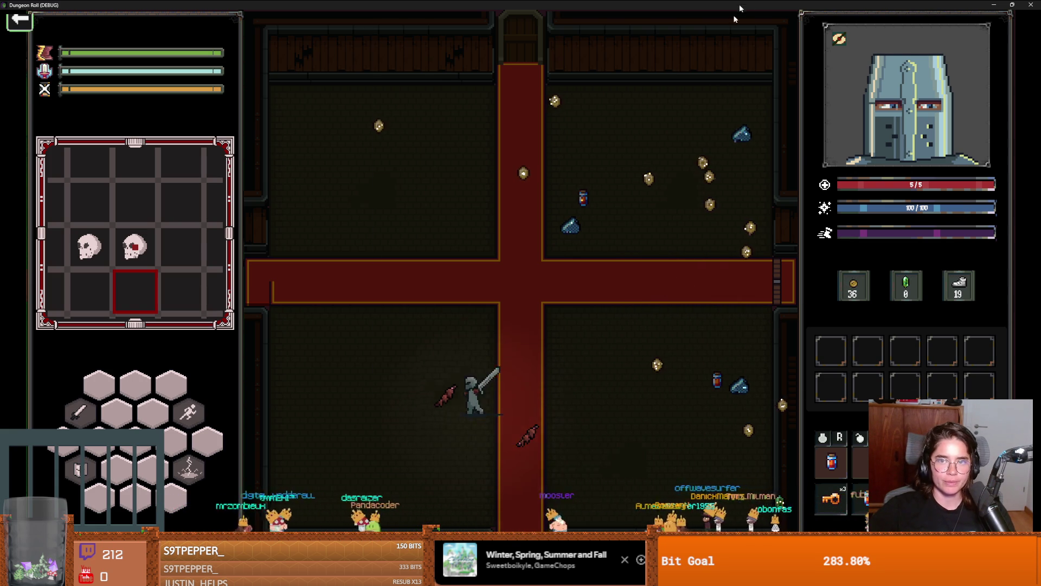
pyautogui.press('super+Down')
# Step: Close the game, then make the FileSystem tree taller and the left dock wider
pyautogui.click(802, 233)
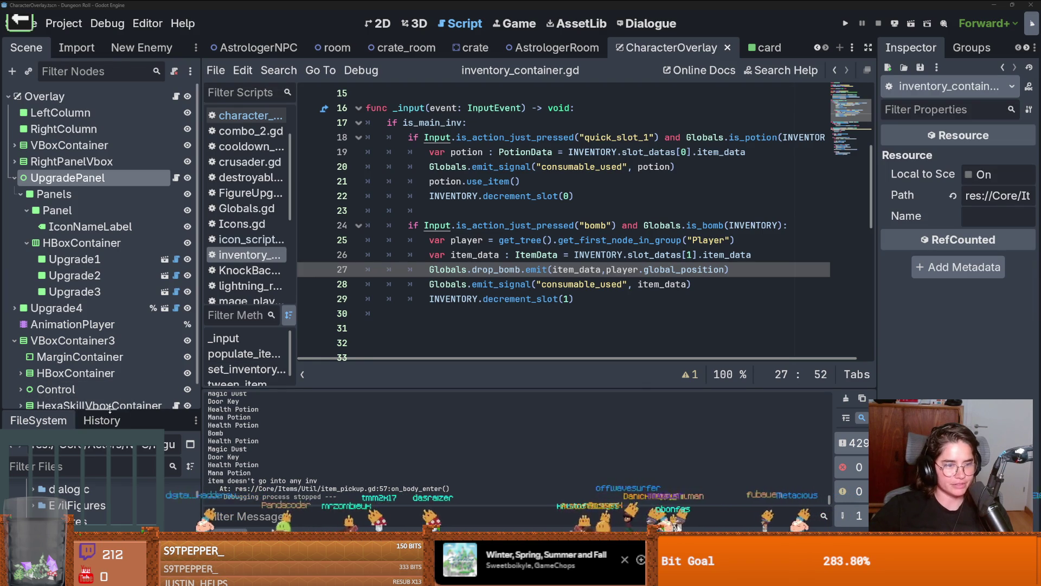
pyautogui.moveTo(97, 413); pyautogui.dragTo(98, 182)
pyautogui.moveTo(202, 337); pyautogui.dragTo(275, 336)
# Step: Collapse the Astrologer subfolders and expand the Figures folder
pyautogui.click(45, 323)
pyautogui.click(33, 291)
pyautogui.click(32, 291)
pyautogui.scroll(-5, 81, 326)
pyautogui.scroll(4, 141, 347)
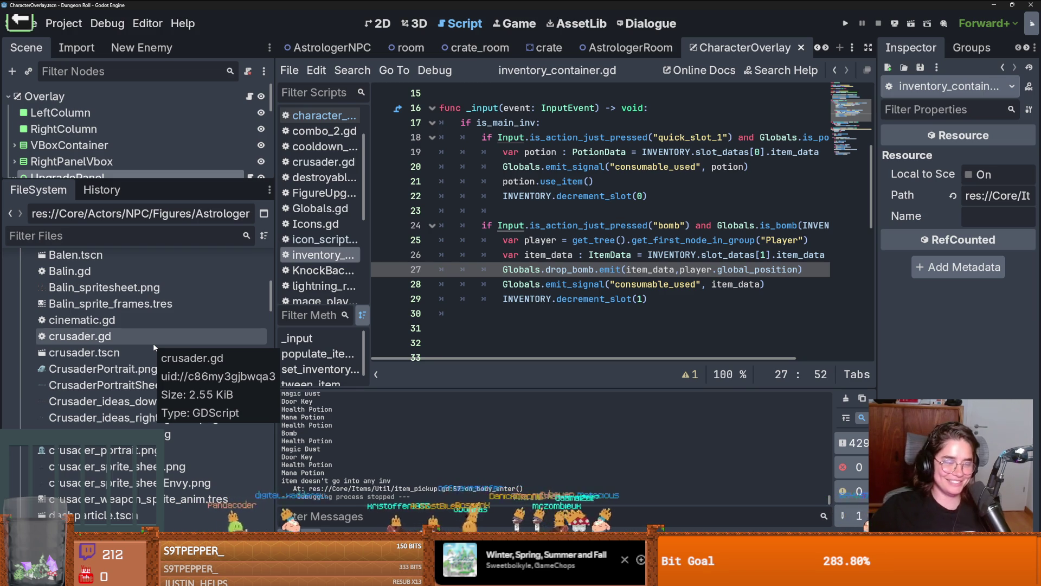
pyautogui.scroll(5, 115, 416)
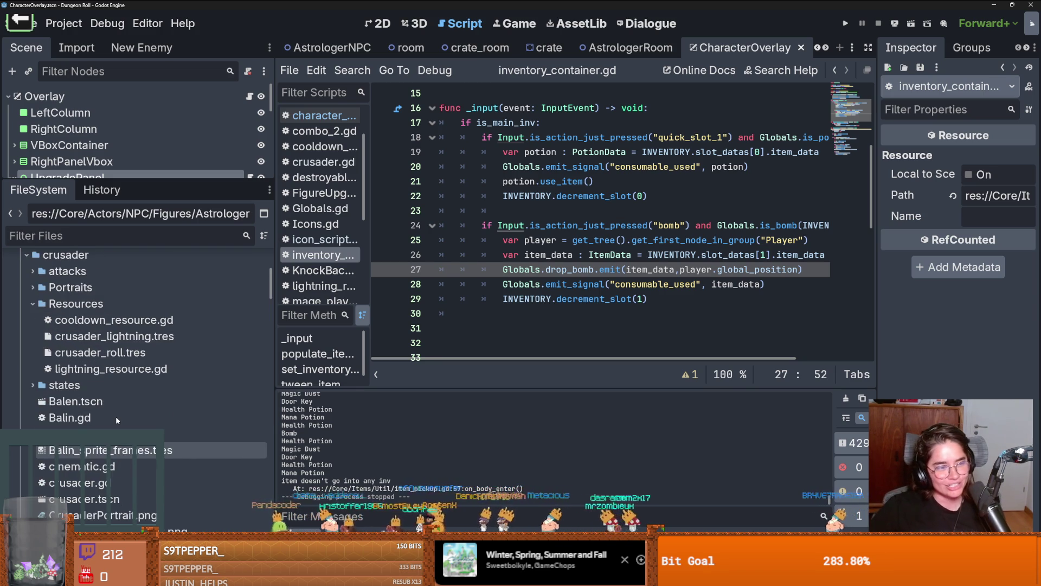
pyautogui.scroll(3, 52, 412)
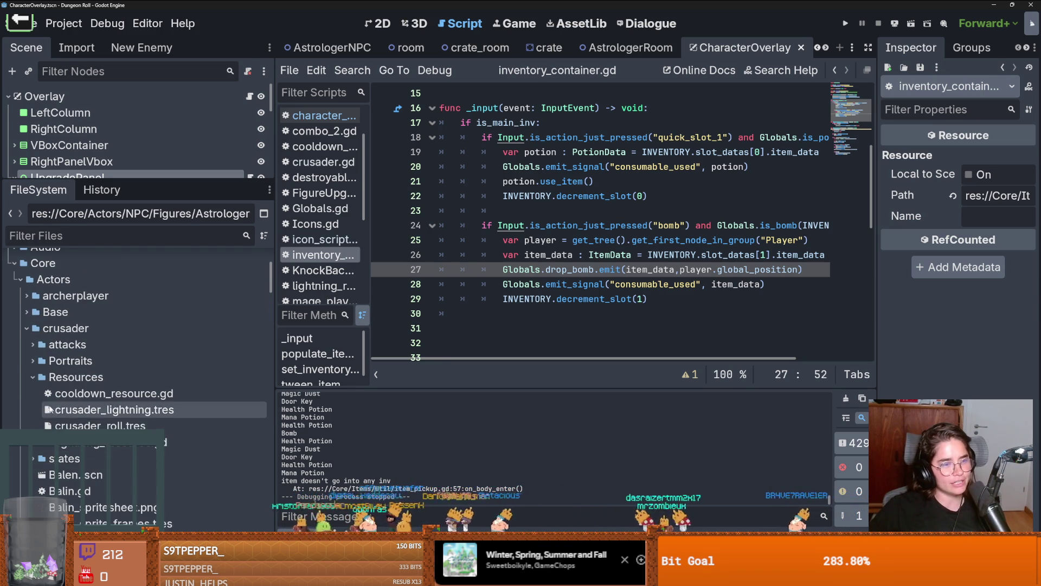
# Step: Browse the crusader Resources, Portraits and attacks folders, then collapse crusader and NPC
pyautogui.click(34, 377)
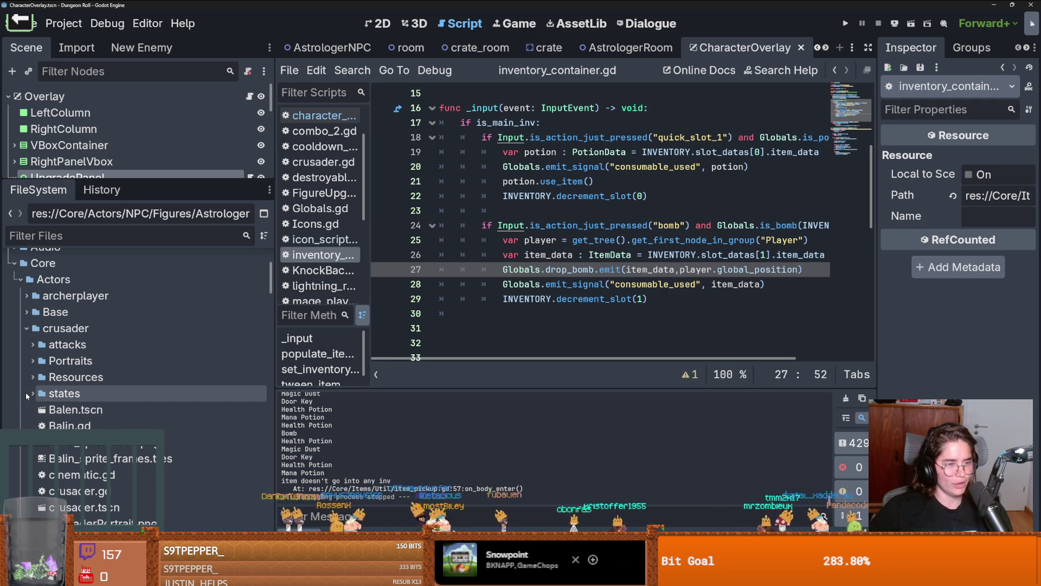
pyautogui.click(32, 363)
pyautogui.click(33, 361)
pyautogui.click(32, 378)
pyautogui.click(31, 378)
pyautogui.click(33, 344)
pyautogui.click(33, 345)
pyautogui.click(22, 328)
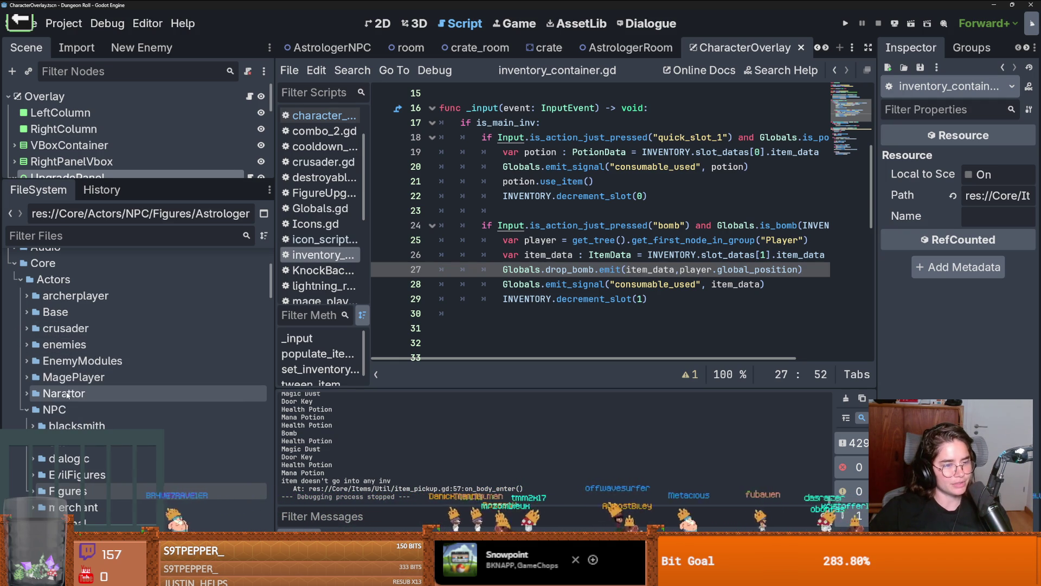
pyautogui.click(27, 410)
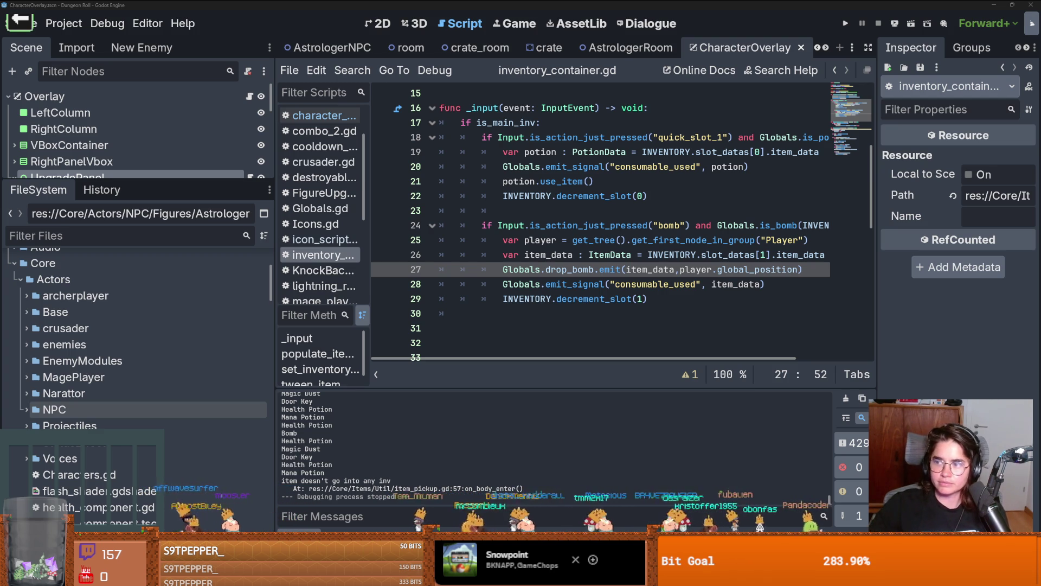
pyautogui.hotkey('alt', 'Tab')
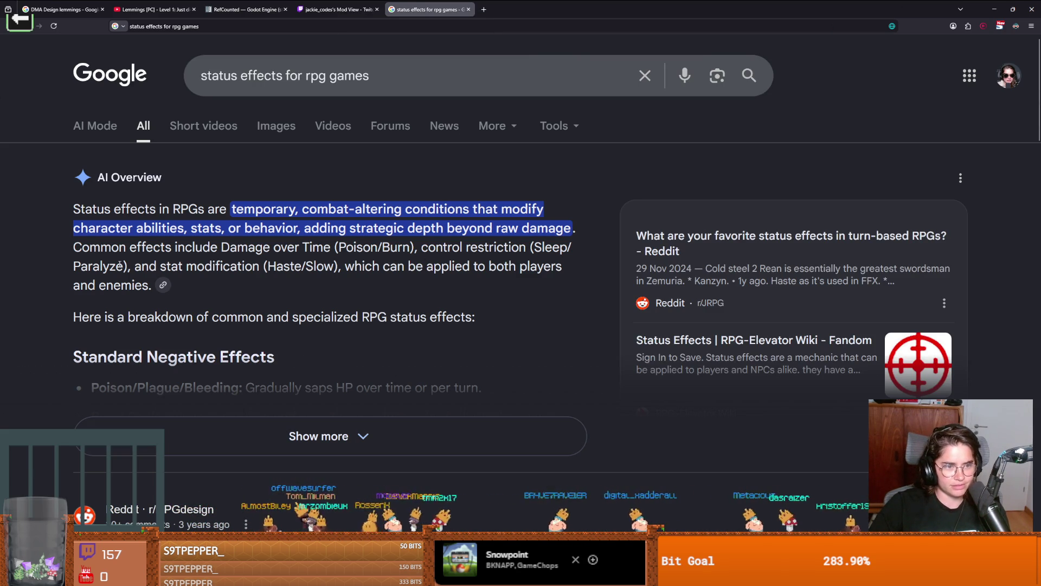
# Step: Expand the AI Overview and highlight the Silenced/Muted and Regen effect names in the list
pyautogui.click(356, 436)
pyautogui.scroll(-3, 356, 328)
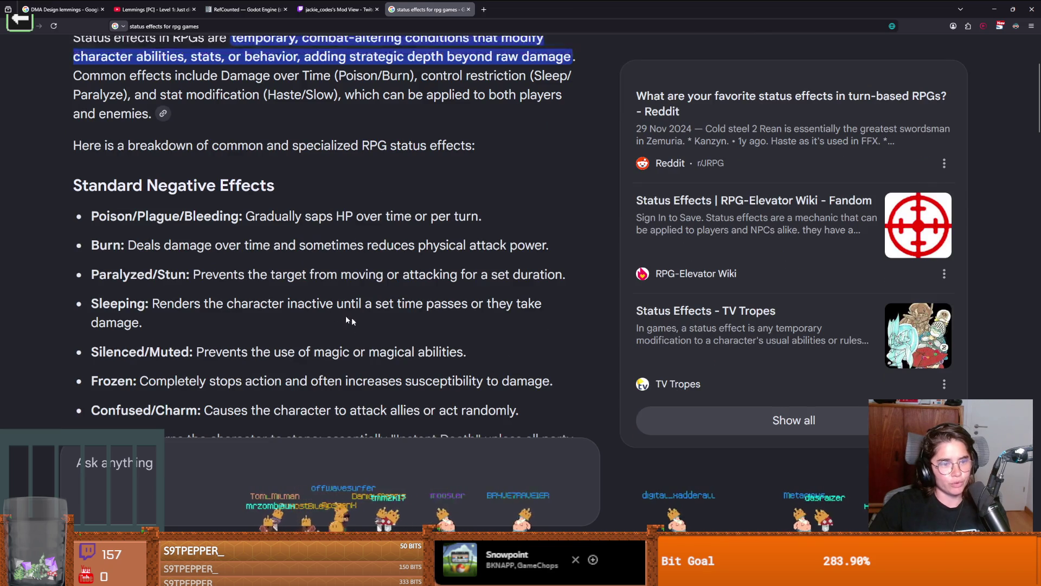
pyautogui.scroll(-2, 90, 275)
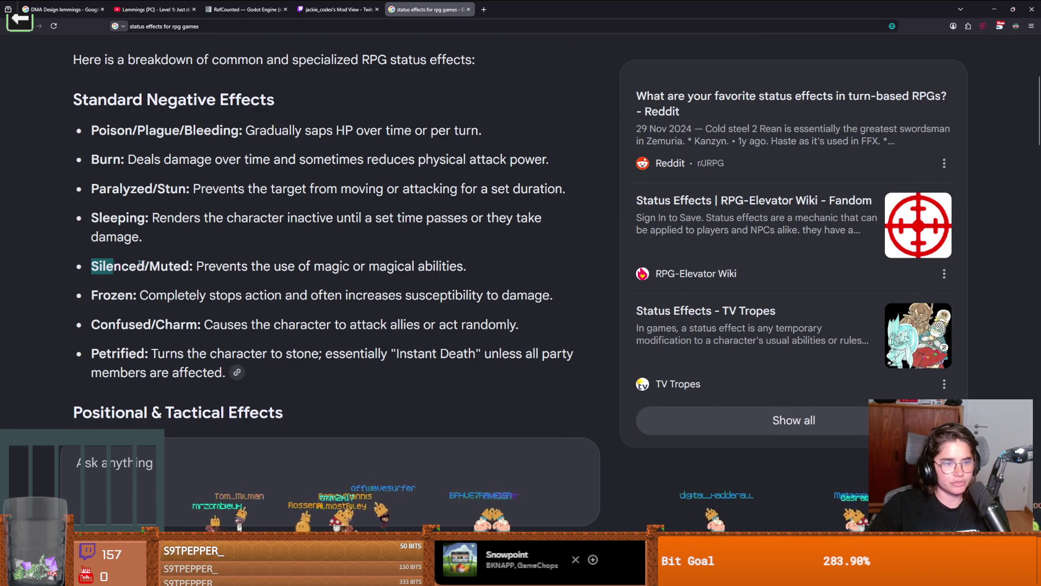
pyautogui.moveTo(118, 264); pyautogui.dragTo(174, 266)
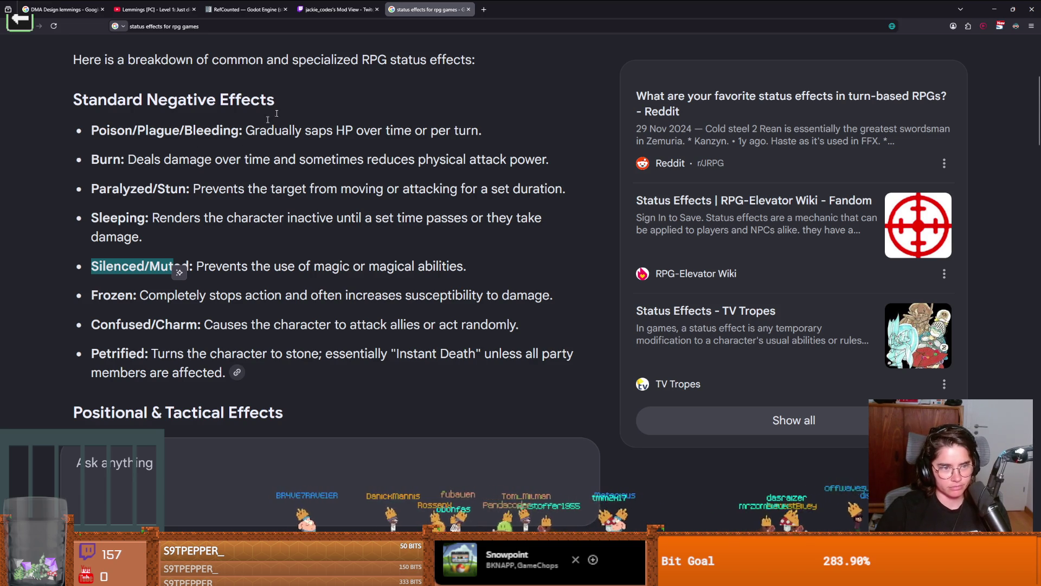
pyautogui.scroll(-10, 300, 97)
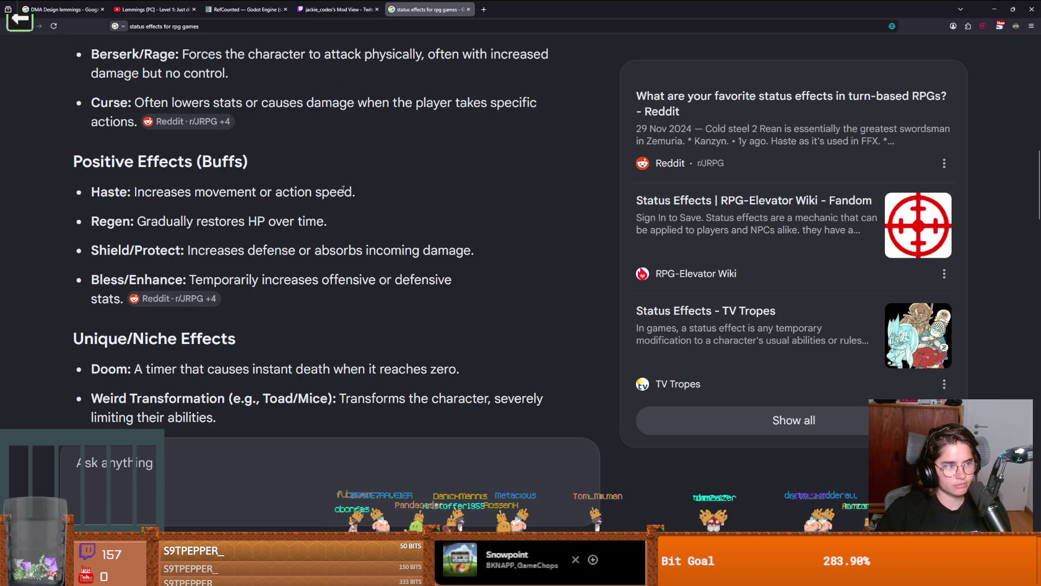
pyautogui.doubleClick(110, 223)
pyautogui.click(118, 231)
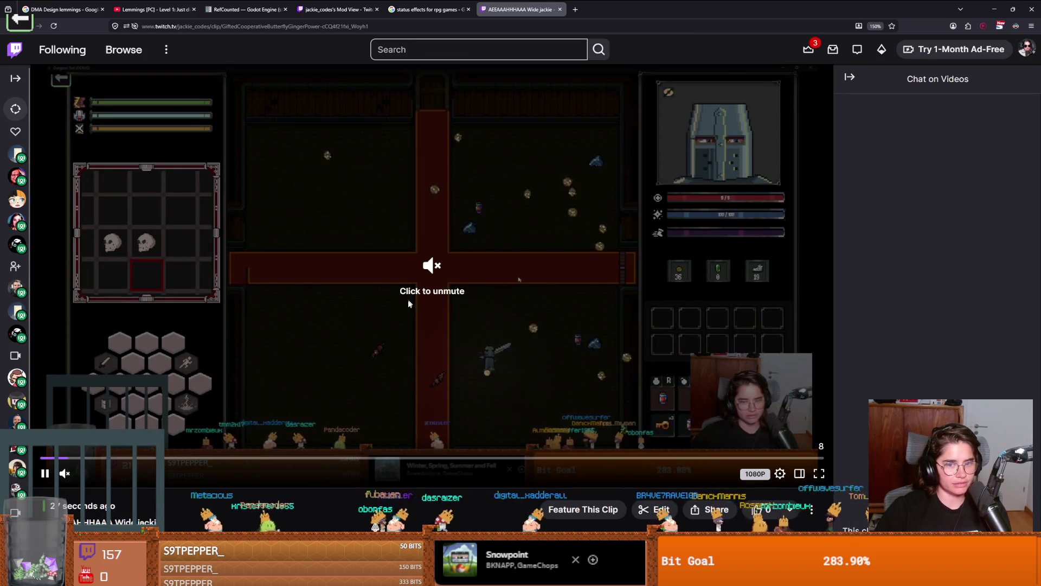
# Step: Unmute the Twitch stream clip, pause it, and view it fullscreen
pyautogui.click(409, 304)
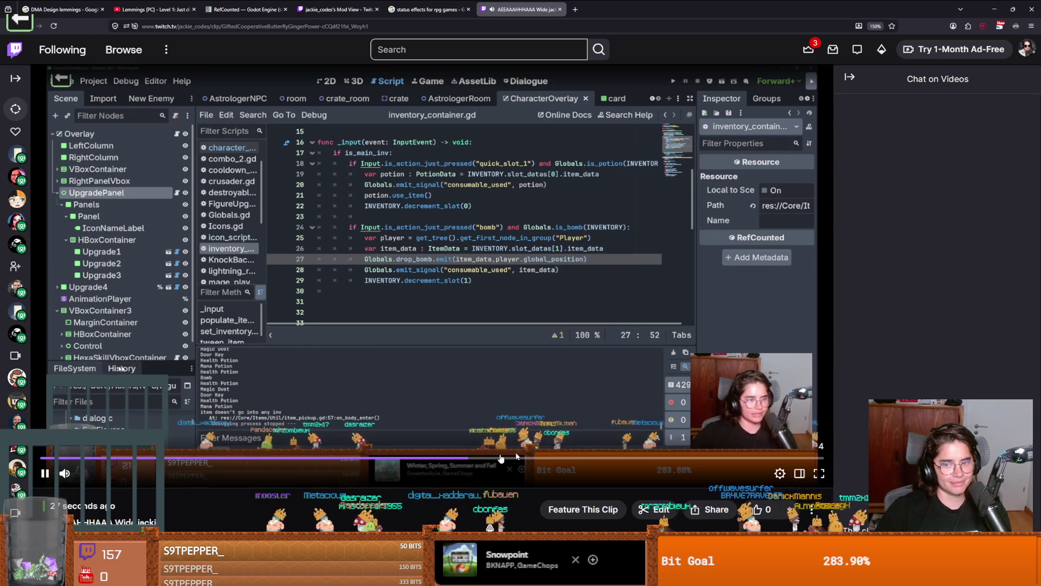
pyautogui.click(458, 306)
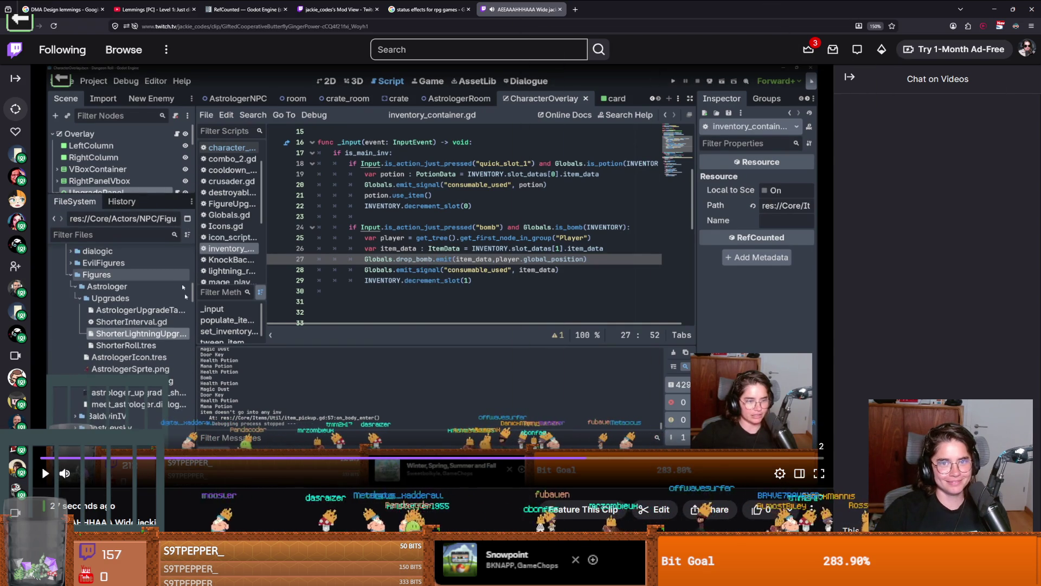
pyautogui.doubleClick(459, 306)
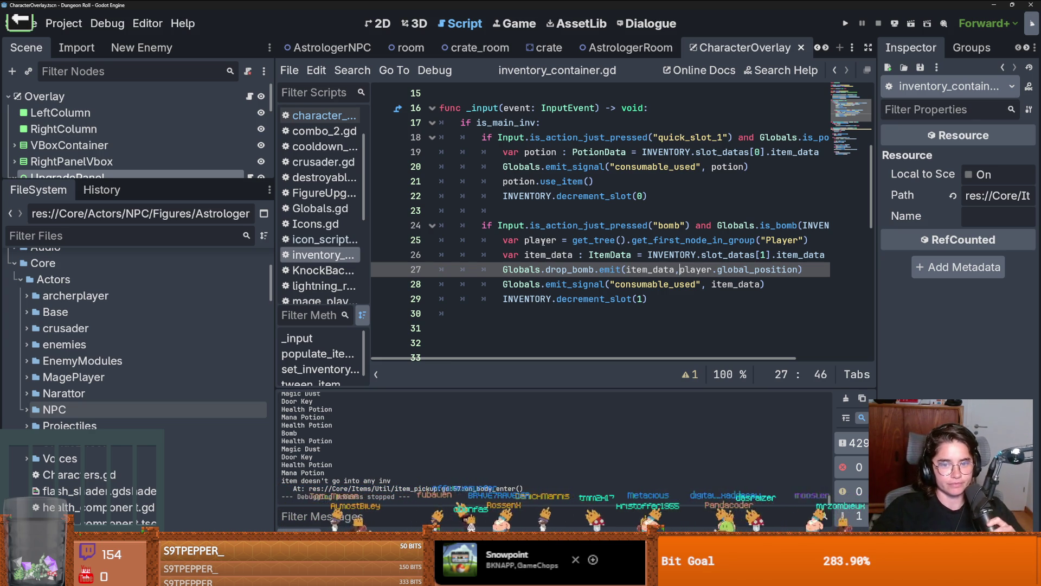
# Step: Delete the extra blank lines below the bomb input code in inventory_container.gd and save
pyautogui.click(530, 210)
pyautogui.scroll(-3, 488, 210)
pyautogui.click(436, 208)
pyautogui.press('BackSpace')
pyautogui.press('BackSpace')
pyautogui.press('BackSpace')
pyautogui.hotkey('ctrl', 's')
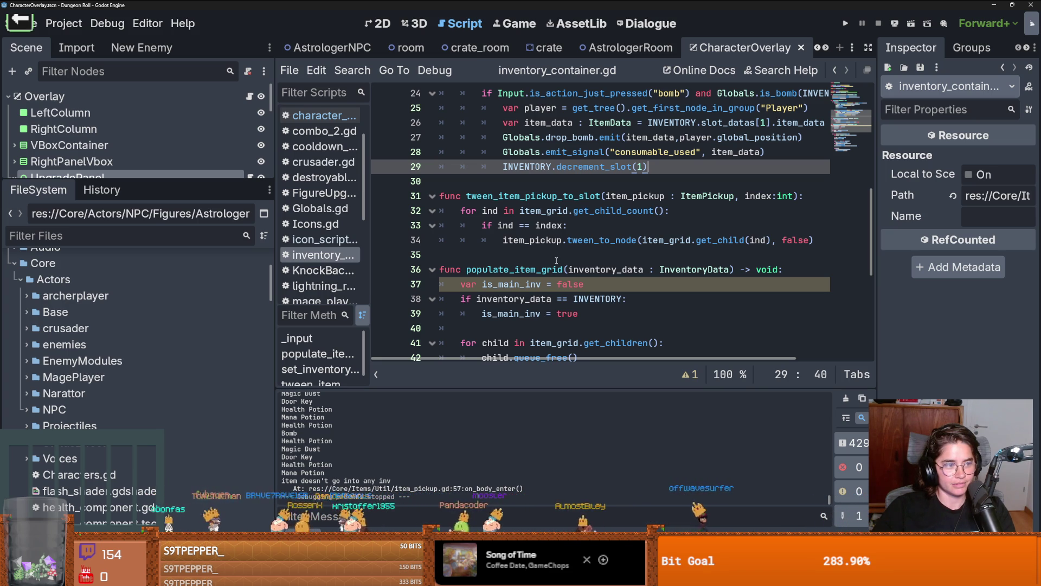
pyautogui.click(504, 259)
pyautogui.hotkey('ctrl', 's')
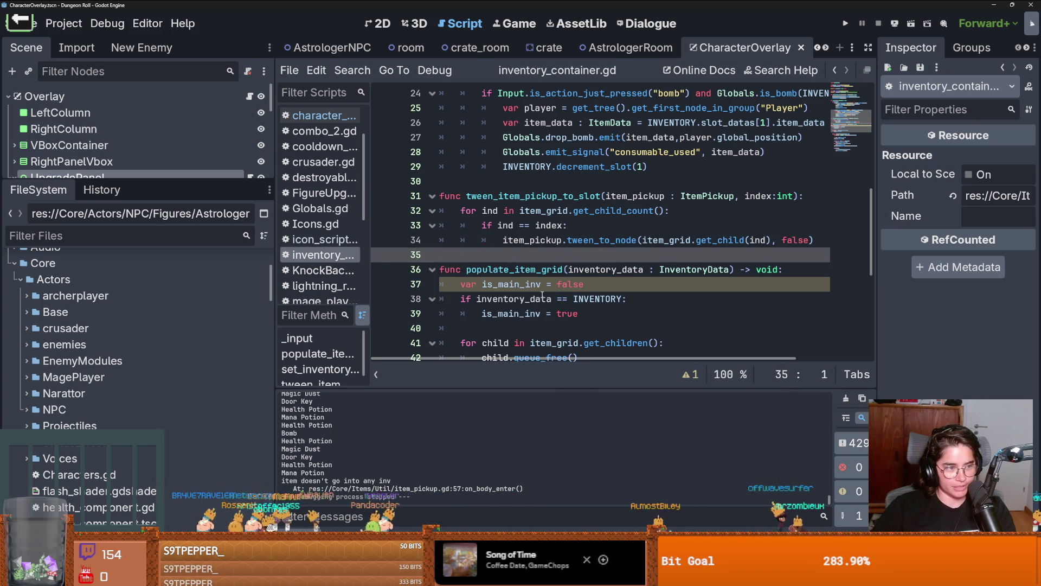
pyautogui.moveTo(542, 294)
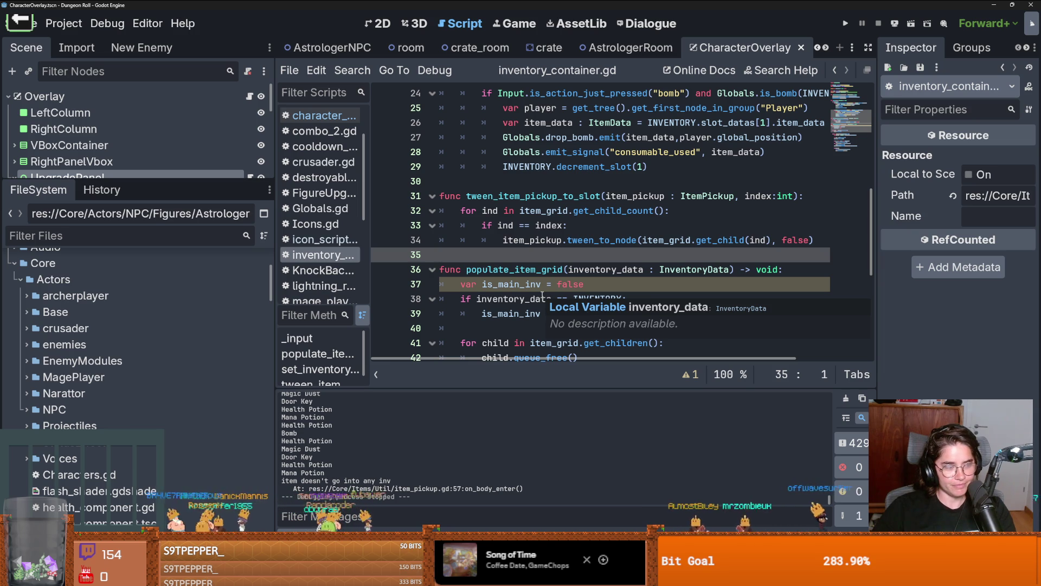
pyautogui.scroll(3, 522, 309)
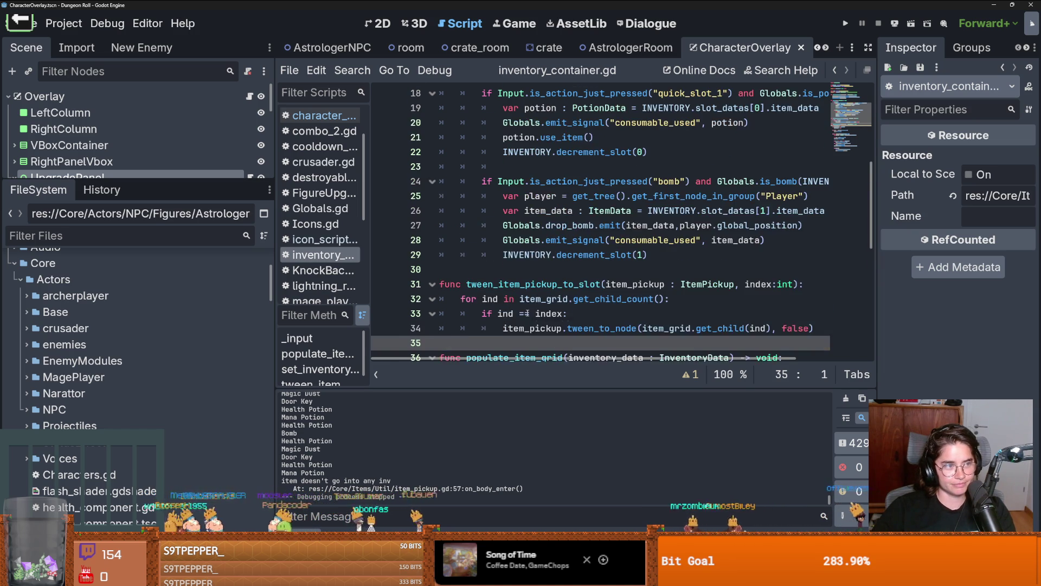
pyautogui.scroll(-2, 590, 295)
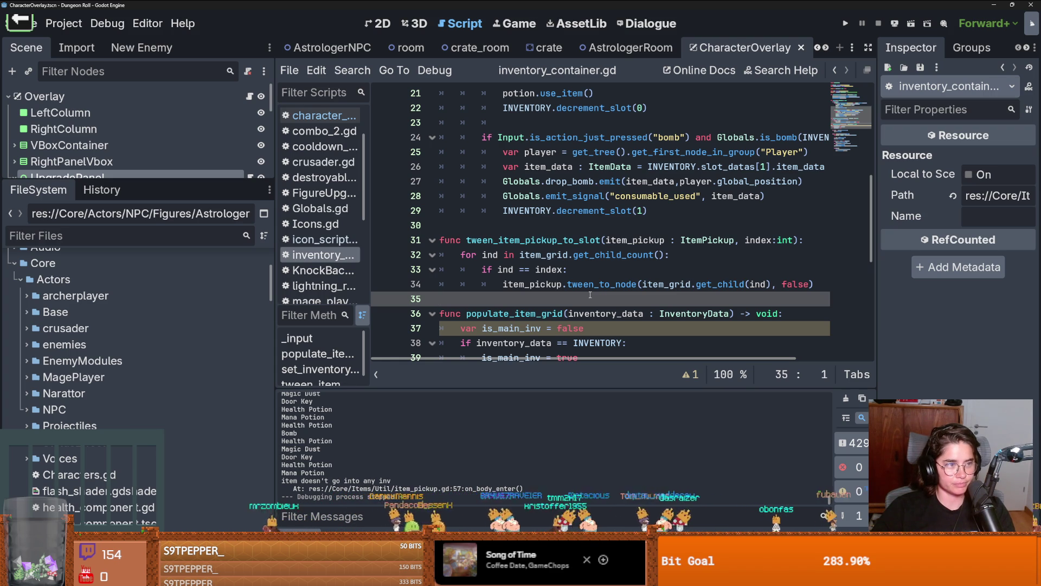
pyautogui.hotkey('ctrl', 's')
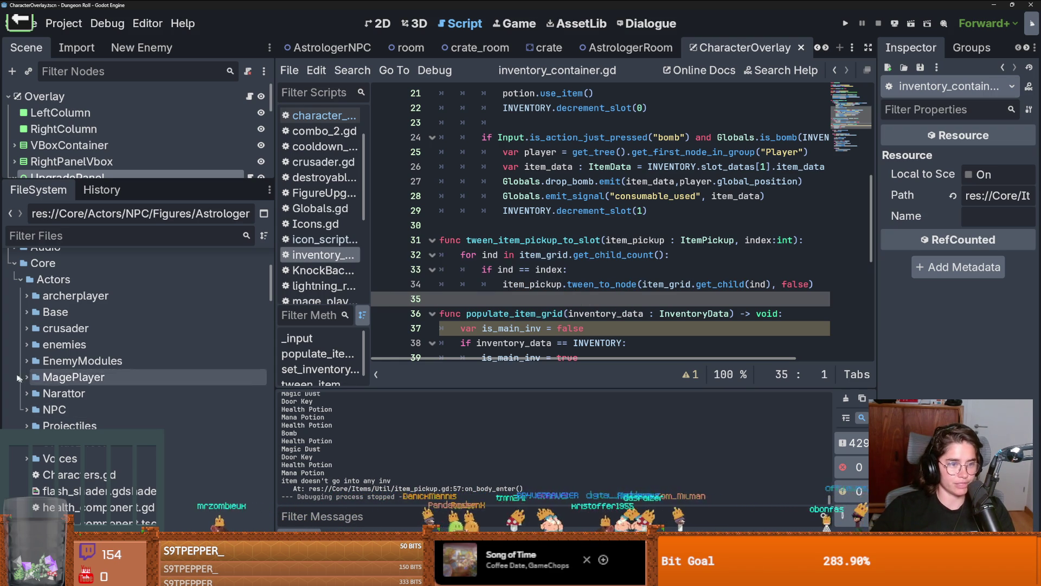
# Step: Collapse the Actors folder and expand Attacks in the FileSystem to reveal StatusEffects
pyautogui.click(26, 318)
pyautogui.click(26, 318)
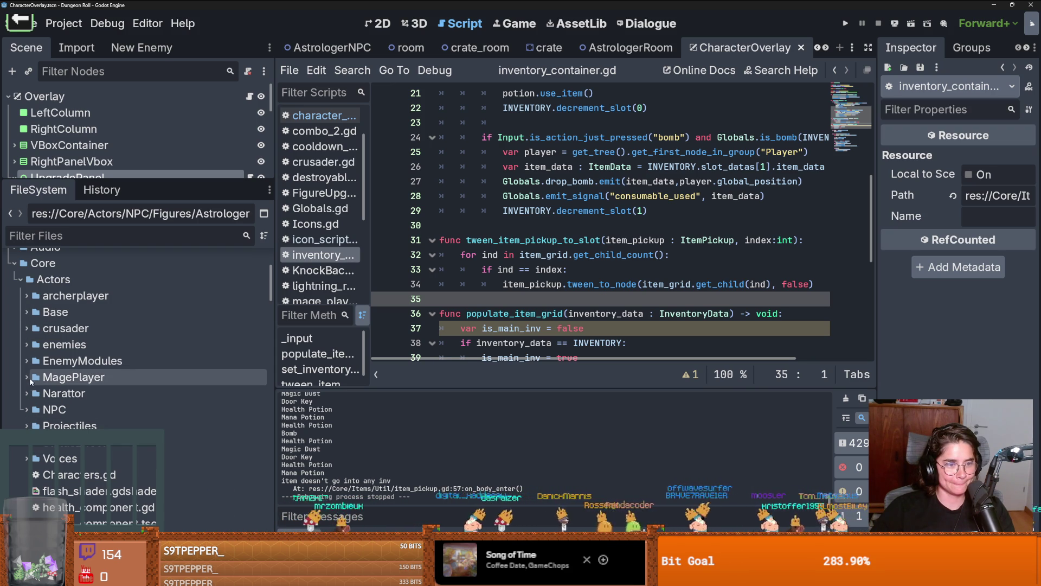
pyautogui.click(15, 280)
pyautogui.click(21, 295)
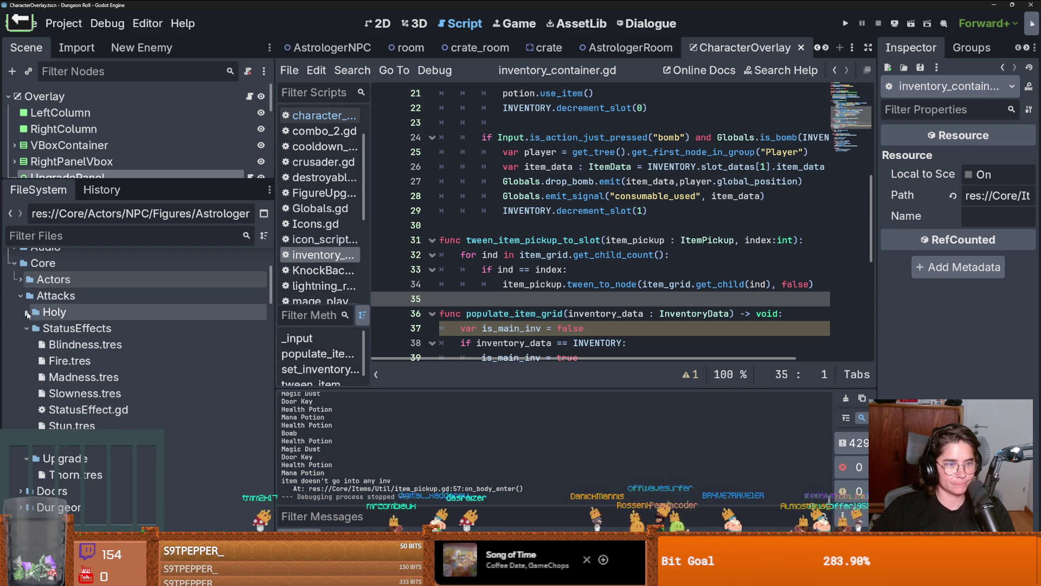
# Step: In the StatusEffects folder, create a new StatusEffect resource saved as Haste.tres
pyautogui.rightClick(61, 328)
pyautogui.moveTo(217, 317)
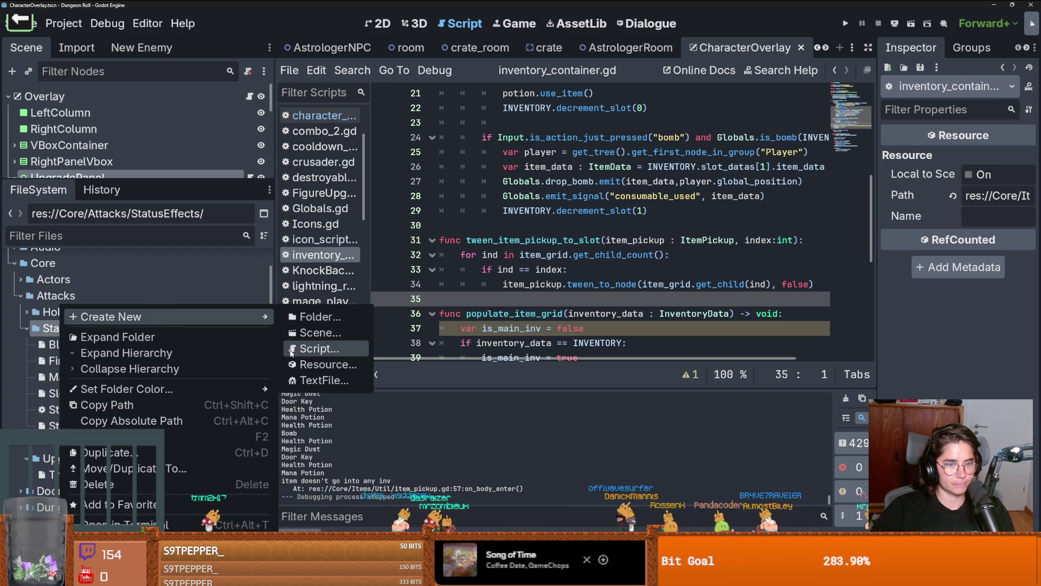
pyautogui.click(324, 365)
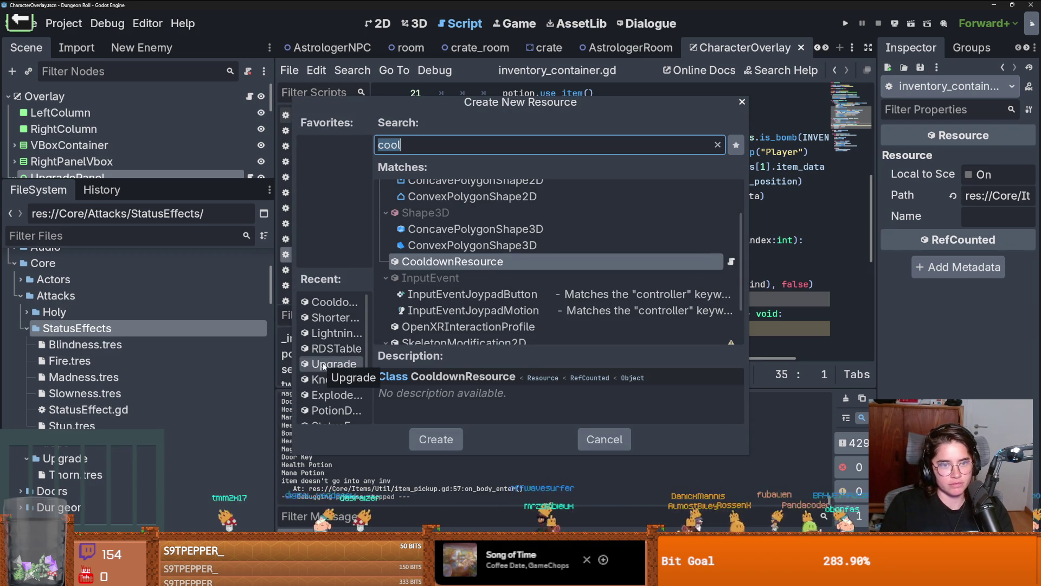
pyautogui.write('Has')
pyautogui.press('BackSpace')
pyautogui.press('BackSpace')
pyautogui.press('BackSpace')
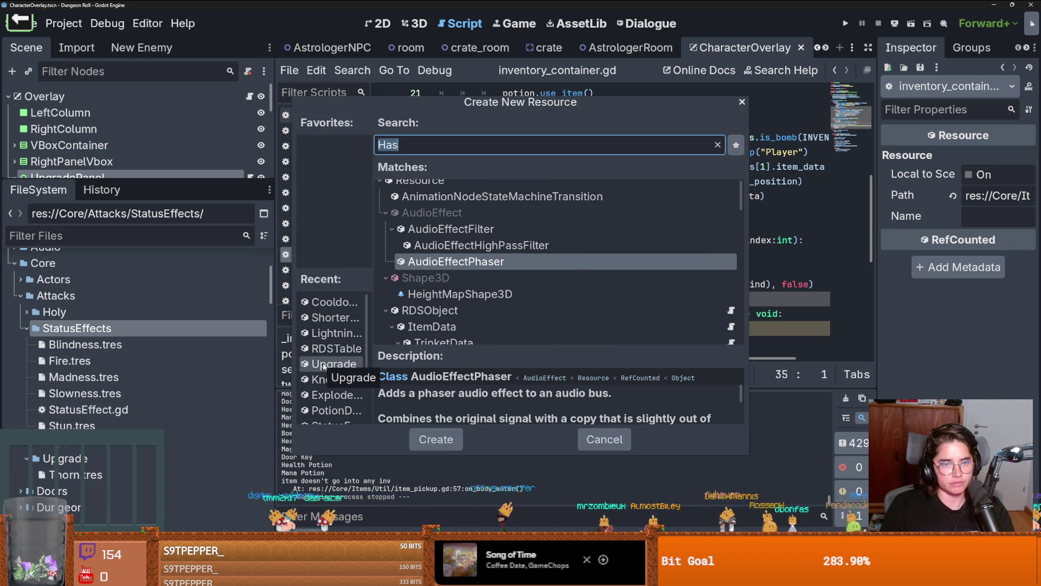
pyautogui.write('Status')
pyautogui.press('Return')
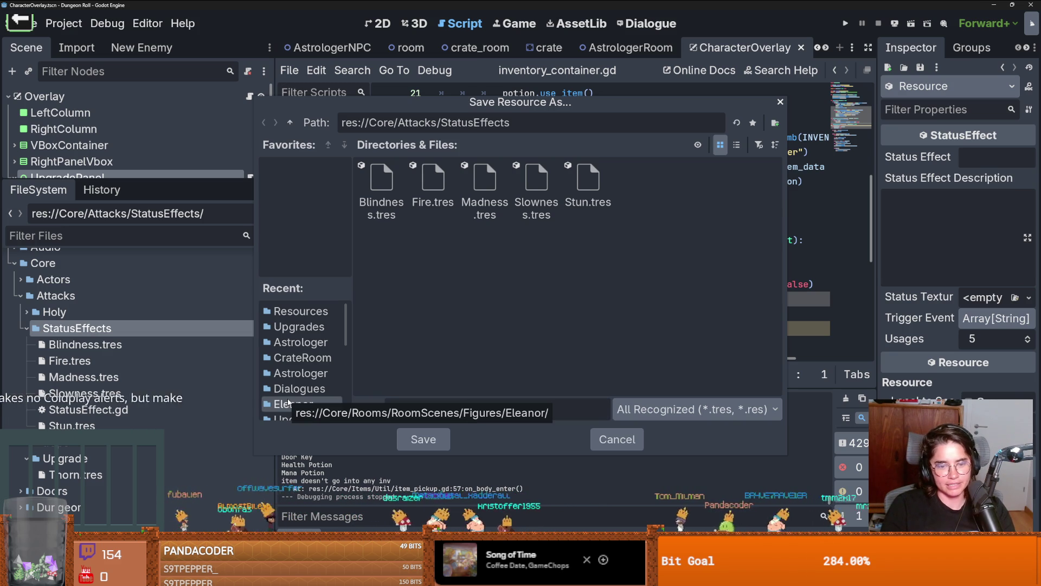
pyautogui.write('Haste')
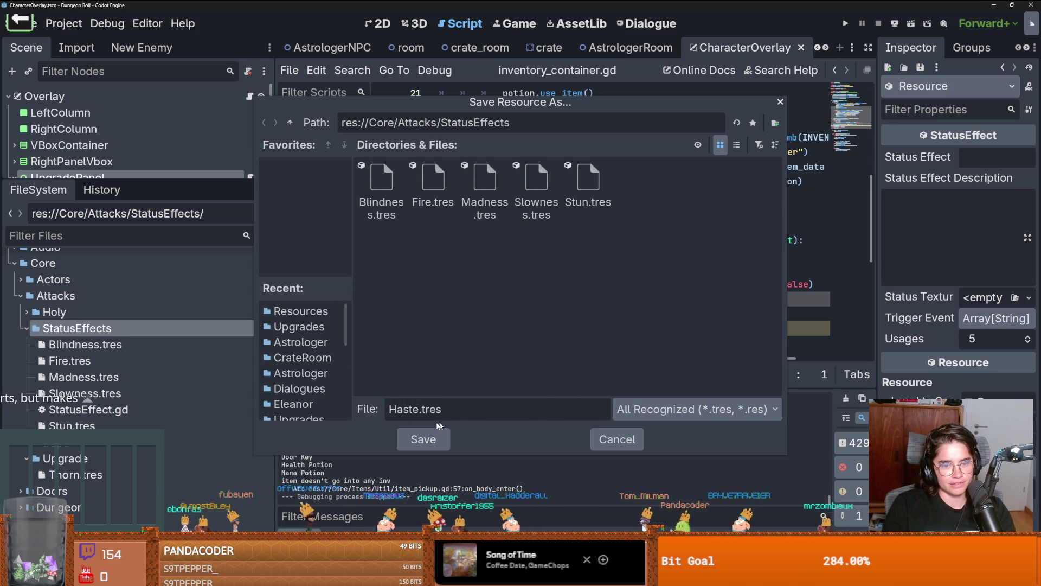
pyautogui.click(428, 439)
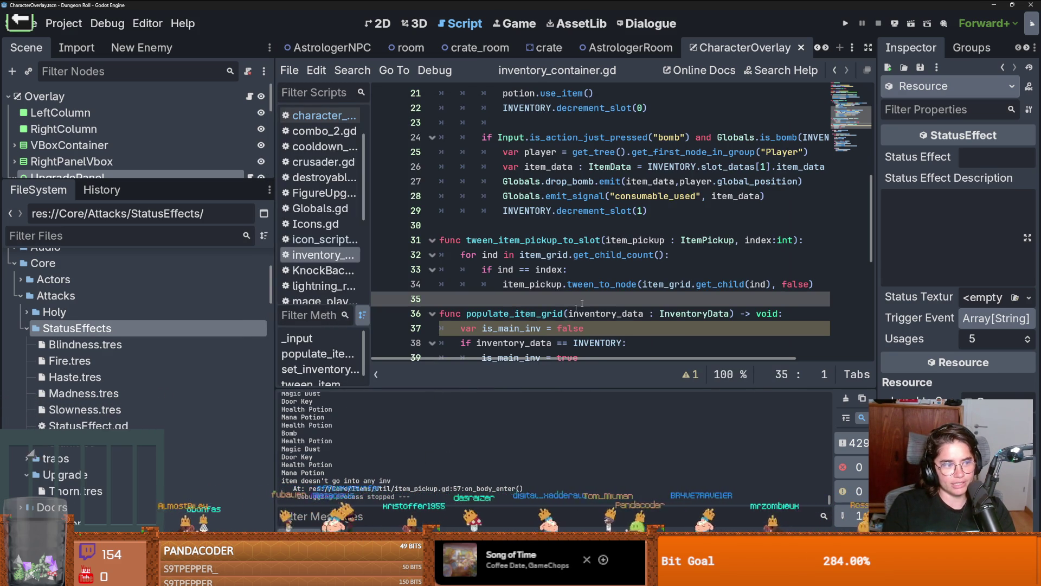
# Step: Set Haste's Status Effect Name to Haste, resize the side panels, and save
pyautogui.scroll(-1, 624, 260)
pyautogui.moveTo(877, 293); pyautogui.dragTo(835, 292)
pyautogui.click(974, 156)
pyautogui.write('Haste')
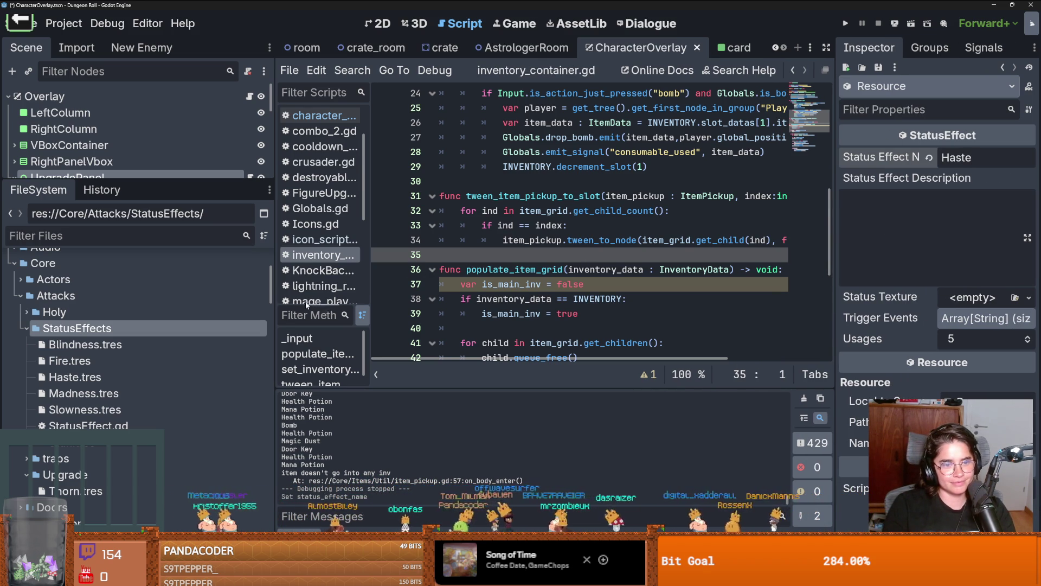
pyautogui.scroll(5, 155, 278)
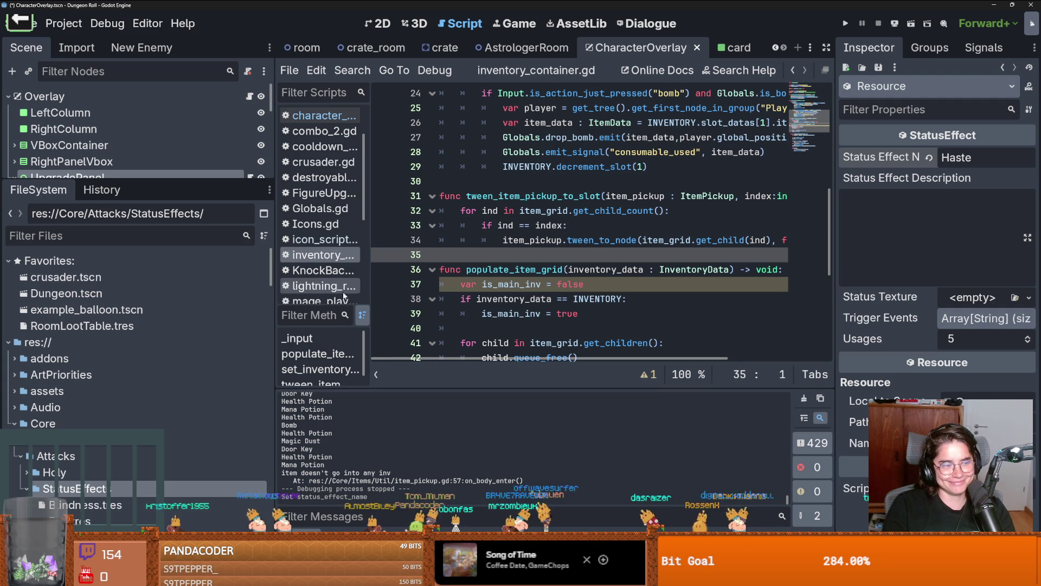
pyautogui.moveTo(275, 304); pyautogui.dragTo(202, 303)
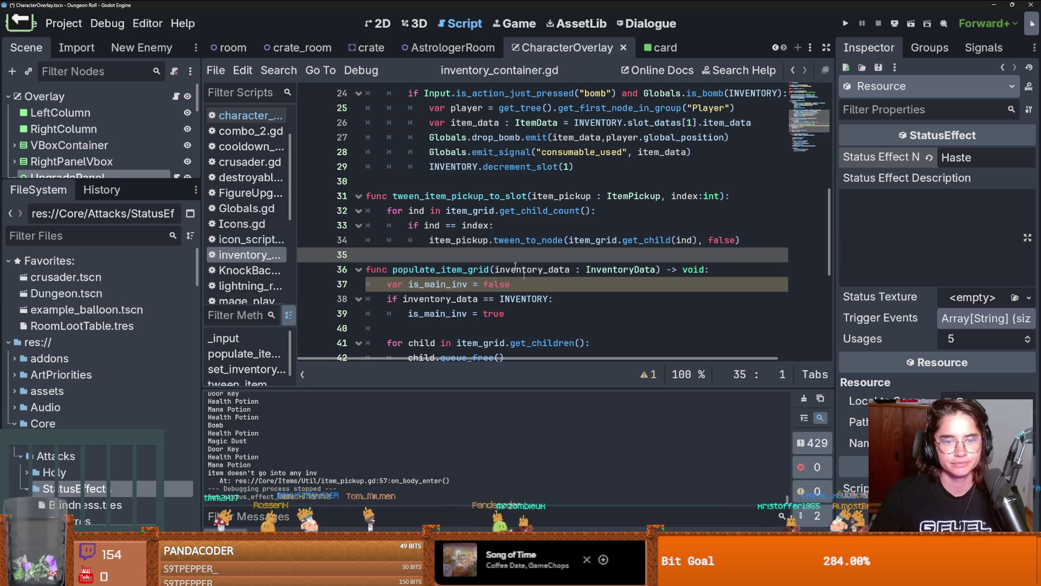
pyautogui.hotkey('ctrl', 's')
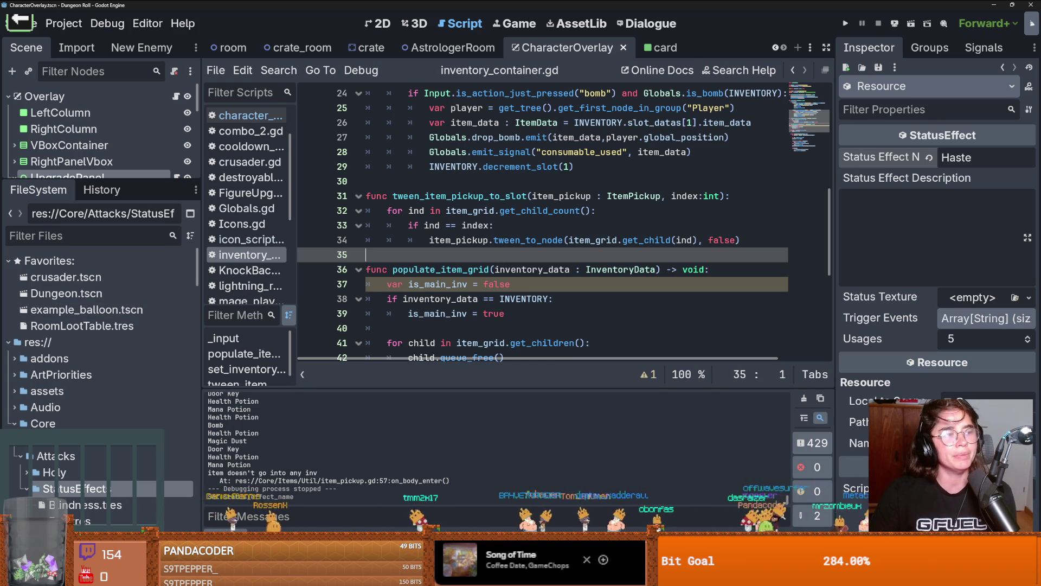
# Step: Delete a character on script line 36, then reselect Haste.tres and widen the Inspector for its Description
pyautogui.click(425, 269)
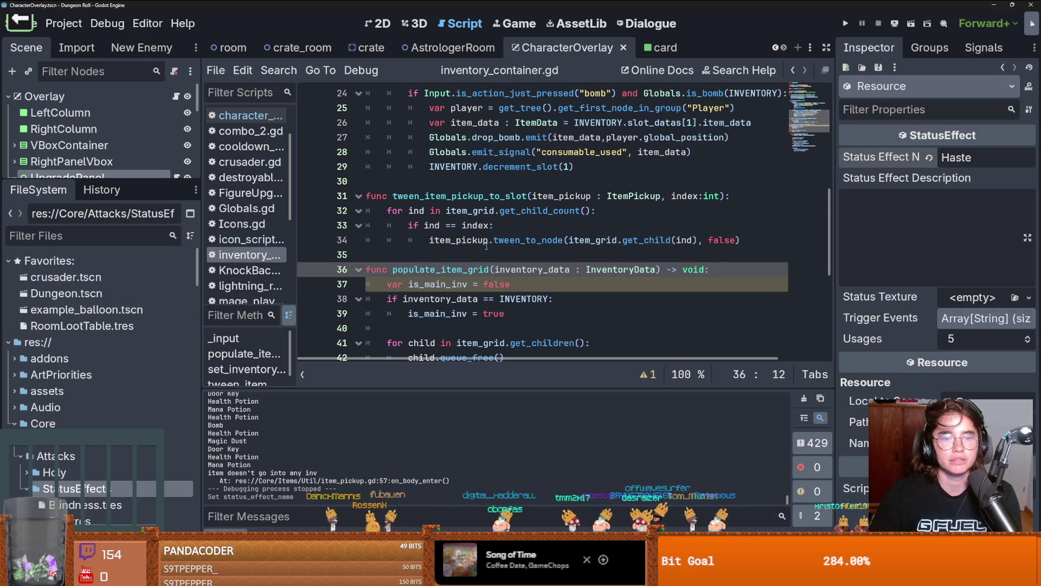
pyautogui.press('BackSpace')
pyautogui.scroll(-3, 98, 391)
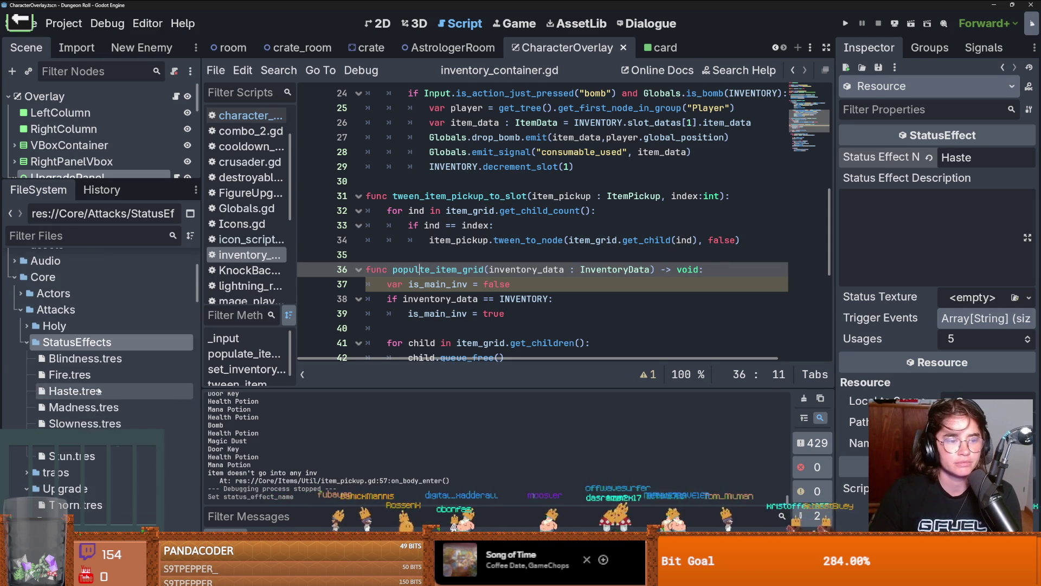
pyautogui.click(95, 423)
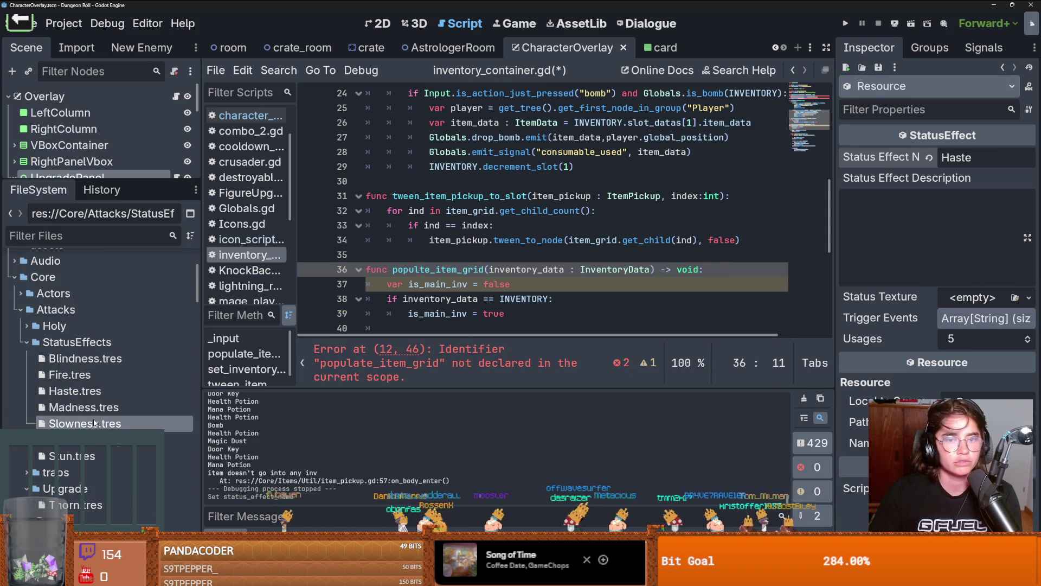
pyautogui.click(87, 390)
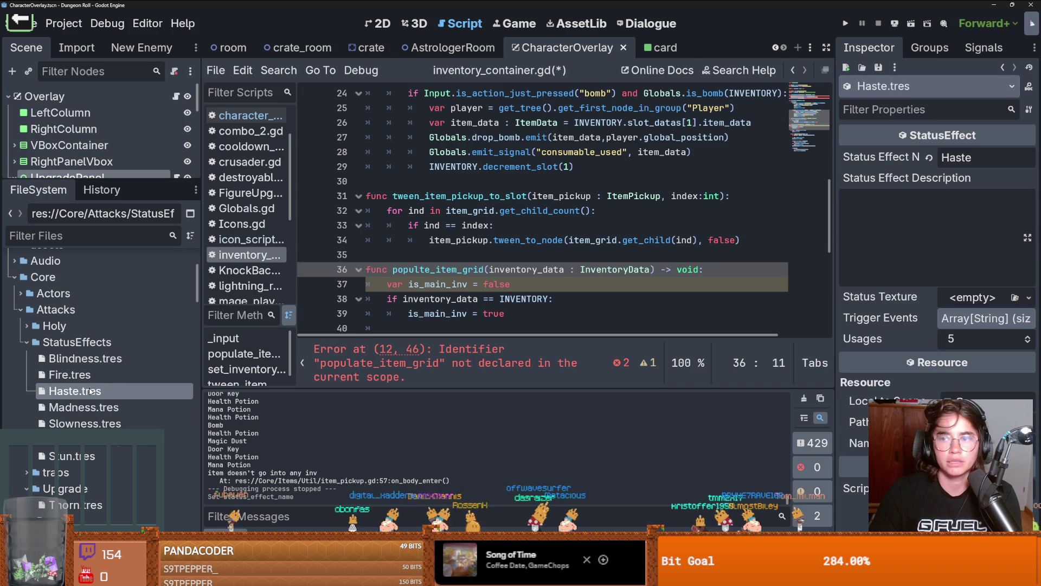
pyautogui.click(934, 214)
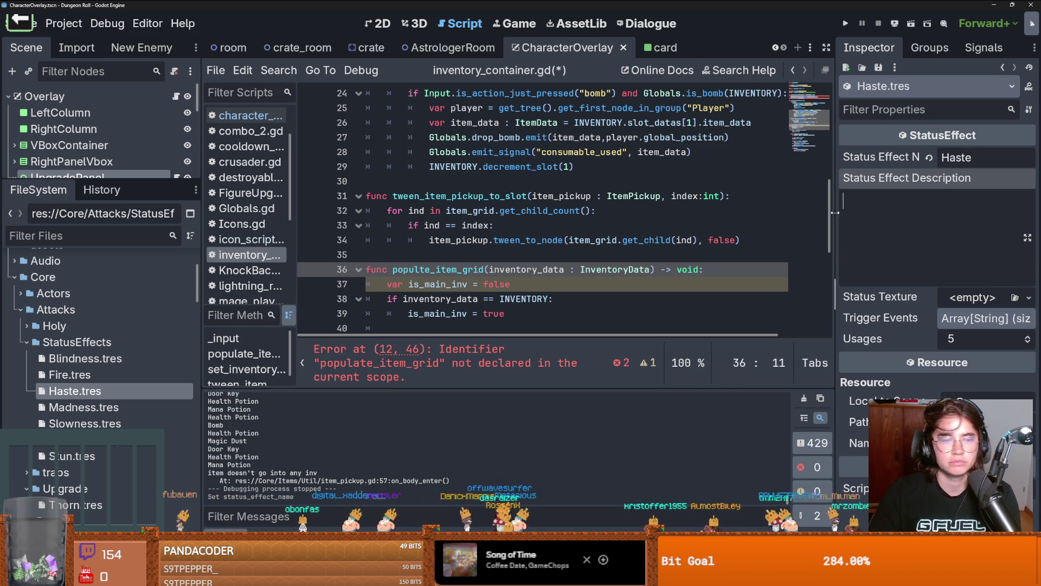
pyautogui.moveTo(821, 215); pyautogui.dragTo(760, 207)
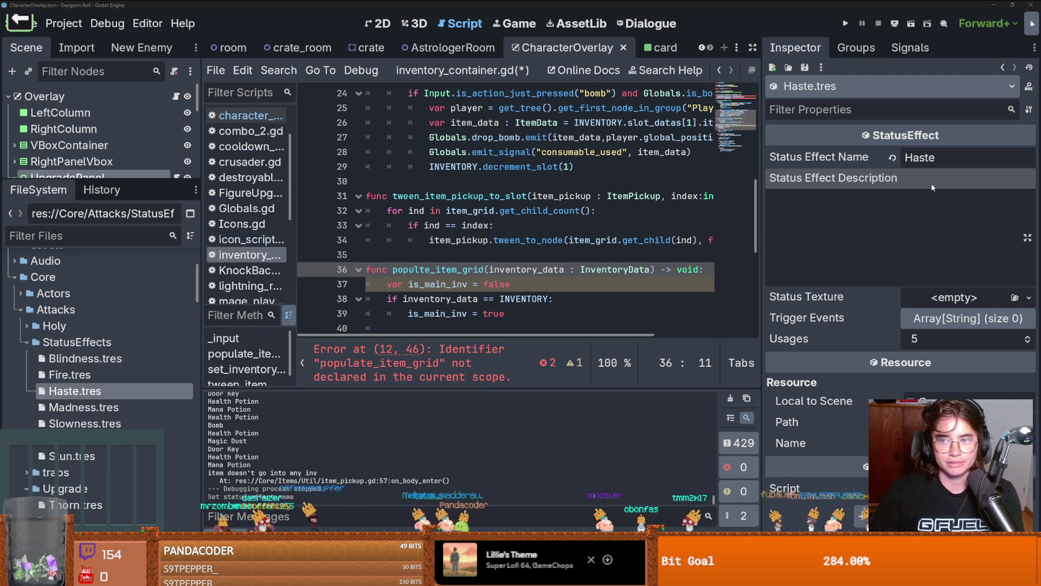
pyautogui.click(814, 247)
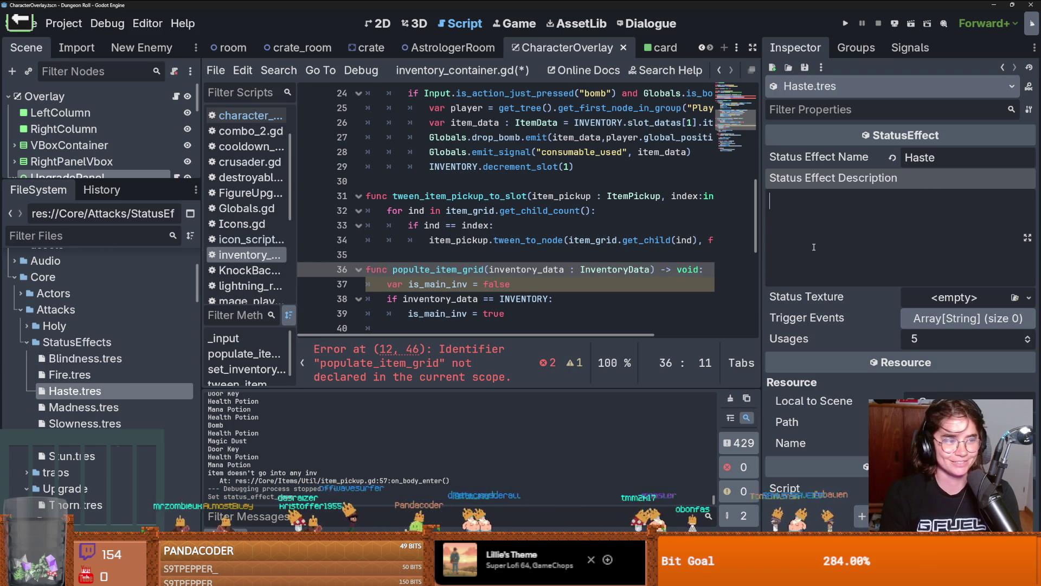
# Step: Enter 'you go much faste' as Haste's description
pyautogui.write('you go much faste')
pyautogui.press('Return')
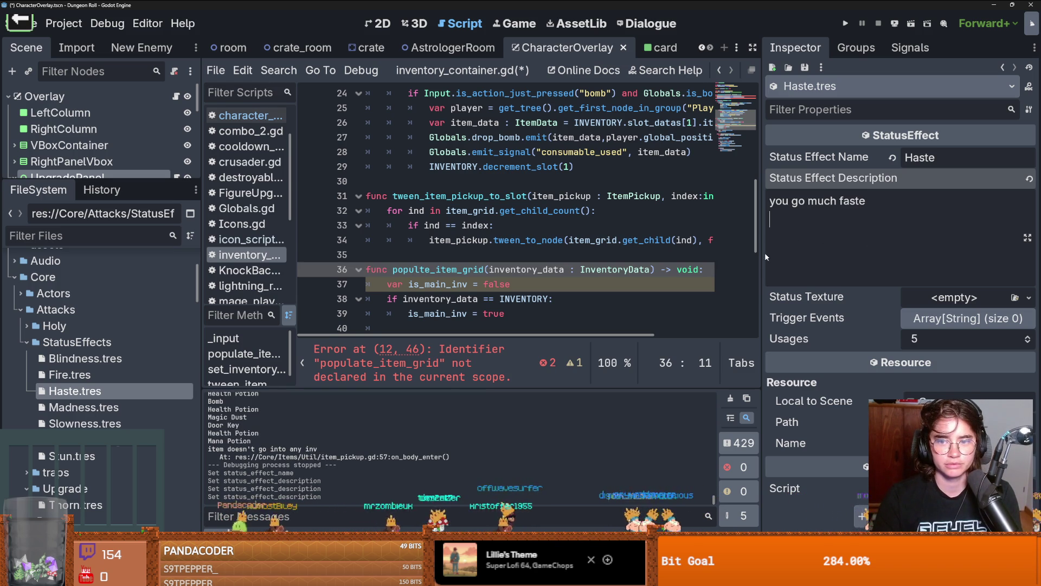
pyautogui.moveTo(767, 257); pyautogui.dragTo(677, 257)
# Step: Make Status Texture a new AtlasTexture using the status-effect sprite sheet as its atlas
pyautogui.click(1029, 298)
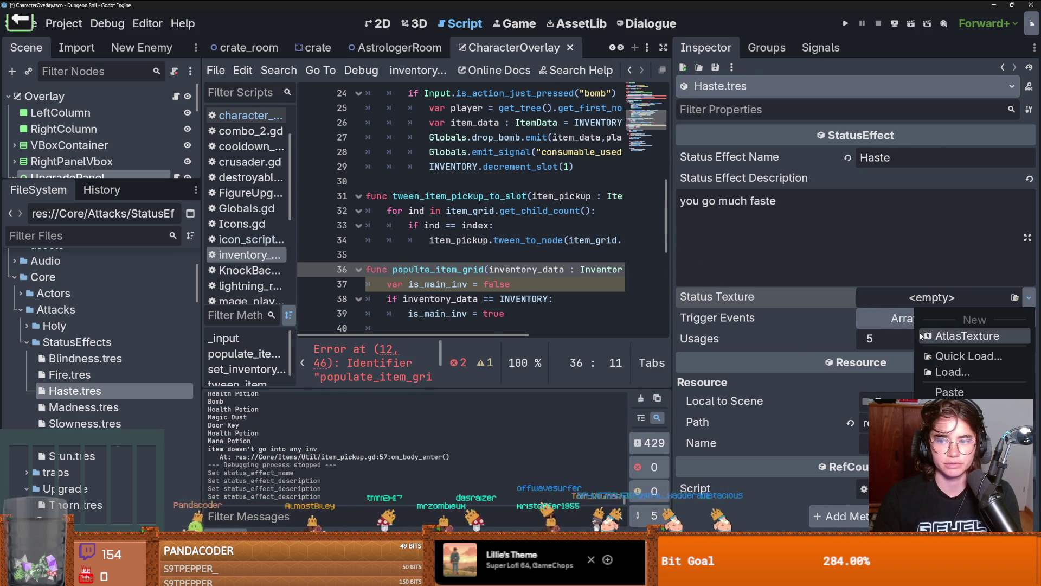
pyautogui.click(921, 336)
pyautogui.click(1020, 342)
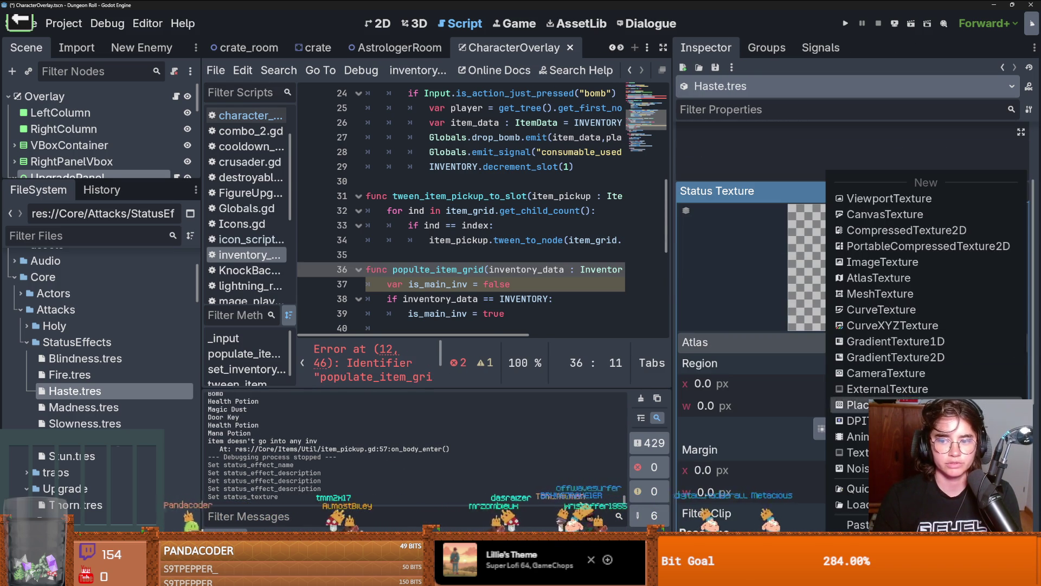
pyautogui.click(950, 524)
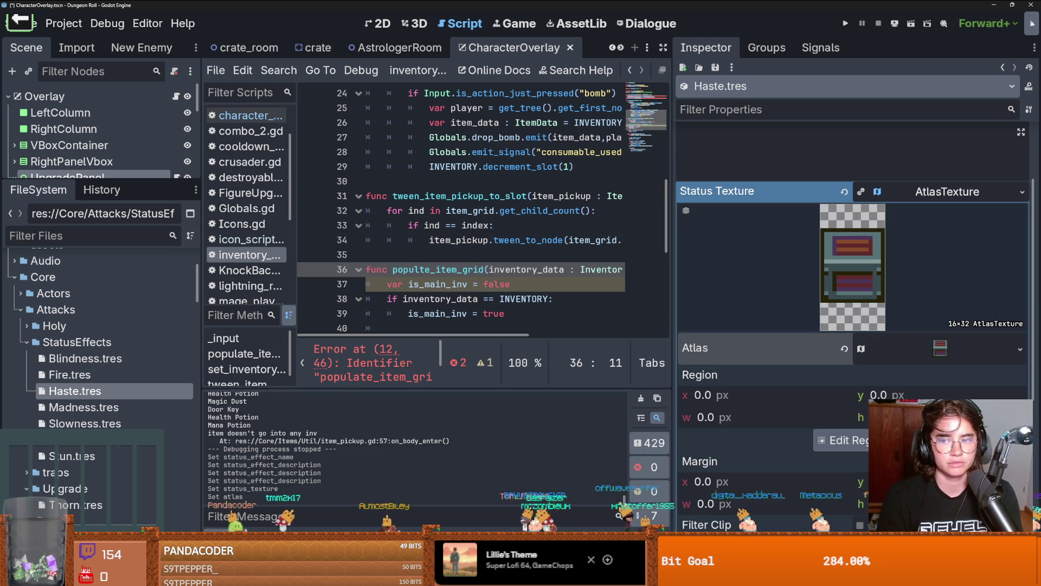
pyautogui.hotkey('ctrl', 'z')
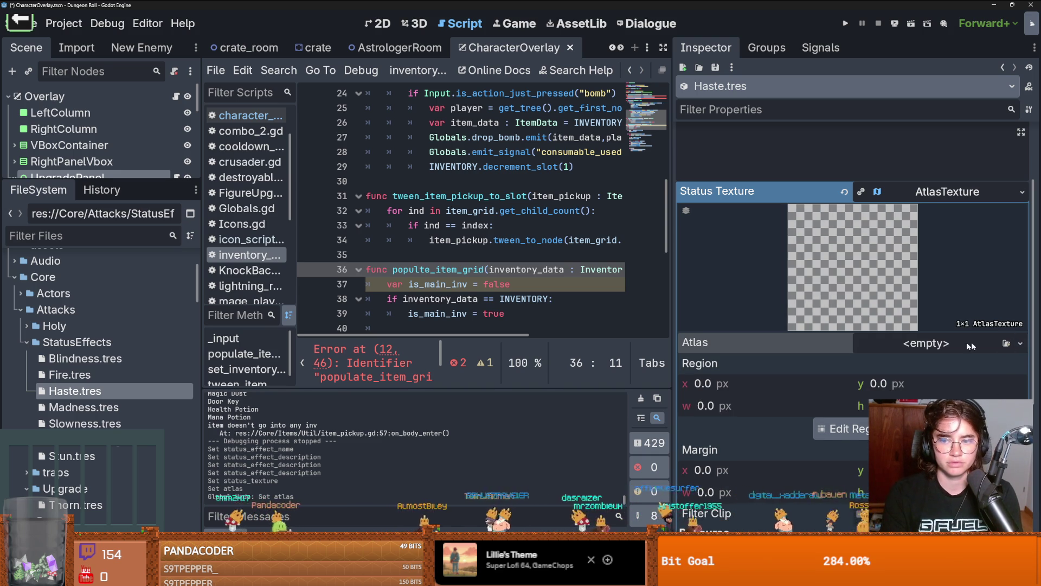
pyautogui.click(987, 342)
pyautogui.click(971, 278)
pyautogui.click(959, 345)
pyautogui.hotkey('ctrl', 'z')
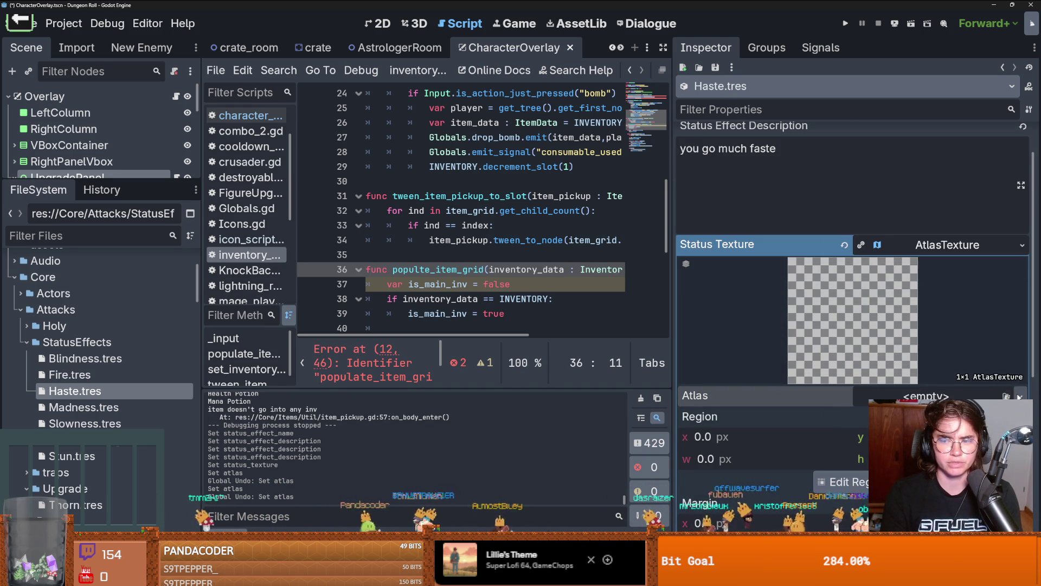
pyautogui.click(1020, 396)
pyautogui.click(879, 434)
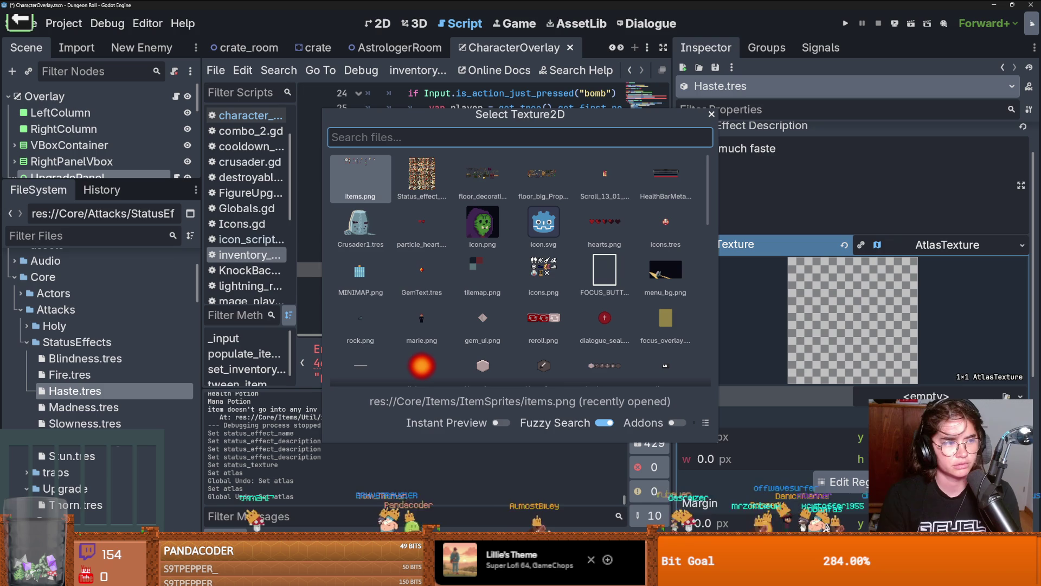
pyautogui.press('Right')
pyautogui.press('Return')
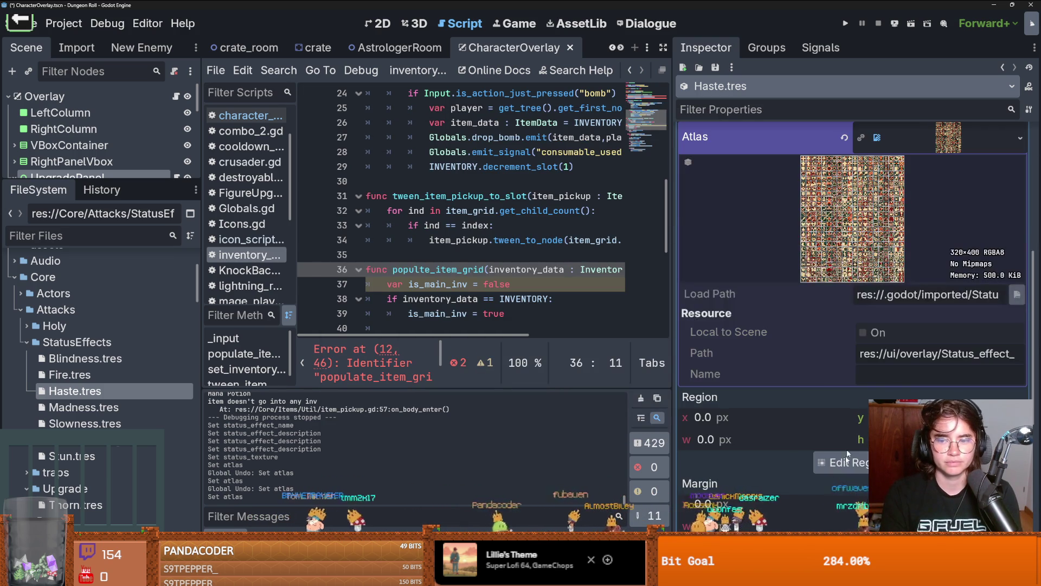
# Step: Set the atlas region to the 16×16 speed-streak icon at 224, 256
pyautogui.click(843, 462)
pyautogui.scroll(-2, 410, 289)
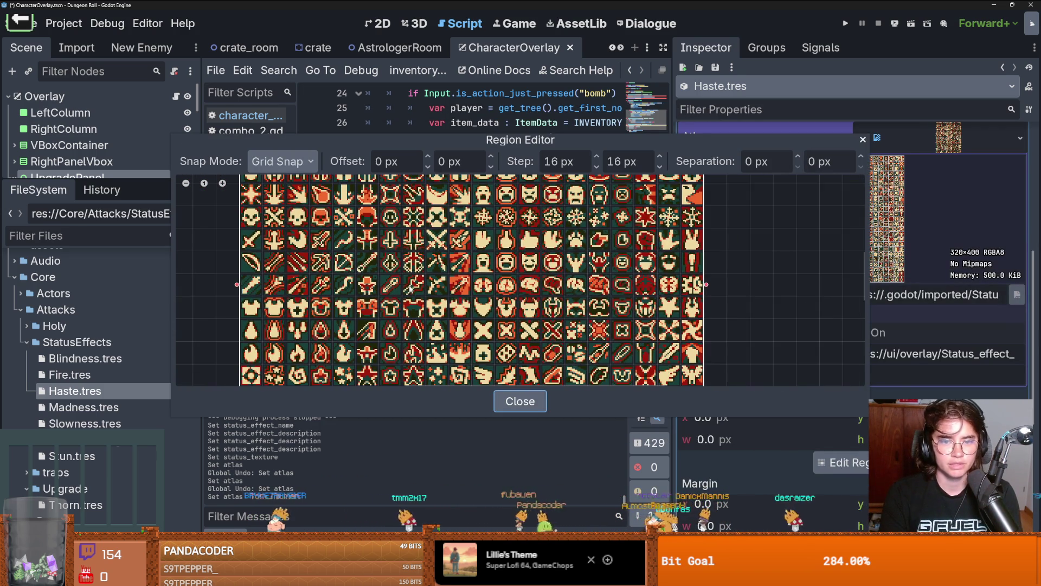
pyautogui.scroll(-3, 411, 289)
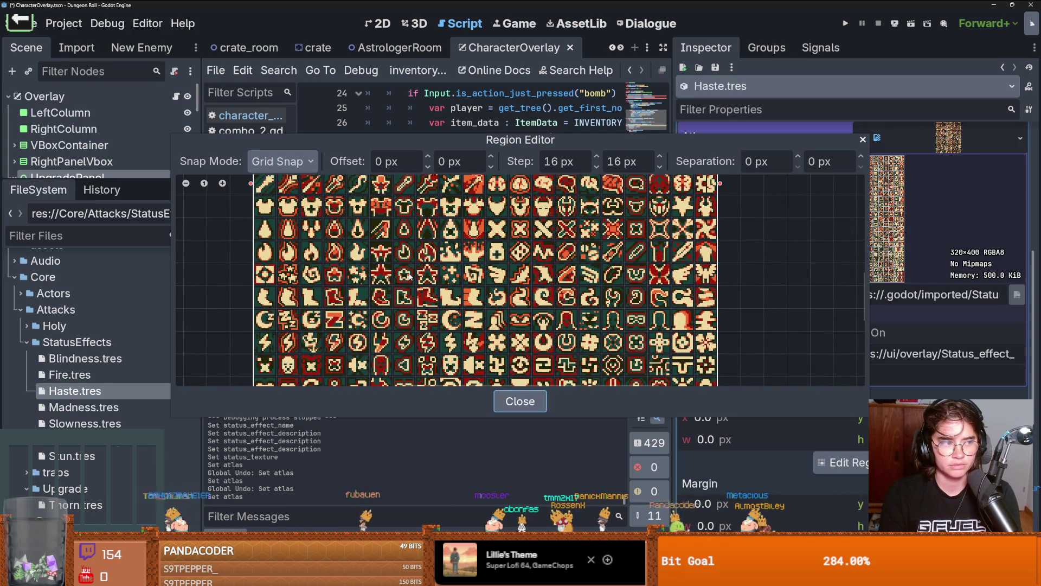
pyautogui.hscroll(-1, 410, 276)
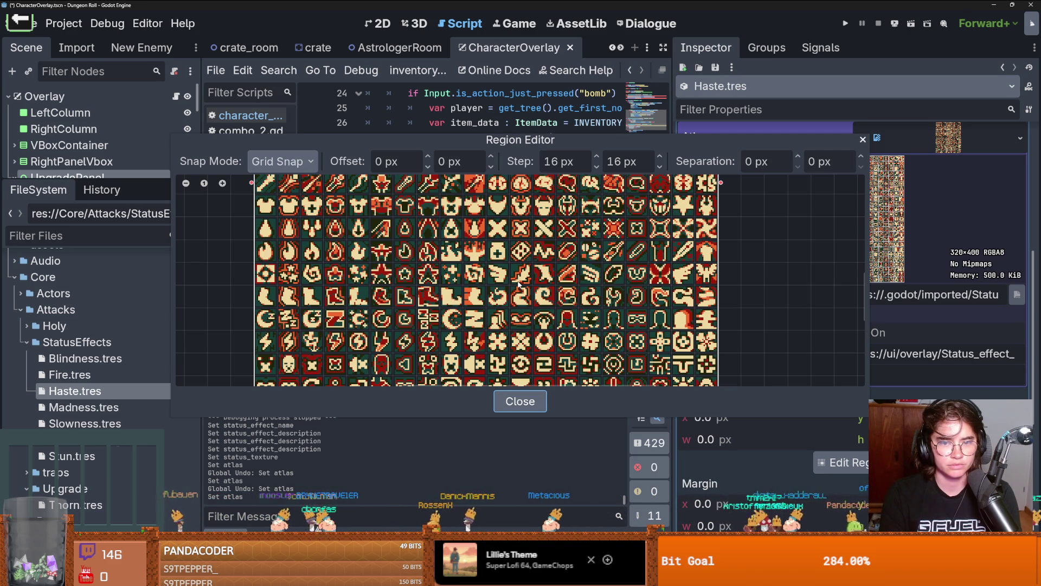
pyautogui.scroll(2, 520, 283)
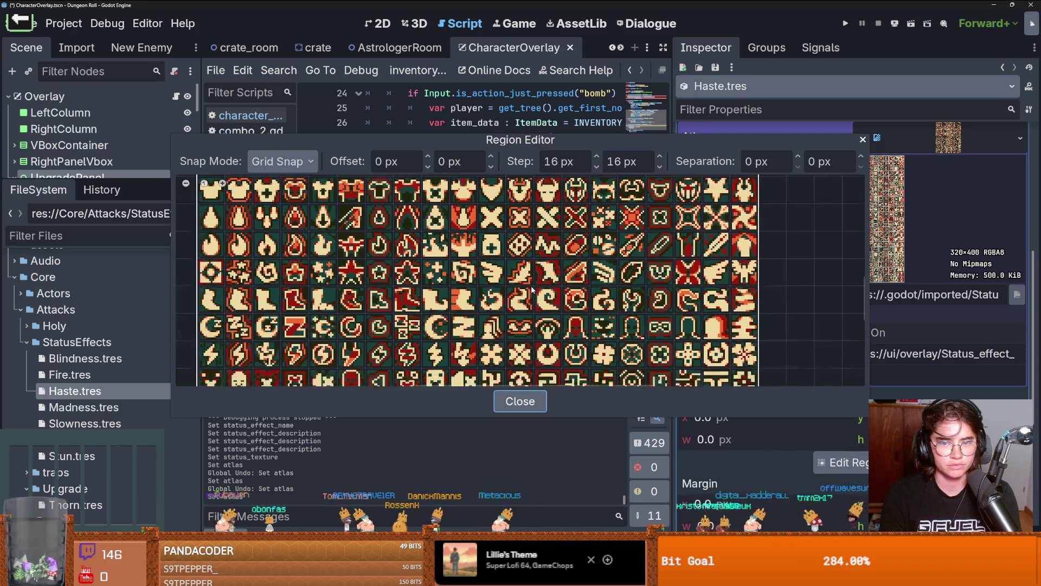
pyautogui.click(612, 270)
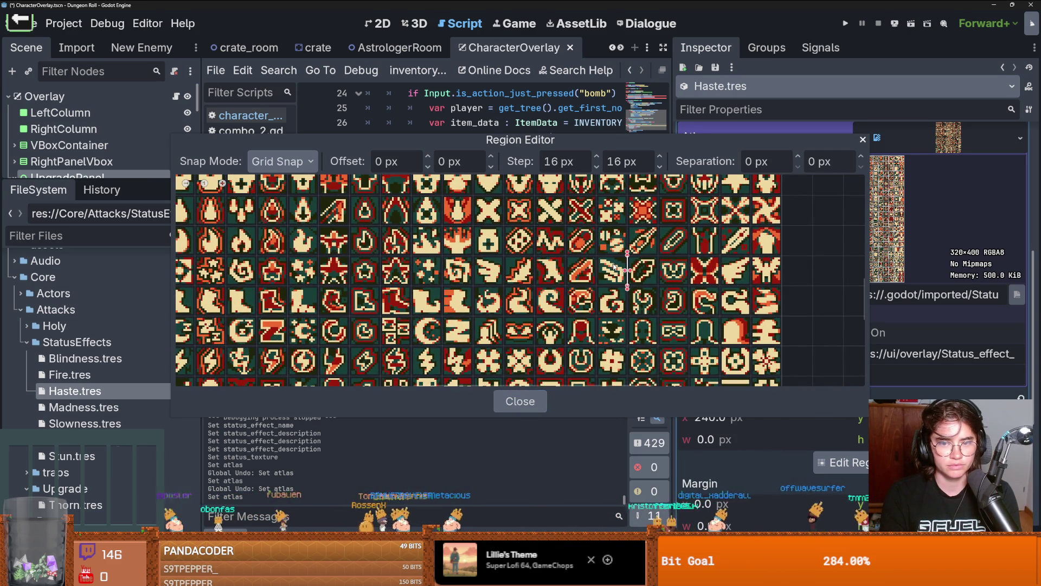
pyautogui.click(863, 139)
pyautogui.scroll(5, 922, 260)
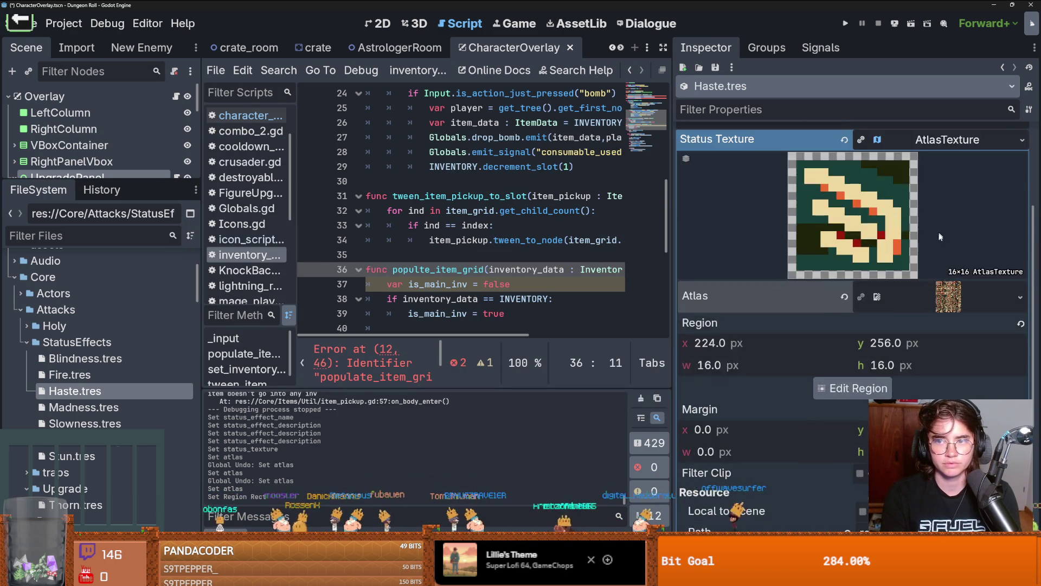
pyautogui.click(948, 307)
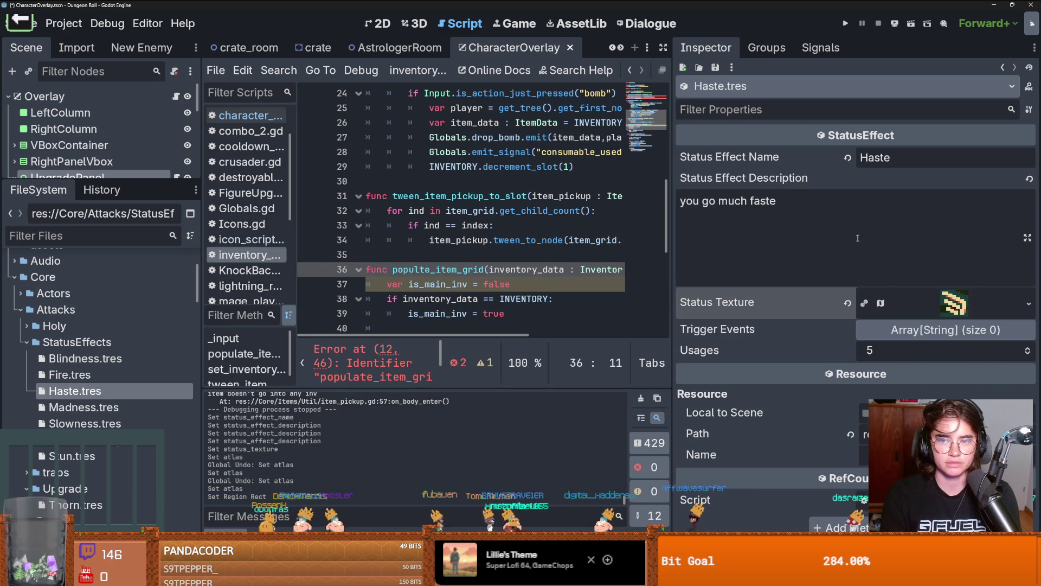
pyautogui.click(840, 216)
# Step: Correct Haste's description to 'you go much faster' and save
pyautogui.press('BackSpace')
pyautogui.write('r')
pyautogui.hotkey('ctrl', 's')
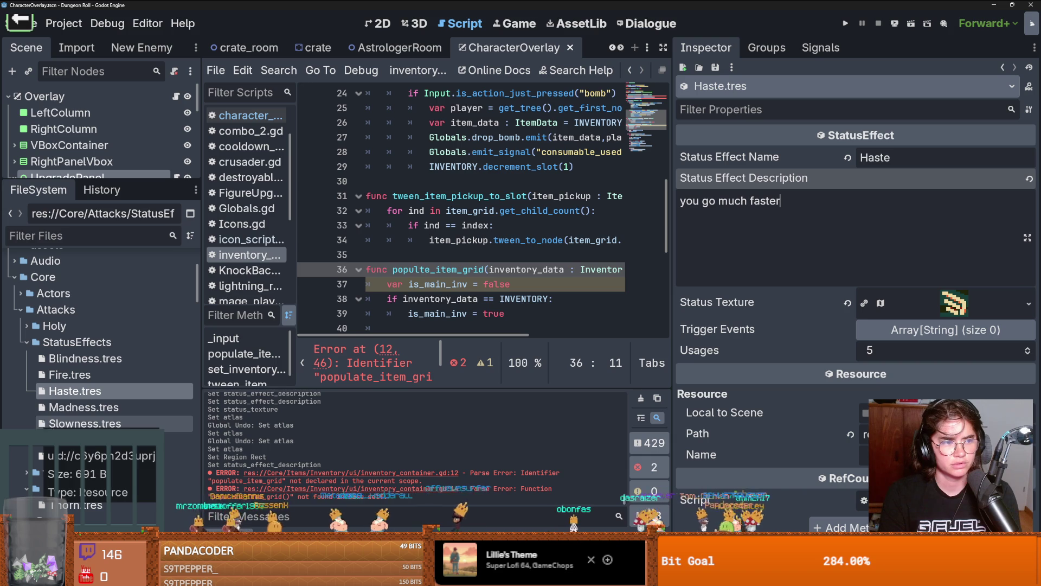
# Step: Open the StatusEffect.gd script and inspect Slowness.tres with its Trigger Events expanded
pyautogui.click(76, 425)
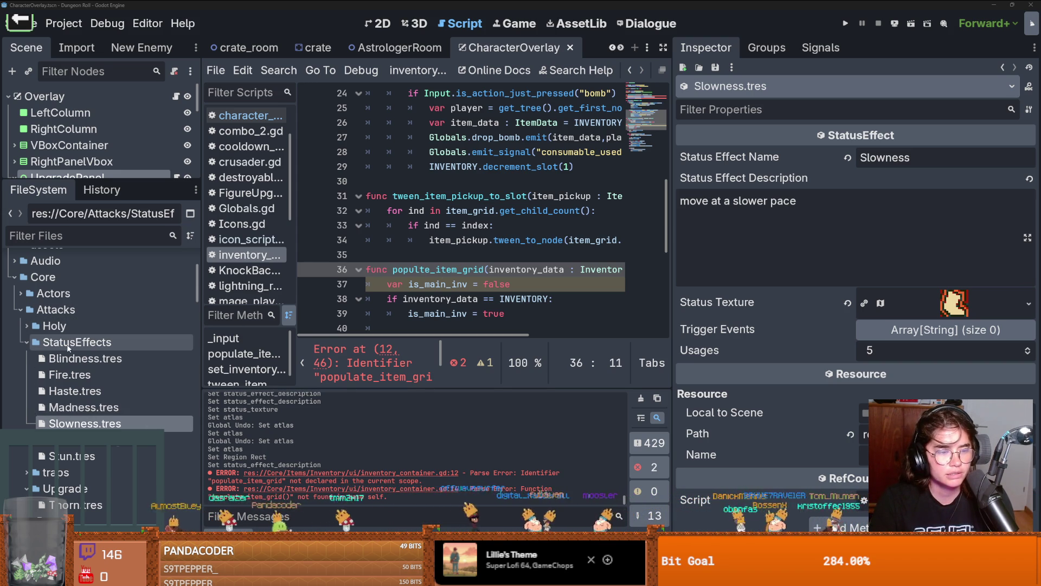
pyautogui.doubleClick(82, 439)
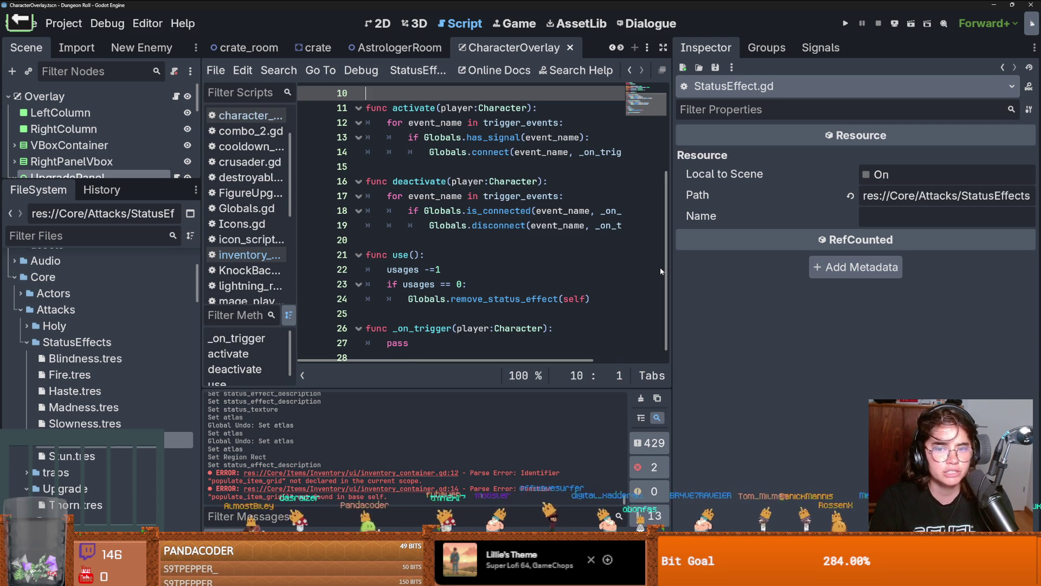
pyautogui.moveTo(669, 269); pyautogui.dragTo(866, 276)
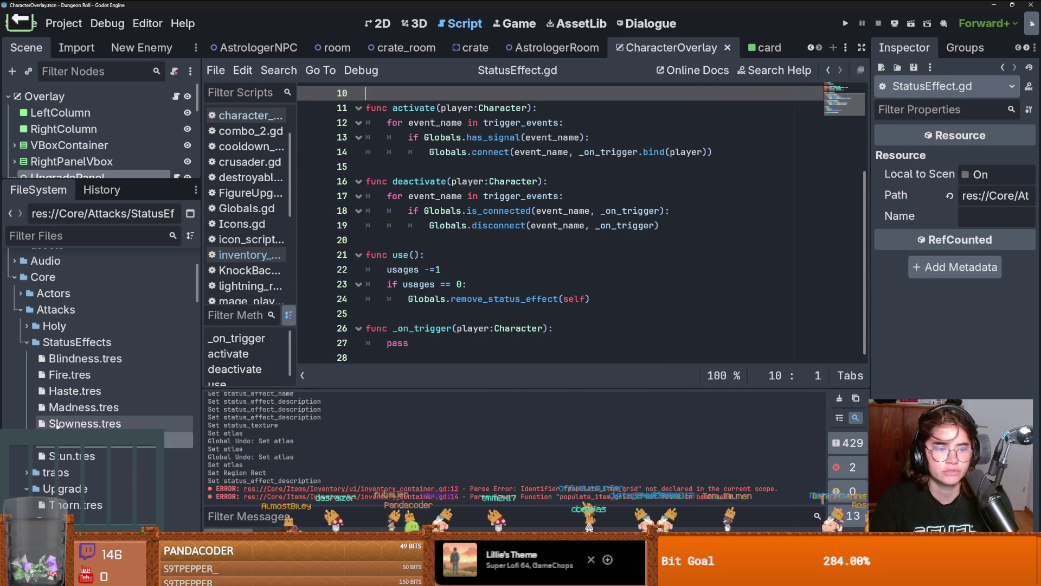
pyautogui.click(81, 423)
pyautogui.click(976, 330)
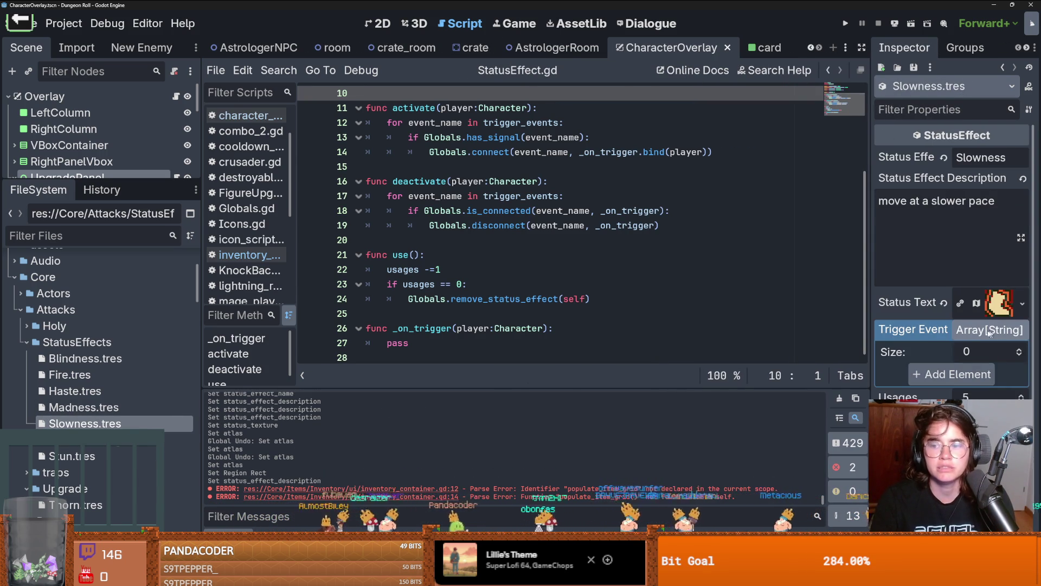
pyautogui.moveTo(870, 317); pyautogui.dragTo(785, 318)
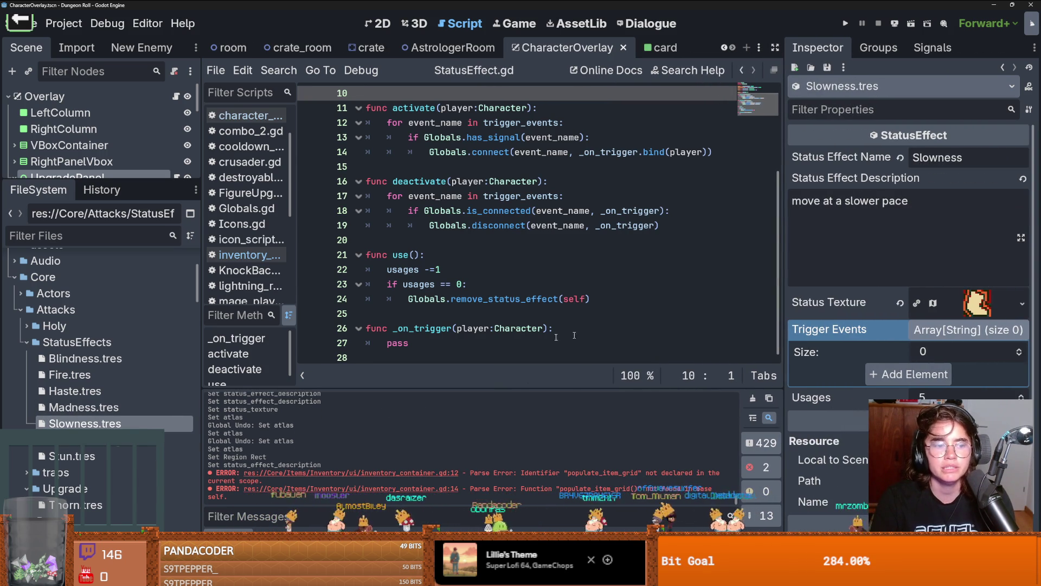
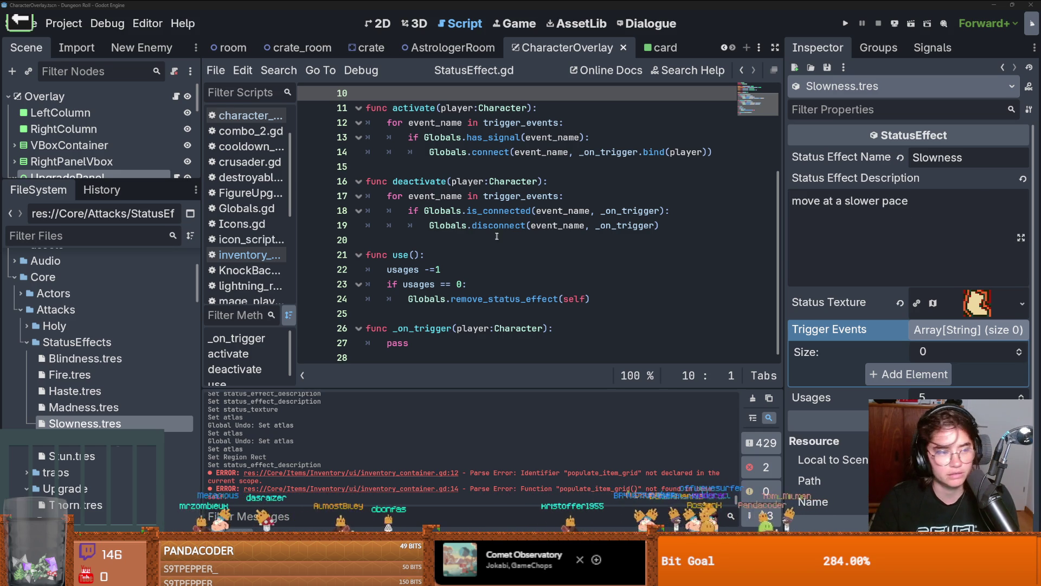
# Step: Save the current script and filter the FileSystem for 'Potion'
pyautogui.click(566, 240)
pyautogui.hotkey('ctrl', 's')
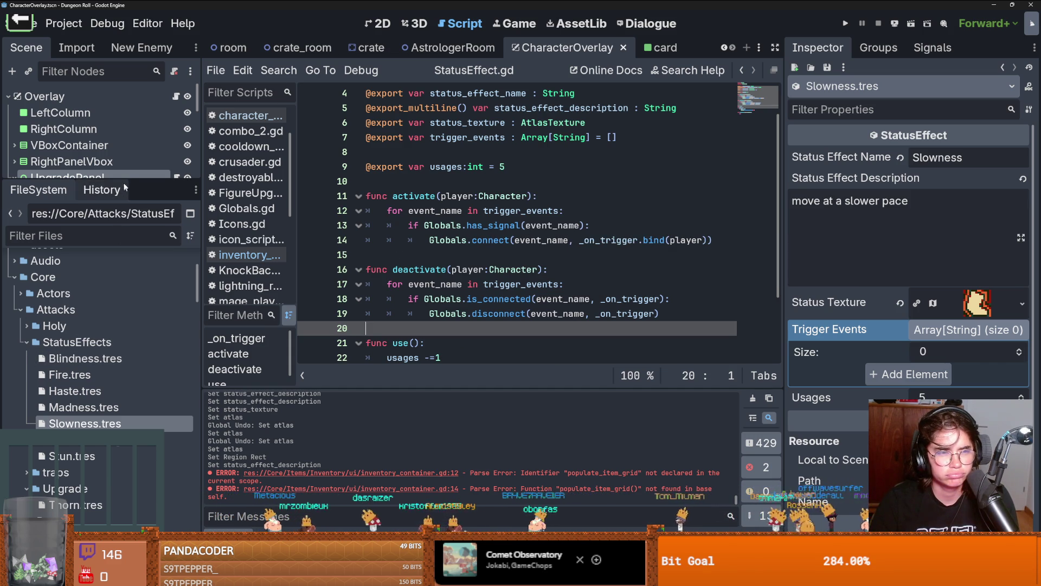
pyautogui.moveTo(125, 179)
pyautogui.mouseDown()
pyautogui.moveTo(125, 254)
pyautogui.moveTo(125, 185)
pyautogui.mouseUp()
pyautogui.click(109, 239)
pyautogui.write('Potion')
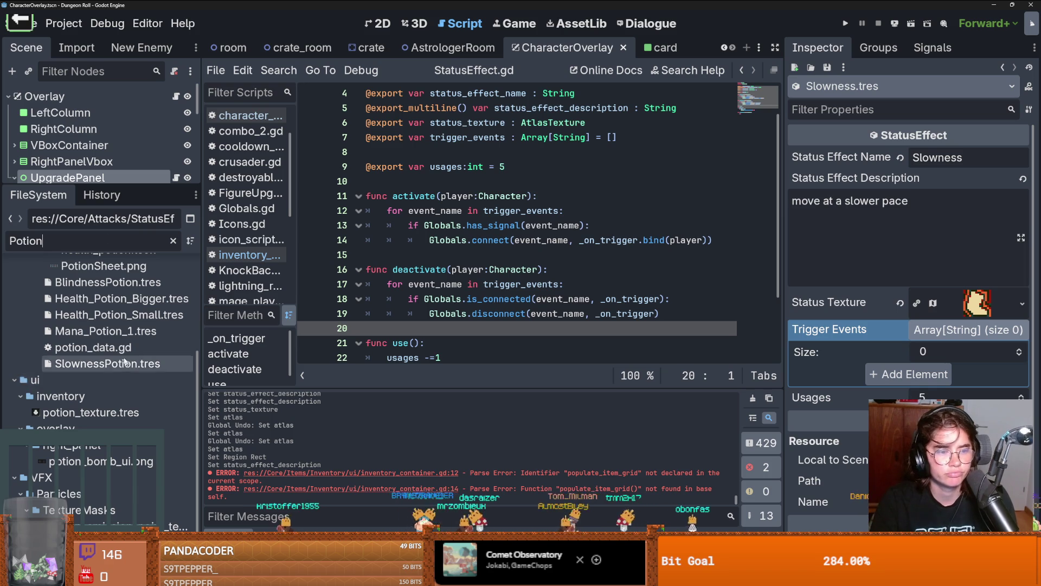
# Step: Inspect the status effect used by SlownessPotion.tres, then open potion_data.gd
pyautogui.click(107, 400)
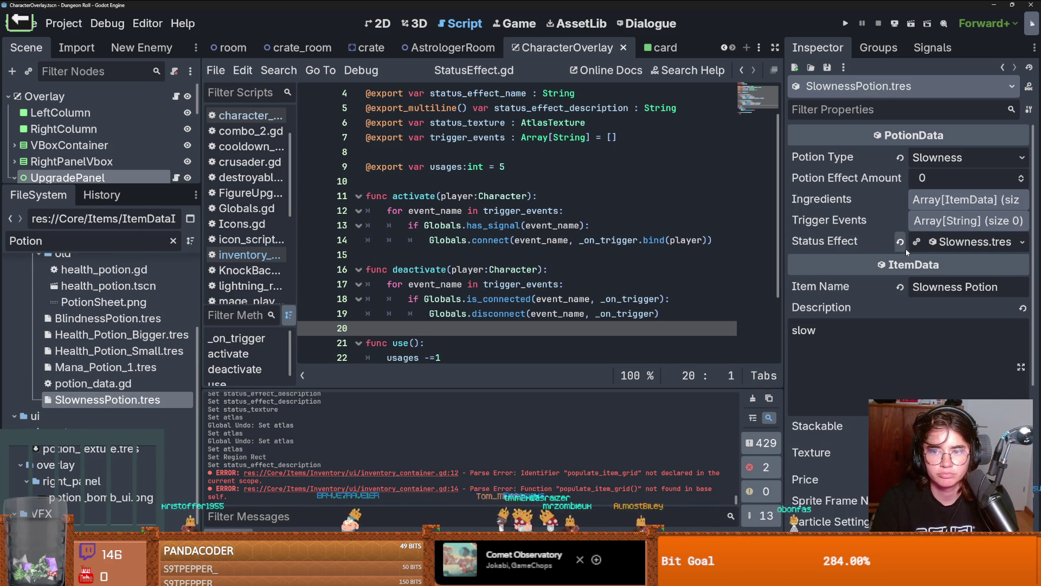
pyautogui.scroll(-3, 852, 325)
pyautogui.scroll(3, 852, 325)
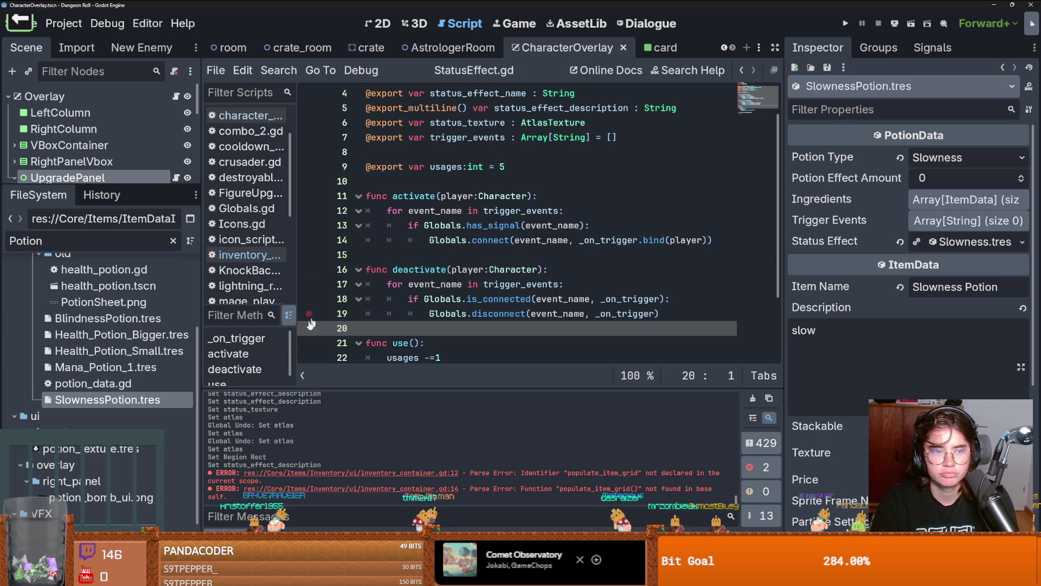
pyautogui.doubleClick(103, 384)
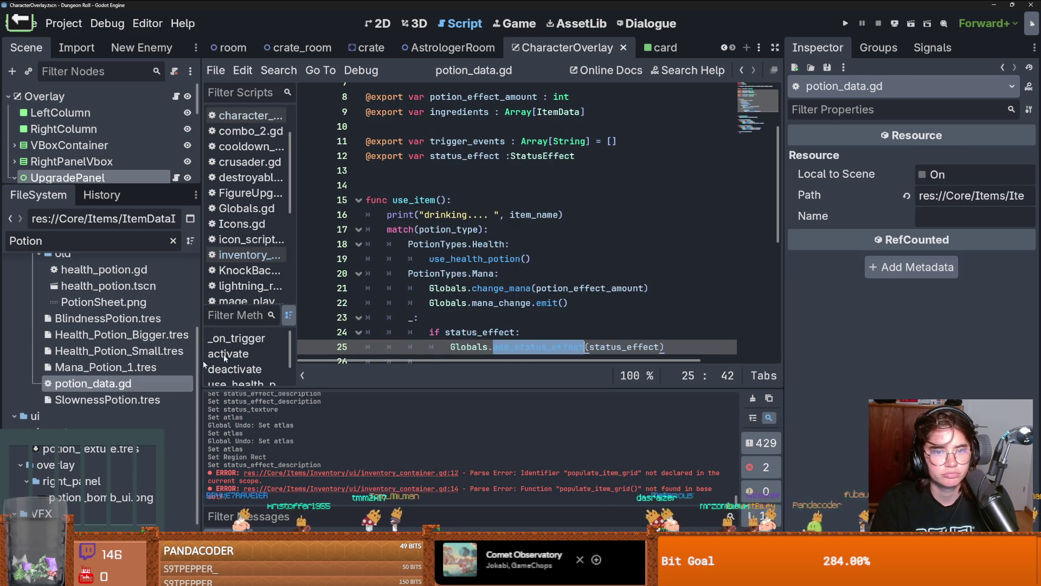
pyautogui.click(547, 214)
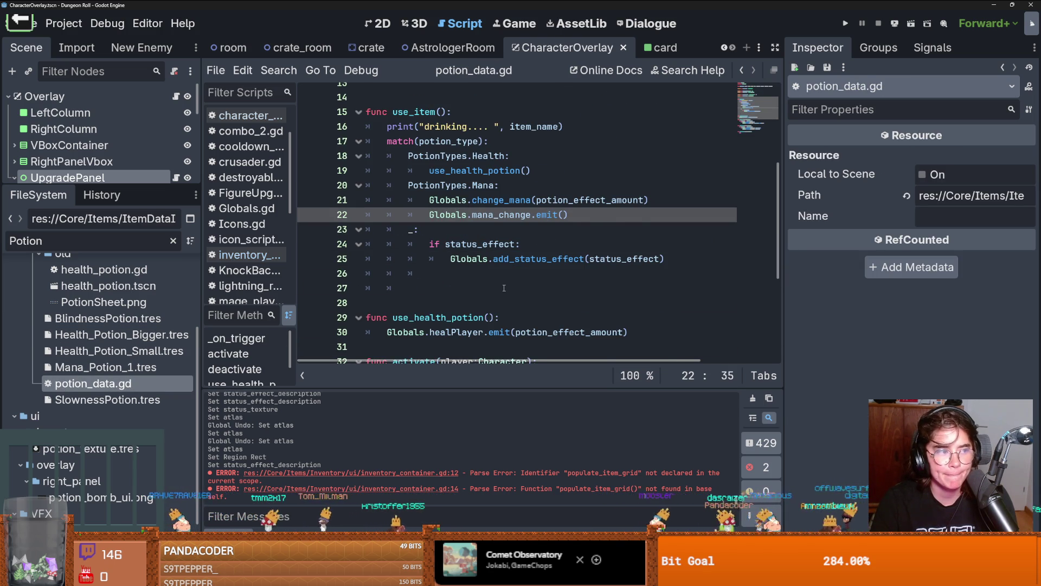
pyautogui.scroll(-1, 504, 288)
pyautogui.scroll(-3, 504, 288)
pyautogui.scroll(3, 504, 288)
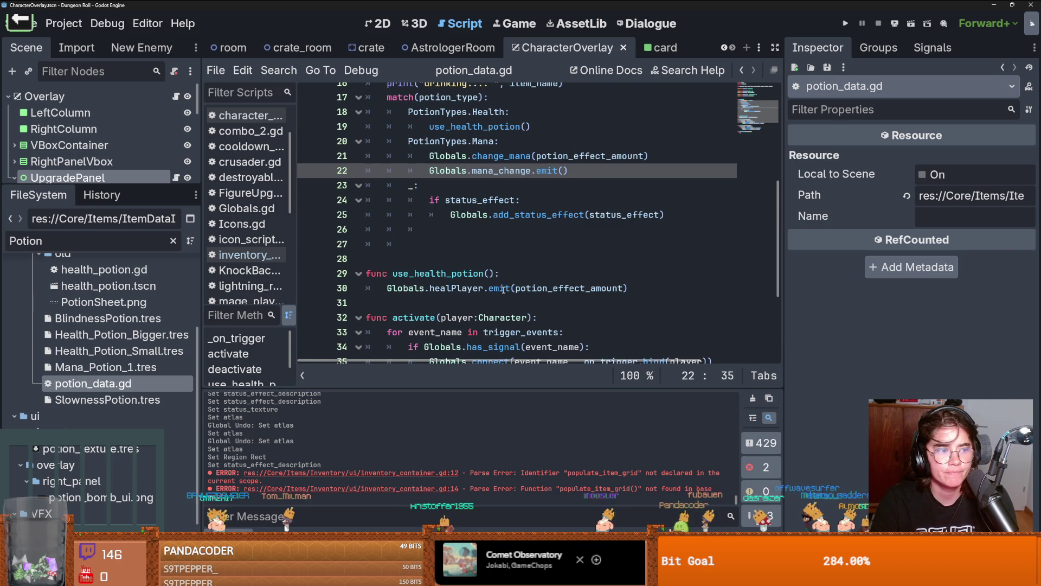
pyautogui.scroll(1, 504, 288)
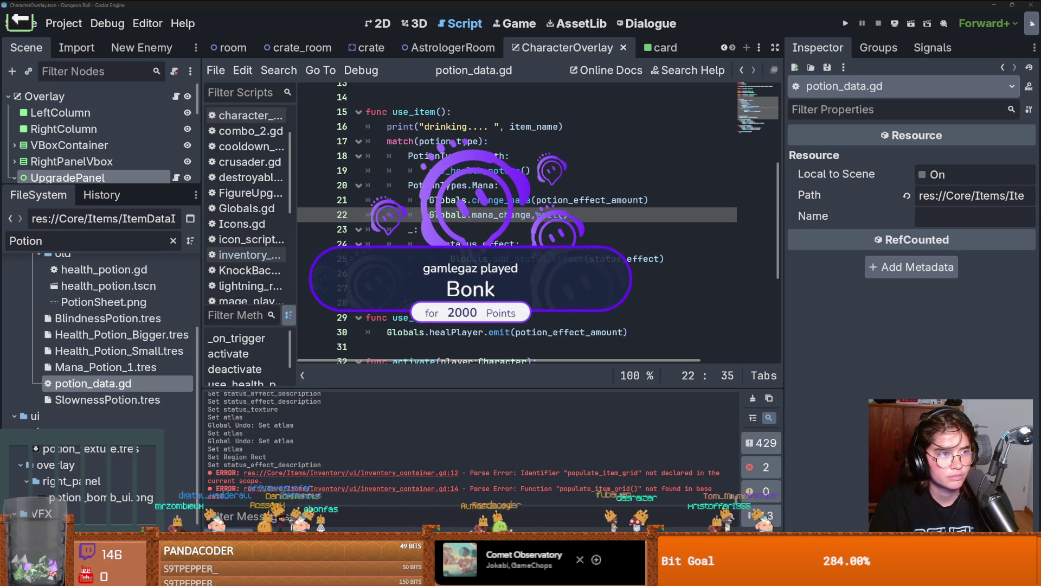
pyautogui.click(475, 204)
pyautogui.moveTo(475, 207)
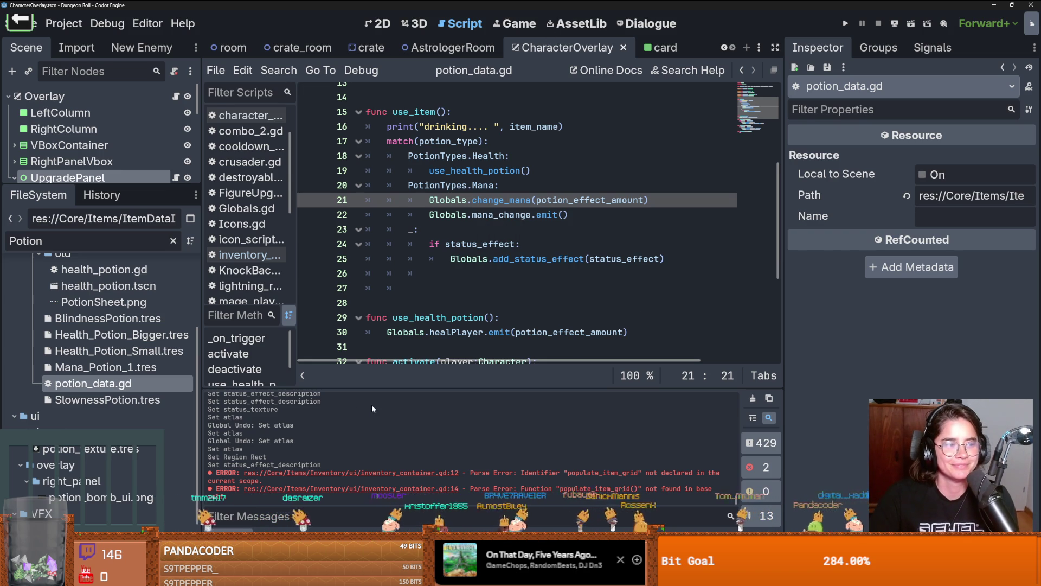
pyautogui.moveTo(307, 576)
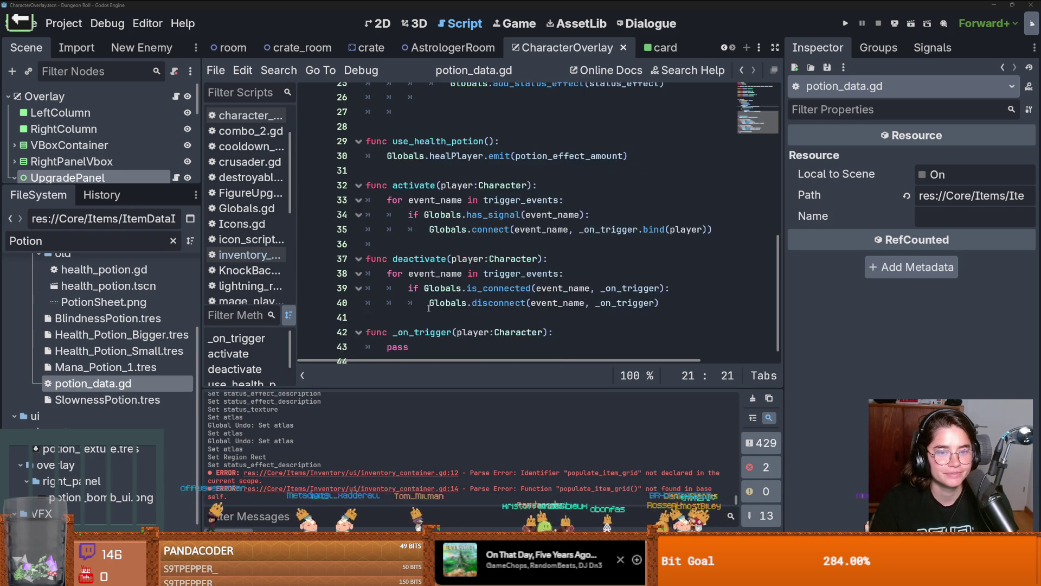
# Step: Delete the surplus blank lines around use_item() in potion_data.gd and save
pyautogui.scroll(-4, 431, 309)
pyautogui.scroll(2, 427, 267)
pyautogui.click(430, 213)
pyautogui.press('BackSpace')
pyautogui.press('BackSpace')
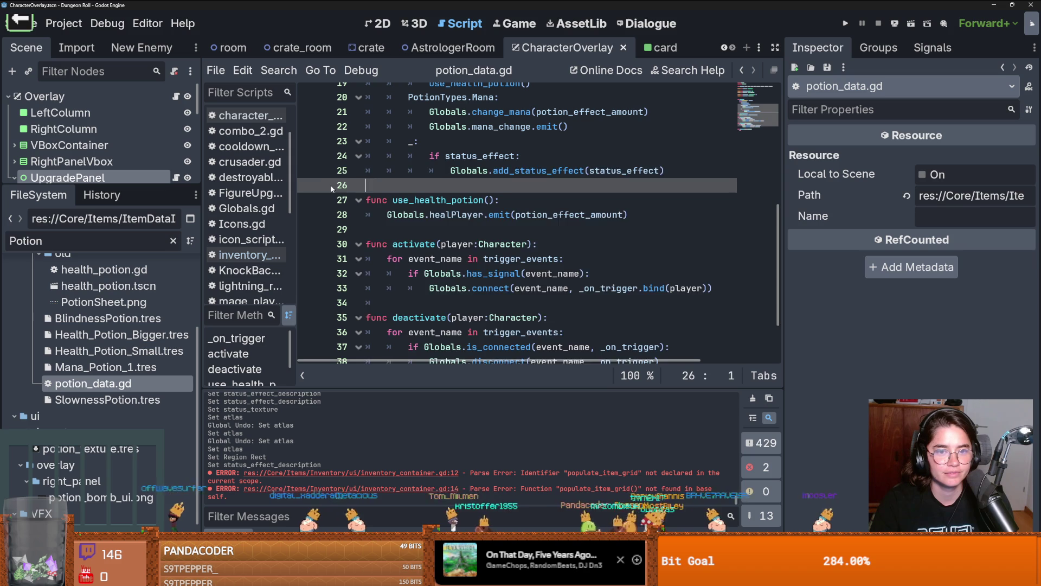
pyautogui.press('Tab')
pyautogui.hotkey('ctrl', 's')
pyautogui.scroll(-2, 470, 234)
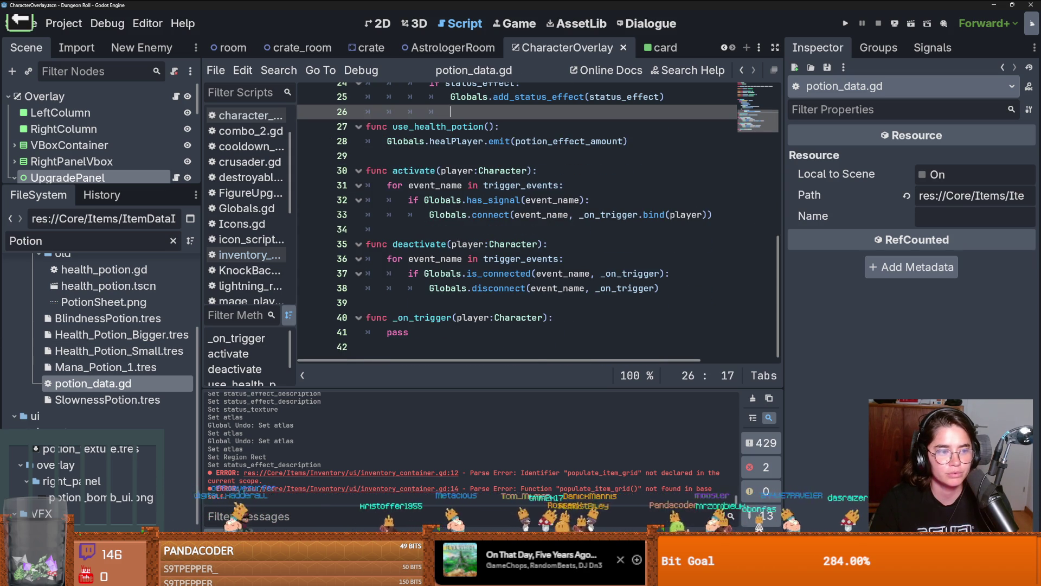
pyautogui.scroll(8, 442, 310)
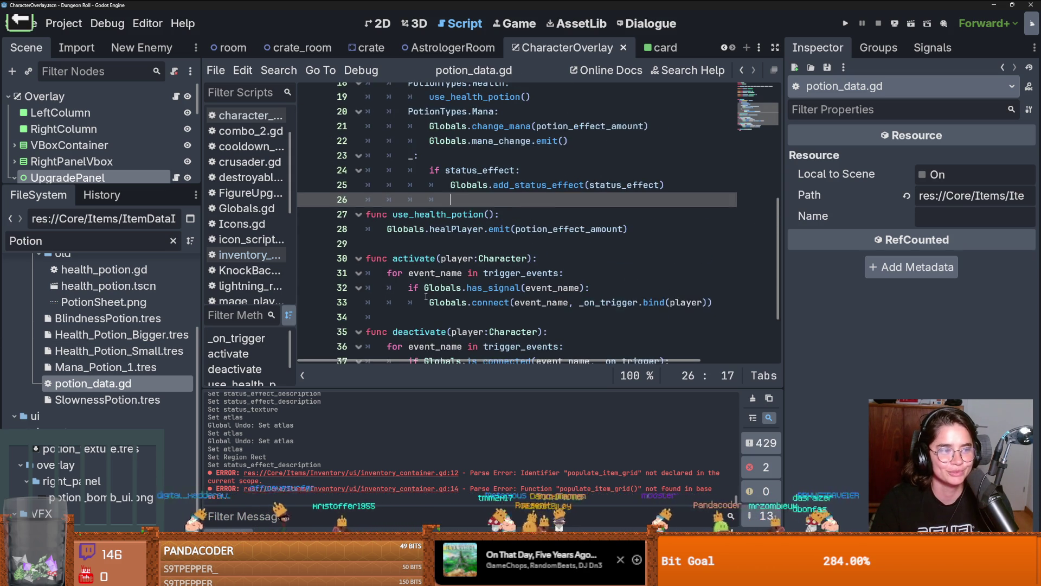
pyautogui.click(424, 285)
pyautogui.press('BackSpace')
pyautogui.hotkey('ctrl', 's')
# Step: Jump to add_status_effect in Globals.gd and select status_added on line 110
pyautogui.scroll(-5, 440, 273)
pyautogui.scroll(1, 441, 273)
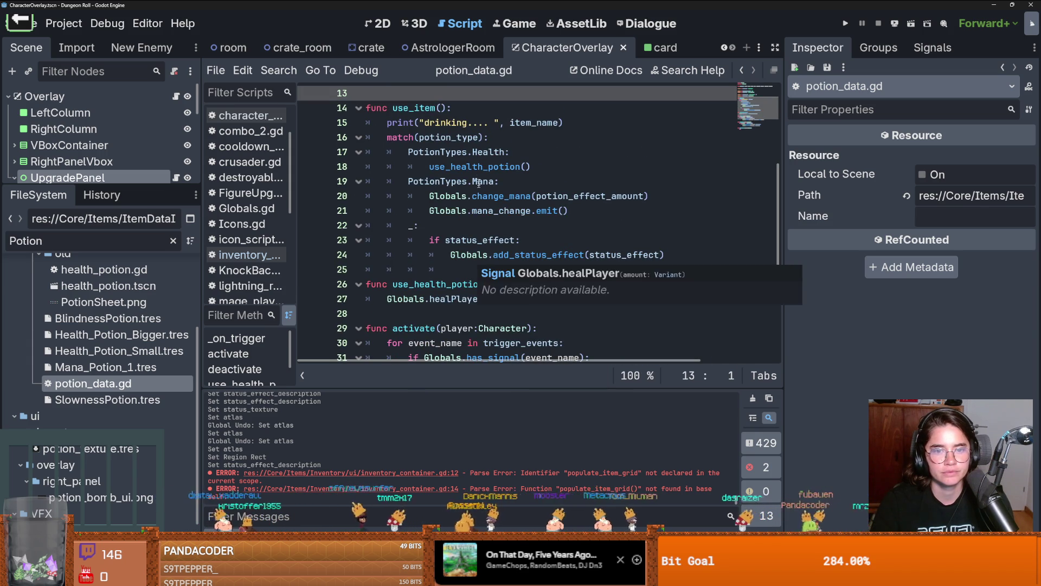
pyautogui.scroll(-1, 488, 228)
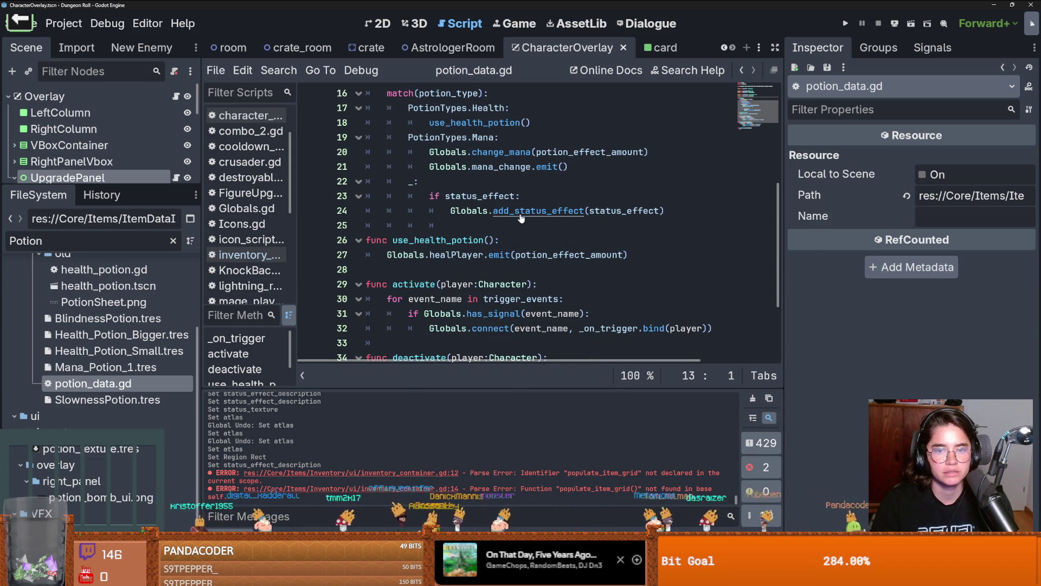
pyautogui.keyDown('ctrl'); pyautogui.click(542, 212); pyautogui.keyUp('ctrl')
pyautogui.doubleClick(418, 240)
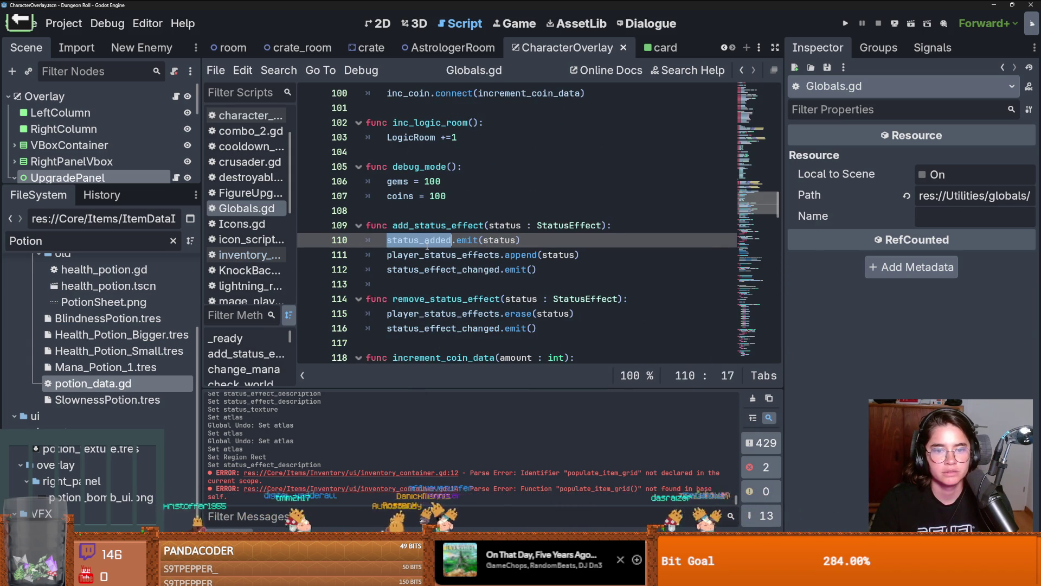
pyautogui.click(499, 240)
pyautogui.hotkey('ctrl', 'z')
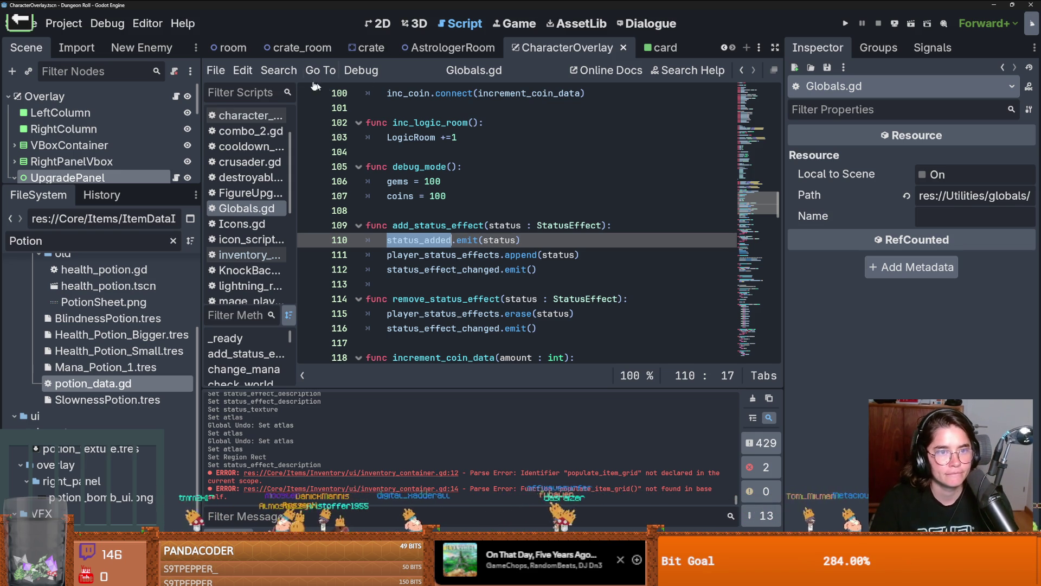
pyautogui.click(279, 70)
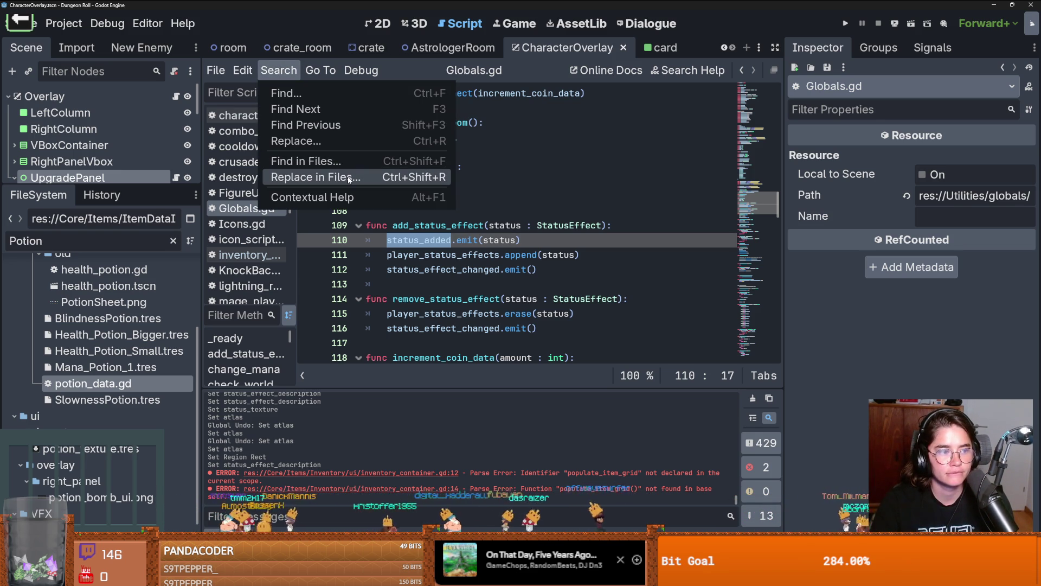
# Step: Find status_added across all project files and open the status_effect_node.gd match at add_status()
pyautogui.click(349, 166)
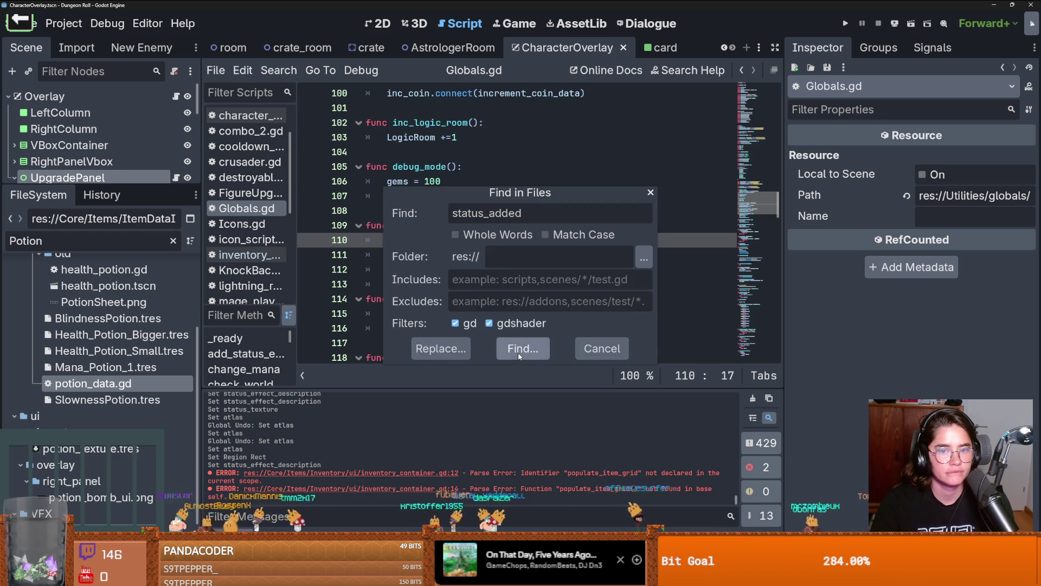
pyautogui.click(519, 346)
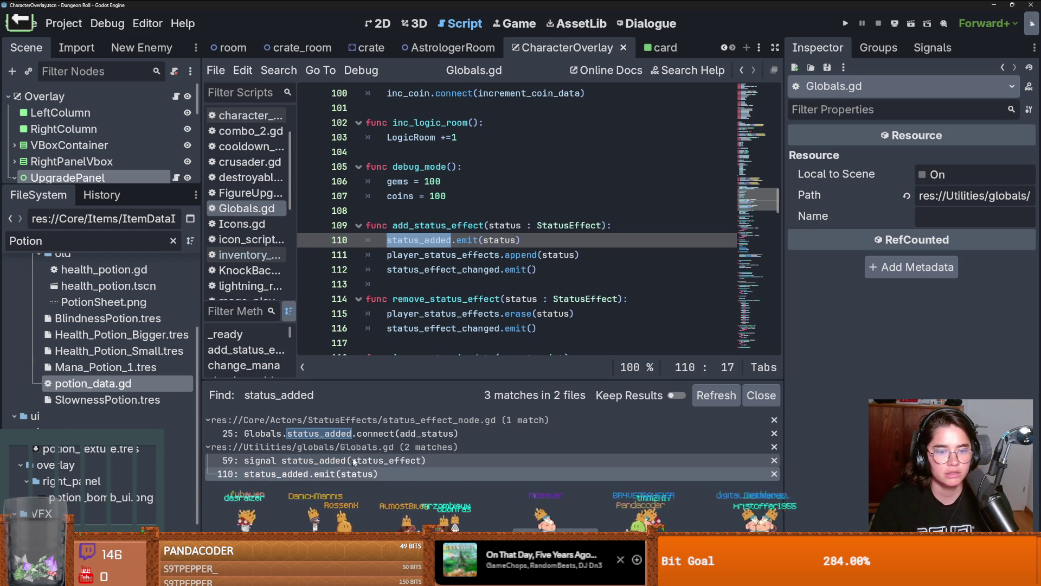
pyautogui.click(404, 434)
pyautogui.press('Down')
pyautogui.press('Down')
pyautogui.press('Down')
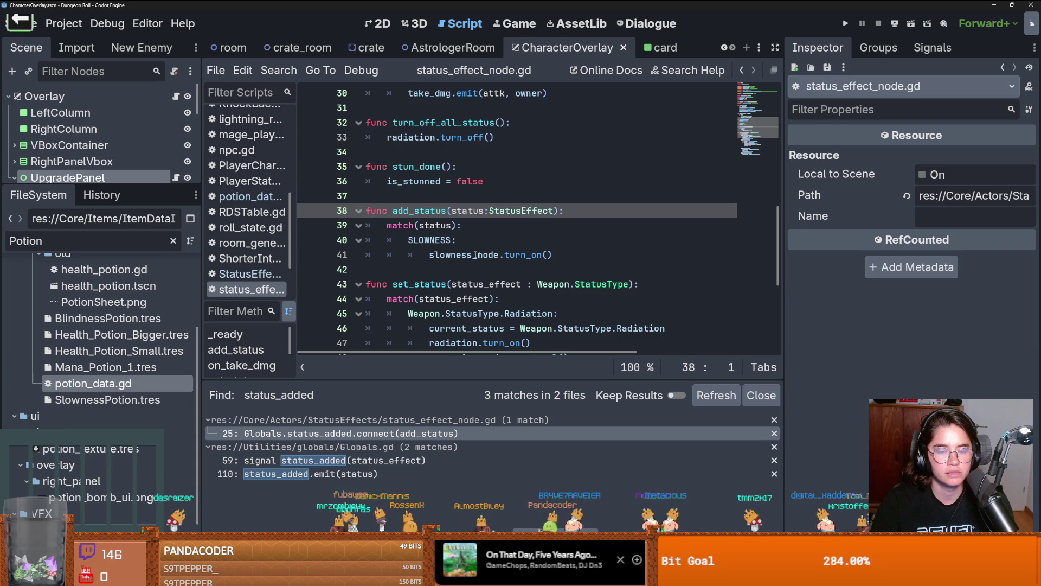
# Step: Add new lines after line 41 and below the SLOWNESS constant in status_effect_node.gd, then save
pyautogui.click(564, 254)
pyautogui.press('Return')
pyautogui.press('BackSpace')
pyautogui.scroll(3, 565, 254)
pyautogui.scroll(-3, 565, 254)
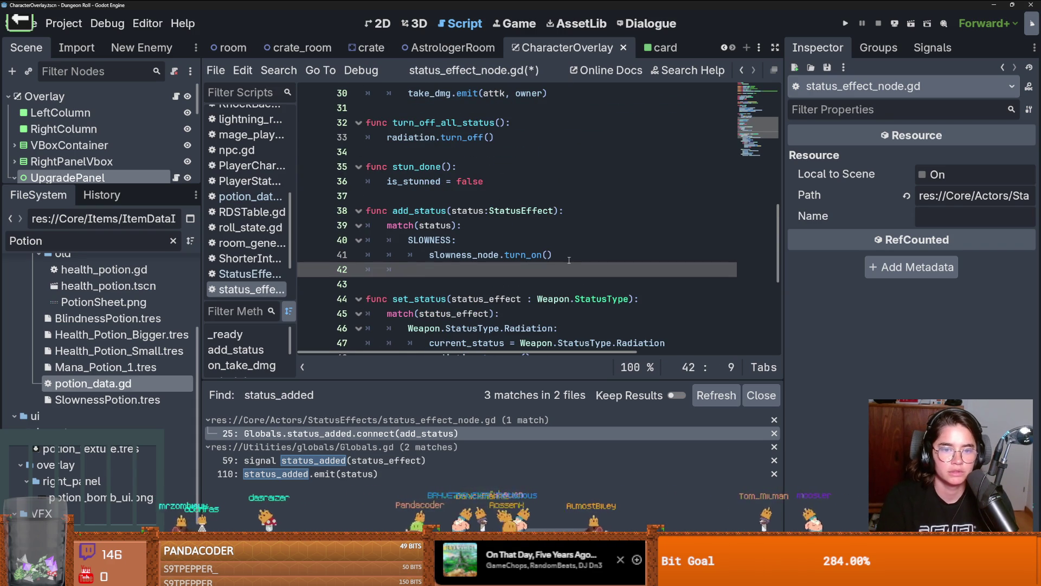
pyautogui.scroll(4, 569, 260)
pyautogui.scroll(6, 569, 259)
pyautogui.scroll(-2, 565, 244)
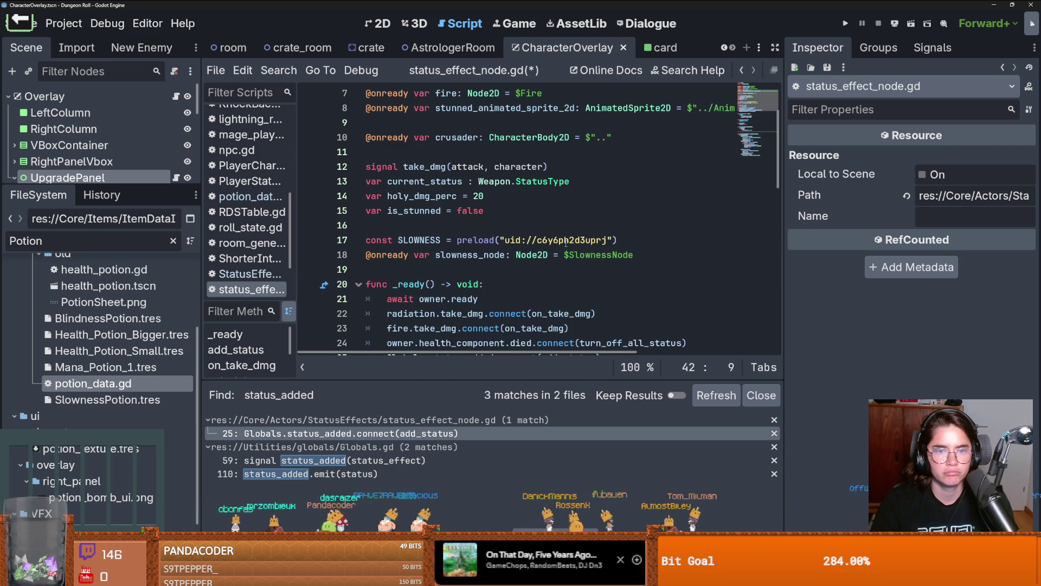
pyautogui.click(640, 240)
pyautogui.press('Return')
pyautogui.hotkey('ctrl', 's')
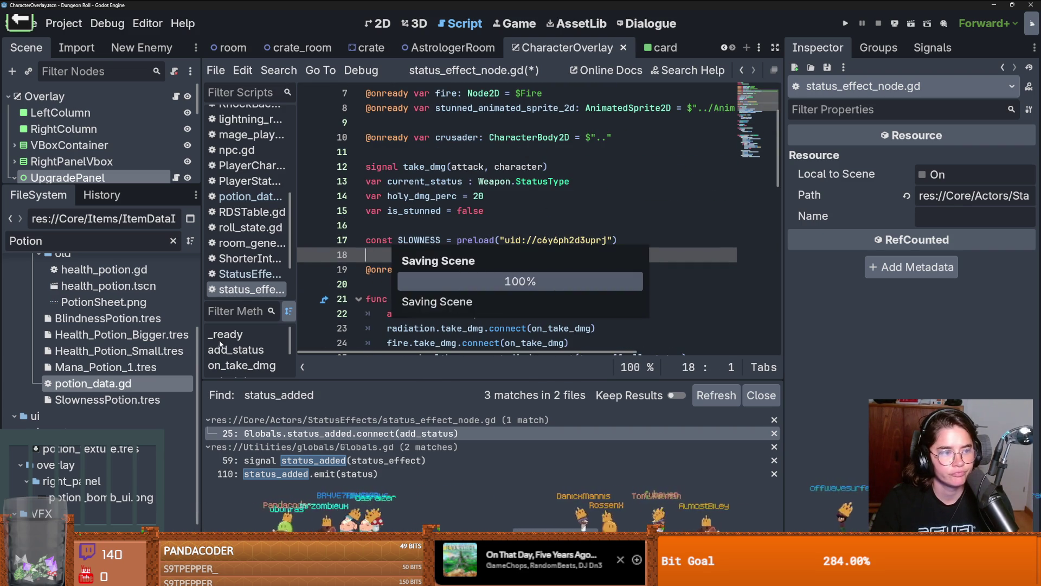
# Step: Filter the FileSystem for 'Haste' and drop Haste.tres into the script as a HASTE preload below SLOWNESS
pyautogui.doubleClick(70, 243)
pyautogui.write('Haste')
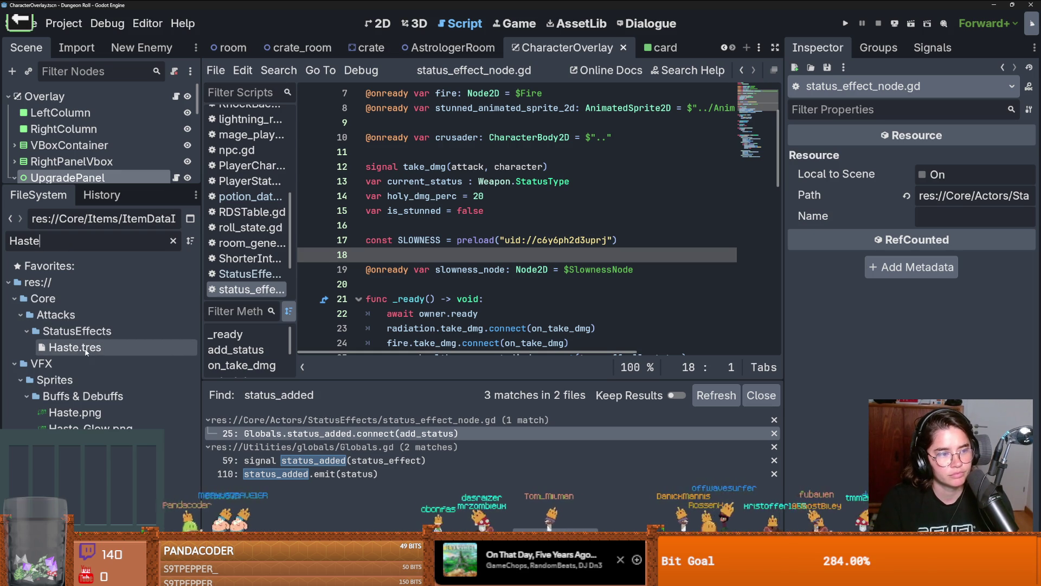
pyautogui.moveTo(73, 347)
pyautogui.mouseDown()
pyautogui.moveTo(437, 279)
pyautogui.moveTo(429, 256)
pyautogui.moveTo(500, 258)
pyautogui.mouseUp()
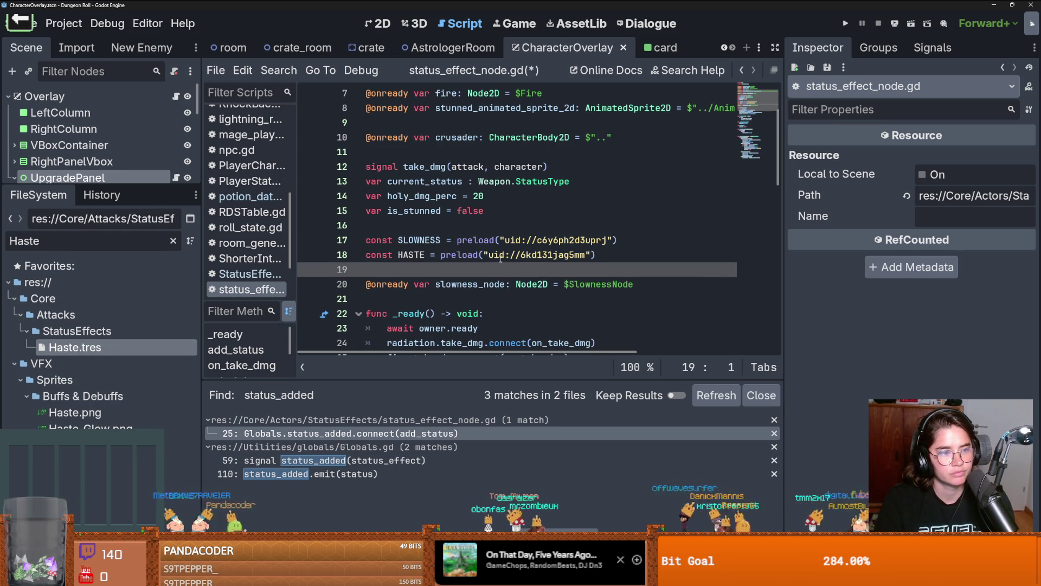
pyautogui.moveTo(501, 258)
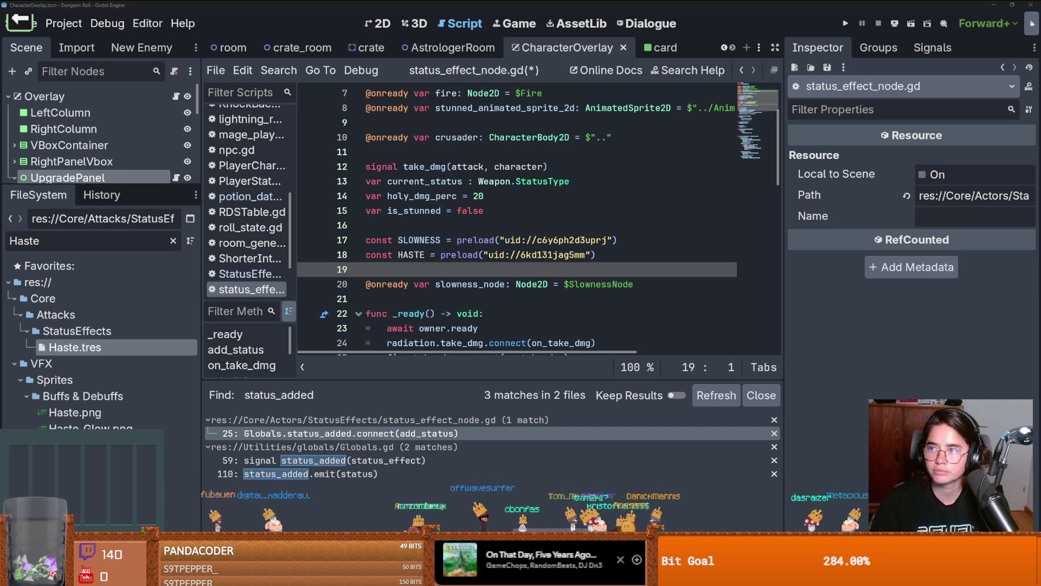
# Step: Save the script and inspect Haste.tres, the 'you go much faster' status effect
pyautogui.click(633, 210)
pyautogui.hotkey('ctrl', 's')
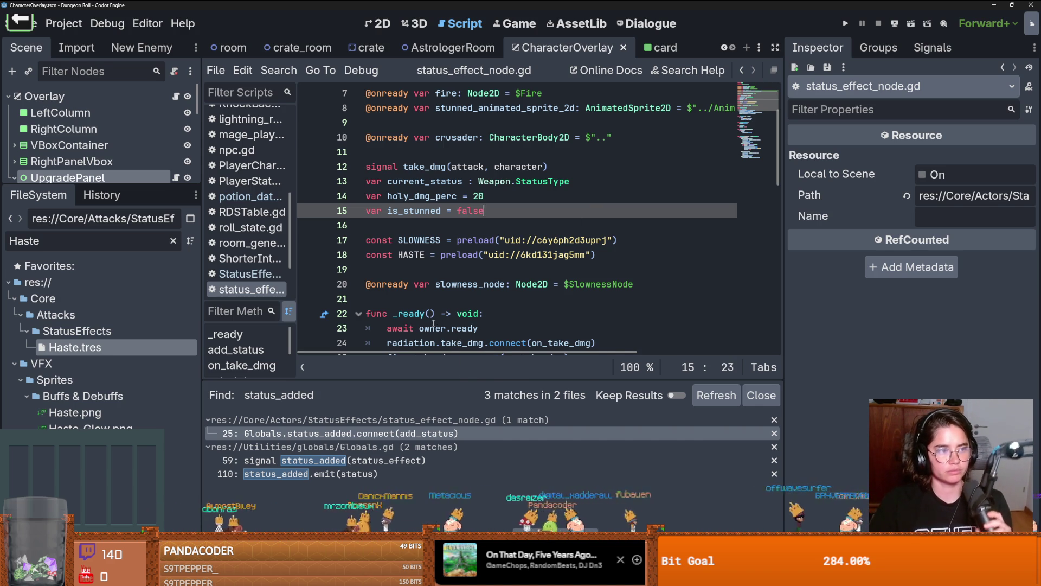
pyautogui.click(456, 255)
pyautogui.hotkey('ctrl', 's')
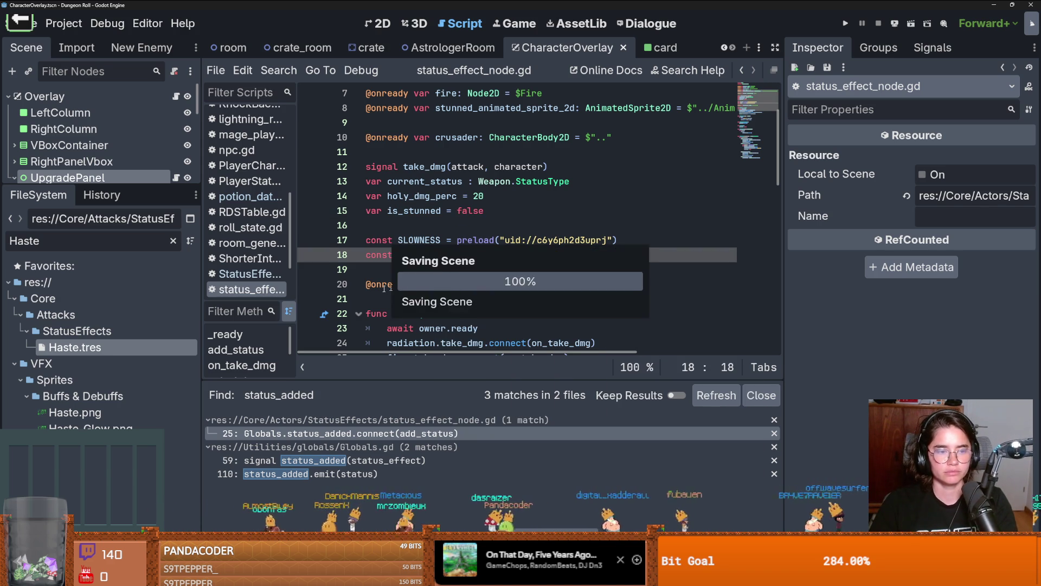
pyautogui.click(126, 346)
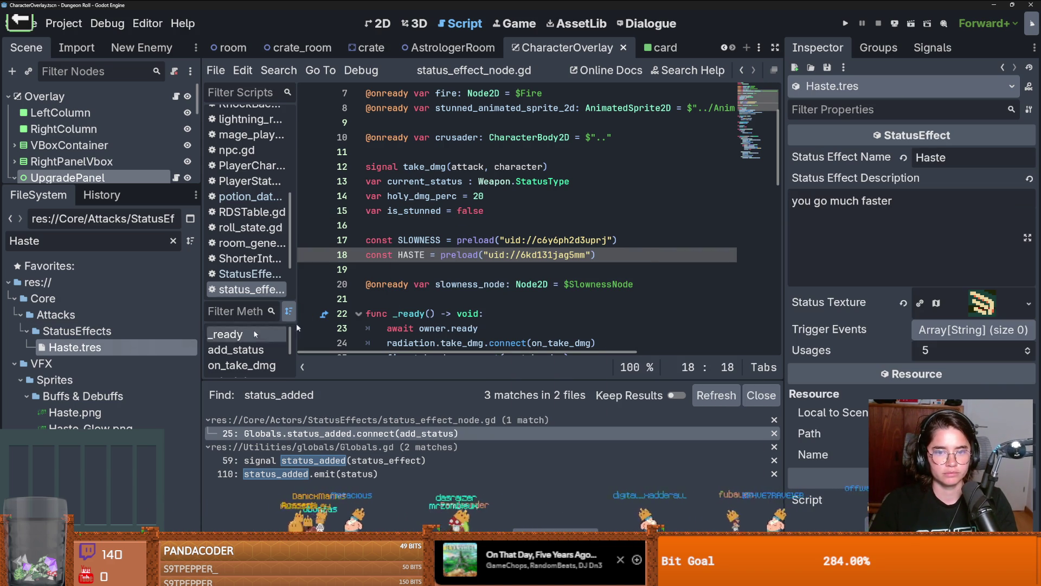
# Step: Collapse the UpgradePanel node in the scene tree and save the scene
pyautogui.doubleClick(413, 254)
pyautogui.scroll(-6, 459, 273)
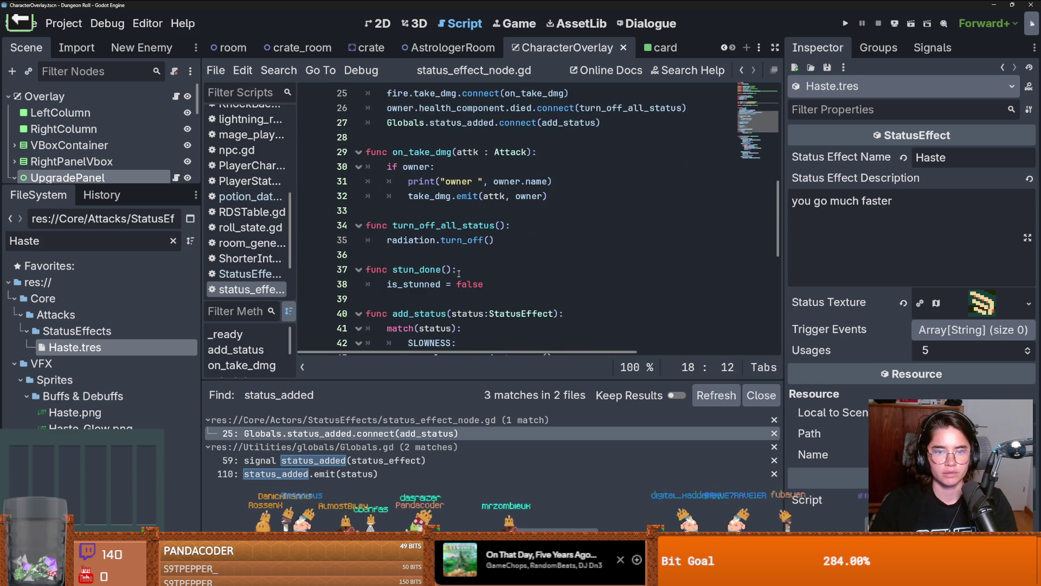
pyautogui.scroll(2, 459, 273)
pyautogui.moveTo(137, 186)
pyautogui.mouseDown()
pyautogui.moveTo(136, 385)
pyautogui.moveTo(103, 333)
pyautogui.moveTo(103, 183)
pyautogui.mouseUp()
pyautogui.click(15, 178)
pyautogui.hotkey('ctrl', 's')
# Step: Filter the FileSystem for 'Crusader', open crusader.tscn, and enlarge the scene tree panel
pyautogui.doubleClick(104, 240)
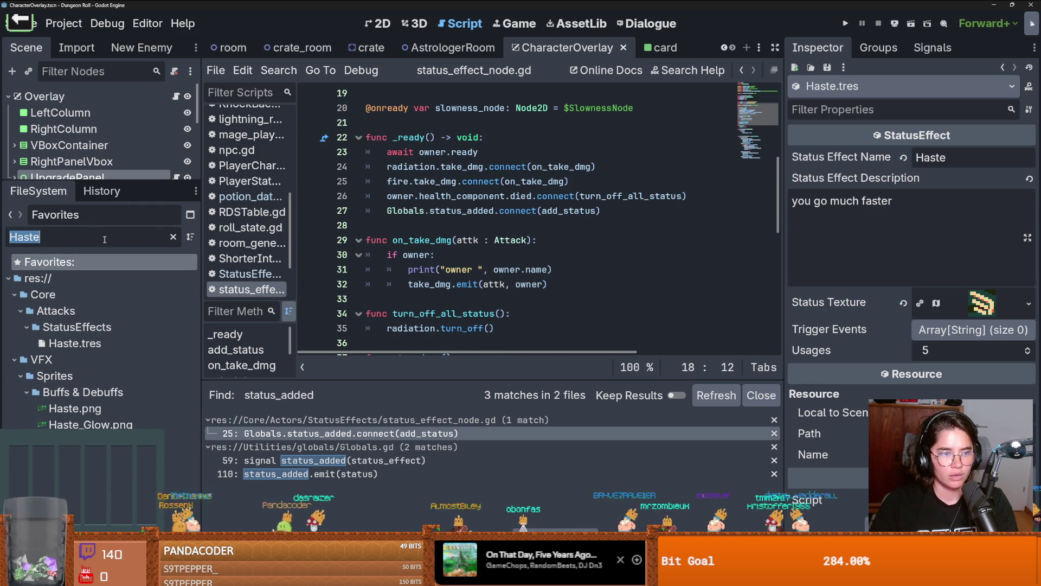
pyautogui.write('Crusader')
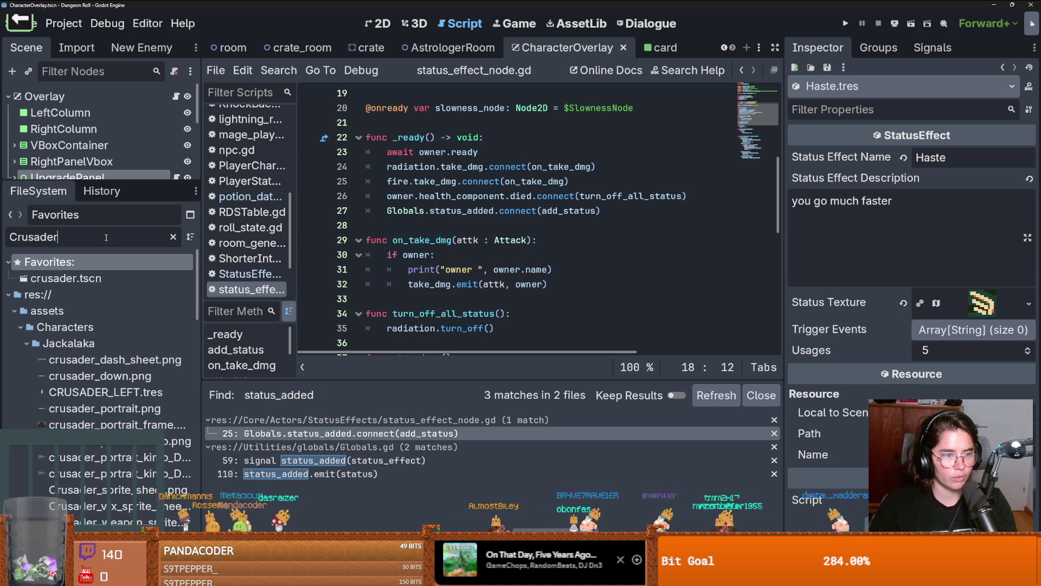
pyautogui.doubleClick(106, 276)
pyautogui.moveTo(133, 184); pyautogui.dragTo(132, 373)
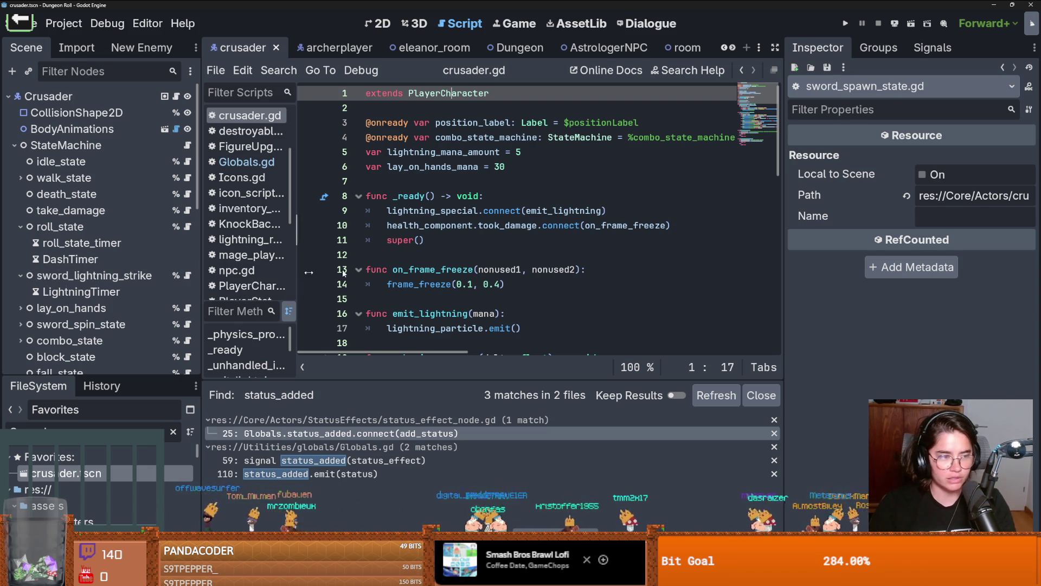
# Step: Collapse roll_state, sword_lightning_strike and StateMachine, then open StatusEffectNode's script
pyautogui.moveTo(532, 206)
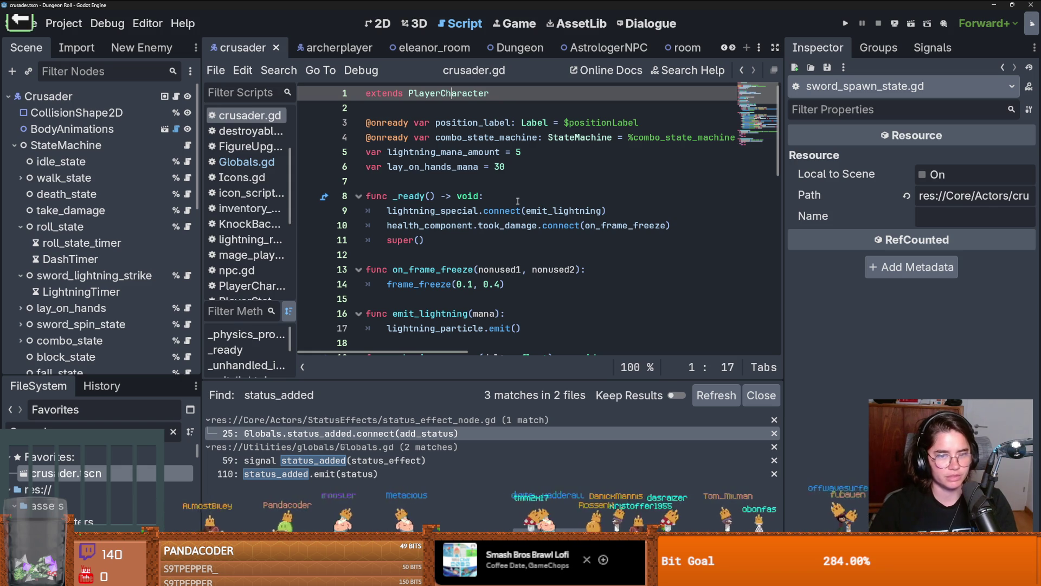
pyautogui.scroll(-12, 510, 203)
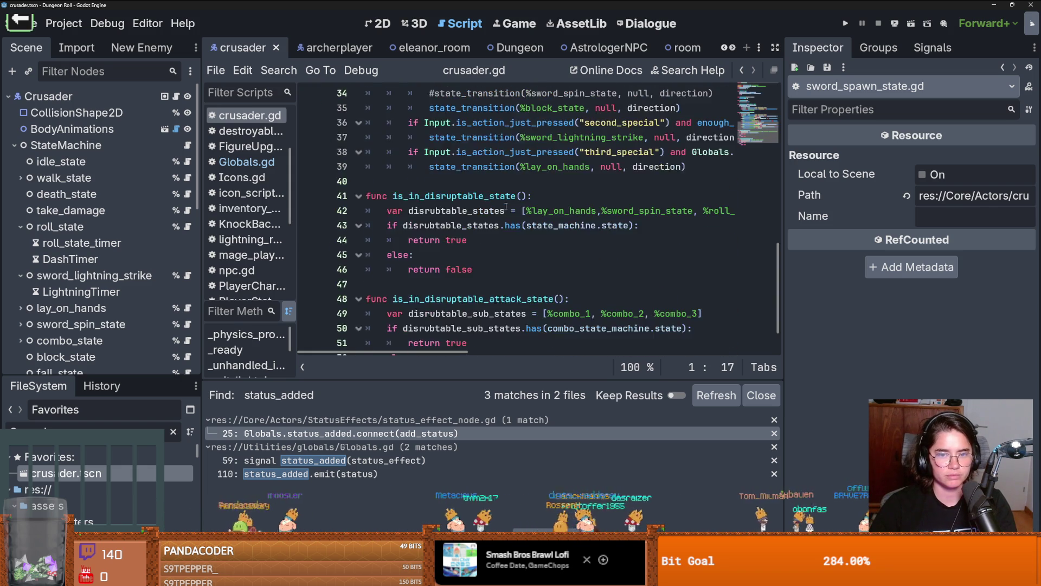
pyautogui.click(21, 226)
pyautogui.click(21, 243)
pyautogui.click(15, 145)
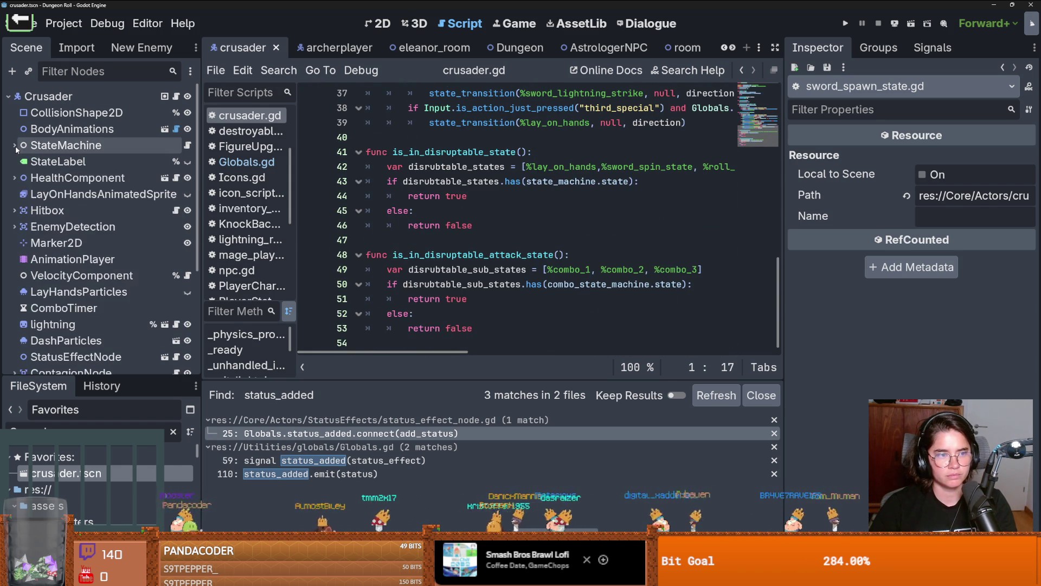
pyautogui.scroll(-3, 89, 218)
pyautogui.scroll(-3, 89, 218)
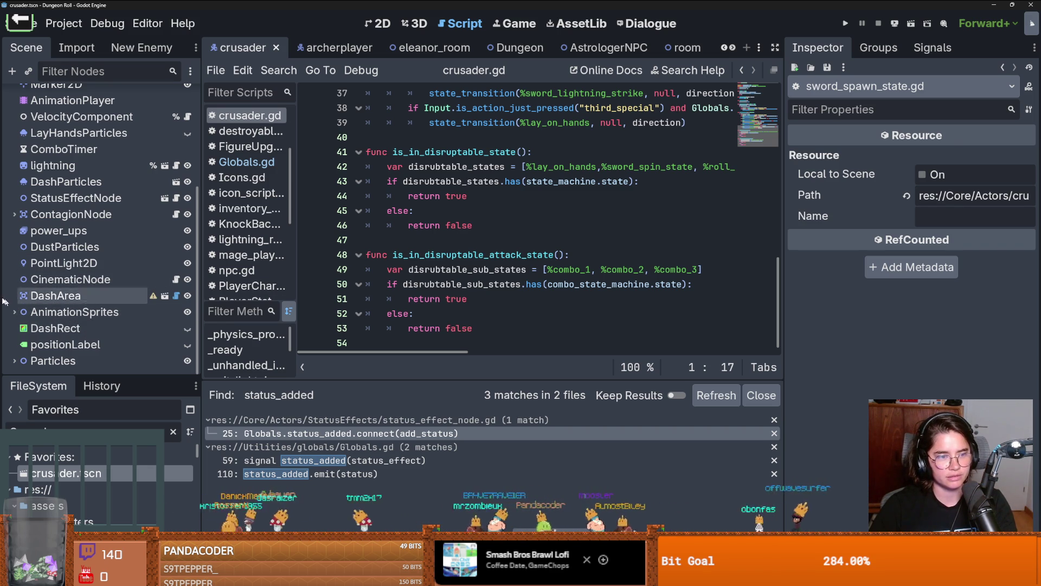
pyautogui.scroll(2, 85, 305)
pyautogui.scroll(-2, 86, 305)
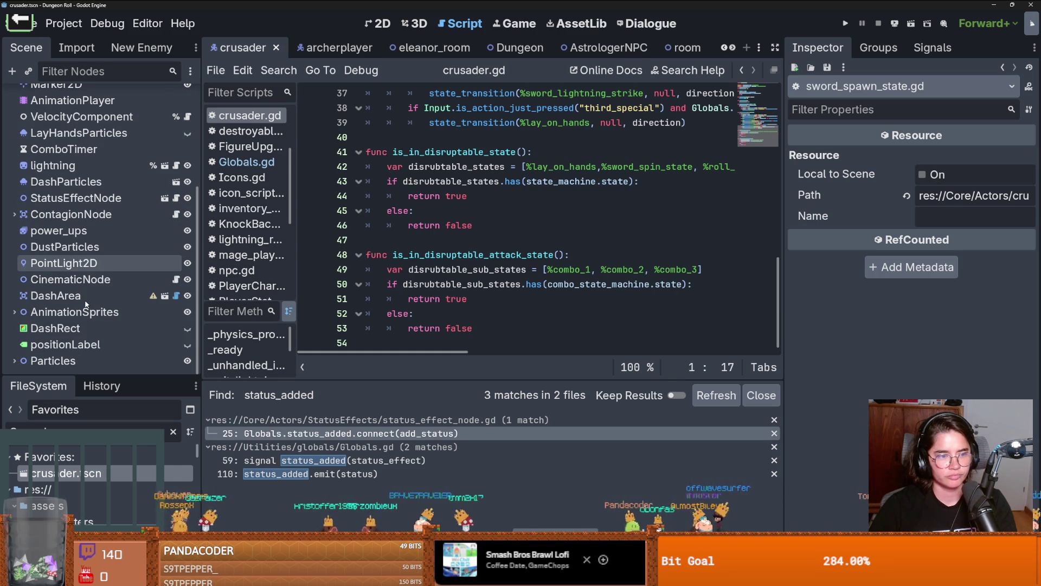
pyautogui.scroll(2, 86, 305)
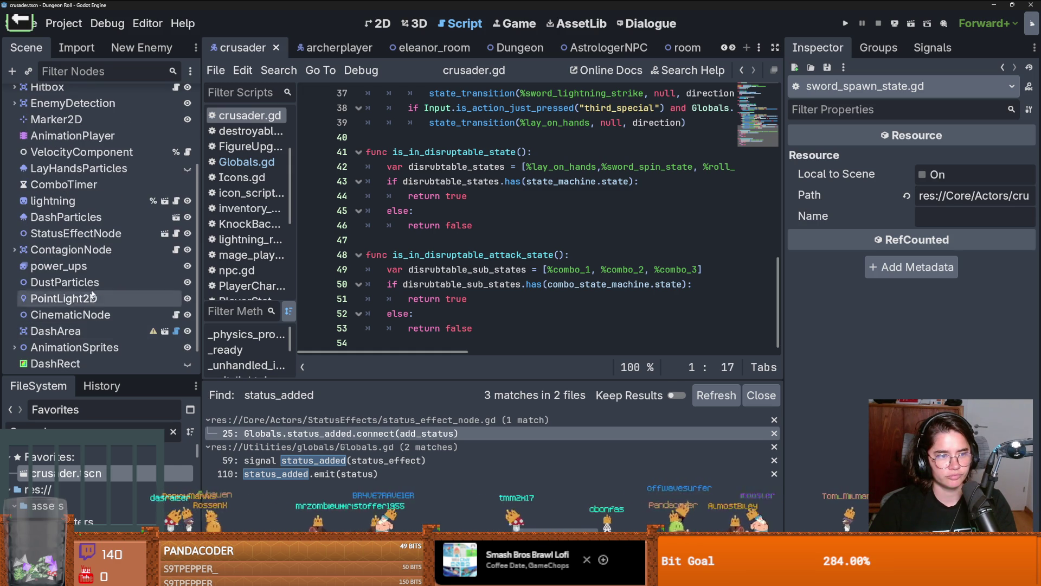
pyautogui.click(177, 233)
pyautogui.scroll(-2, 444, 252)
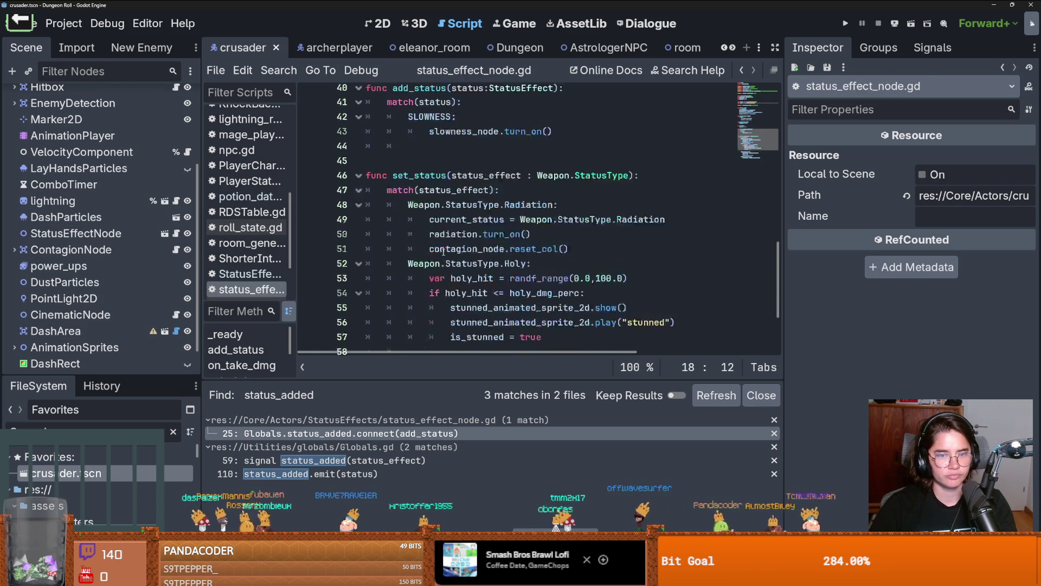
# Step: Add a 'HASTE: pass' branch to the add_status() match and save the script
pyautogui.click(574, 222)
pyautogui.press('Return')
pyautogui.press('BackSpace')
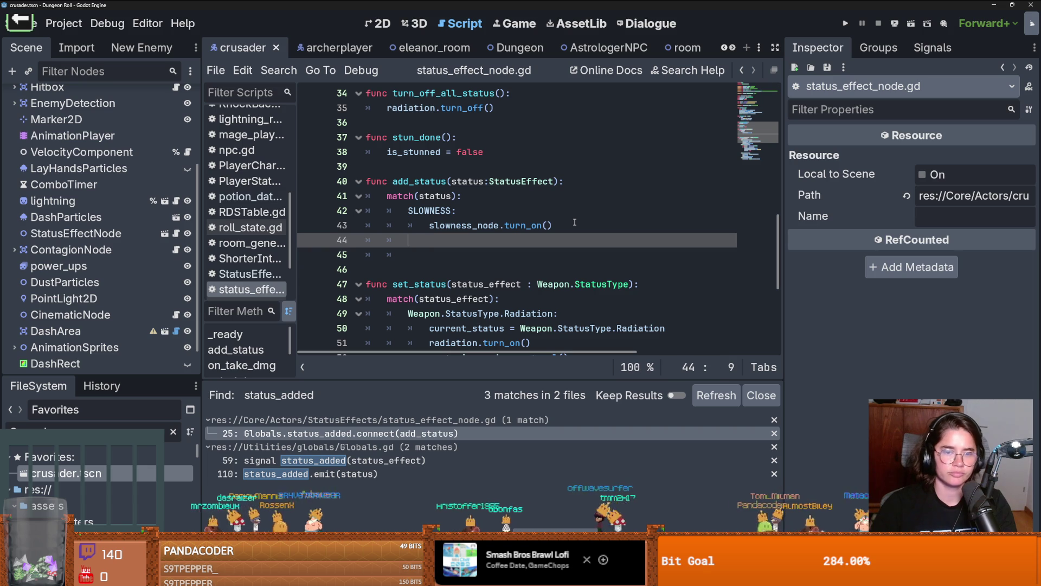
pyautogui.write('Has')
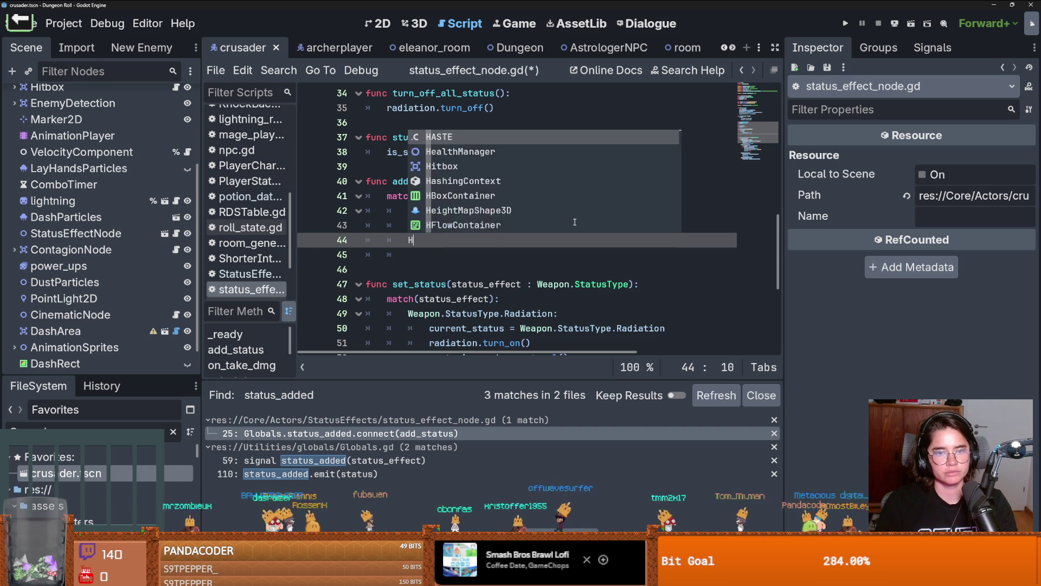
pyautogui.press('BackSpace')
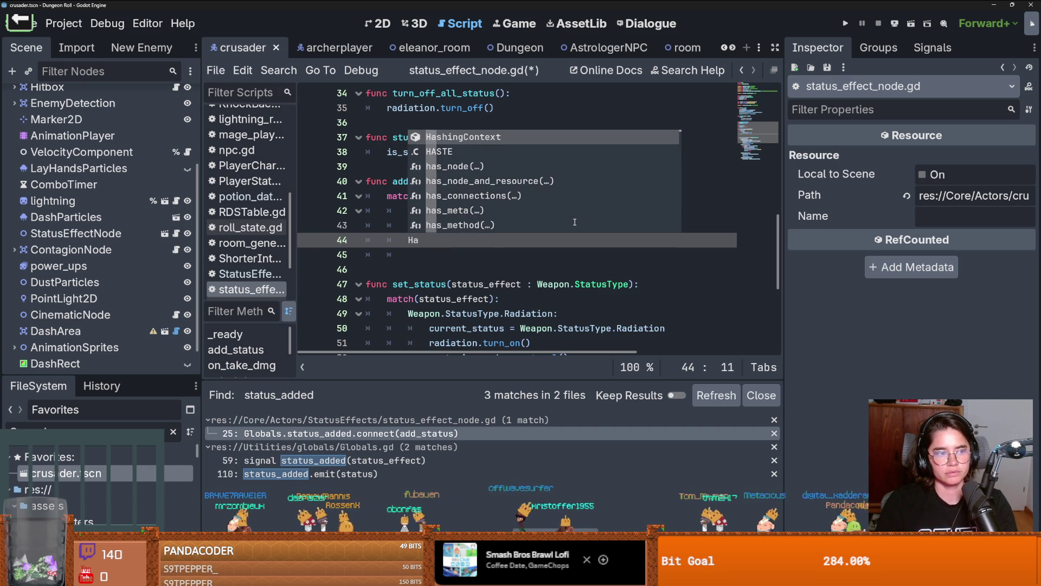
pyautogui.press('BackSpace')
pyautogui.write('AS')
pyautogui.press('Return')
pyautogui.write(':')
pyautogui.press('Return')
pyautogui.write('pass')
pyautogui.hotkey('ctrl', 's')
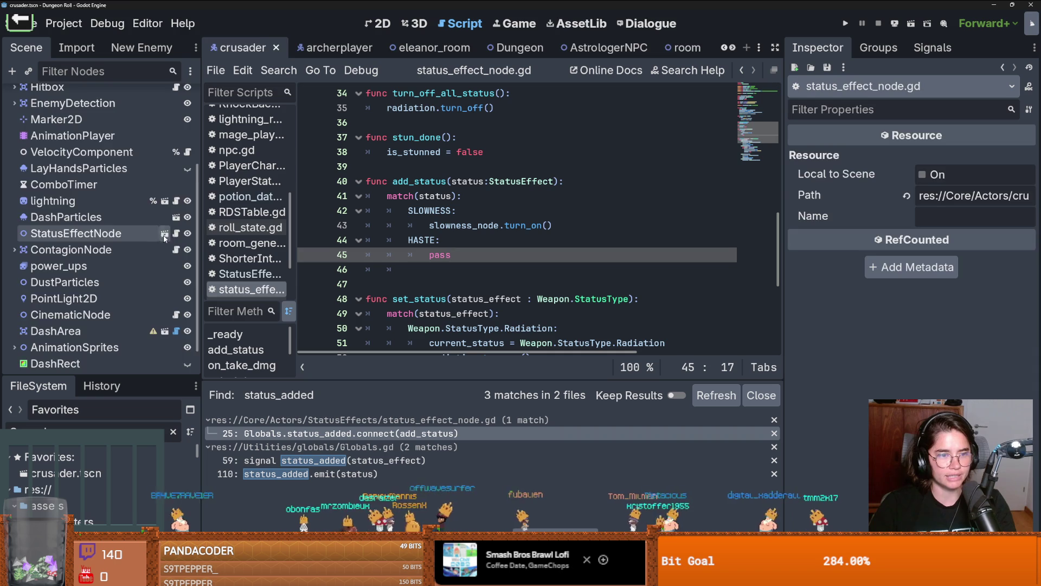
# Step: Add a Node2D child named Haste under StatusEffectNode
pyautogui.click(165, 233)
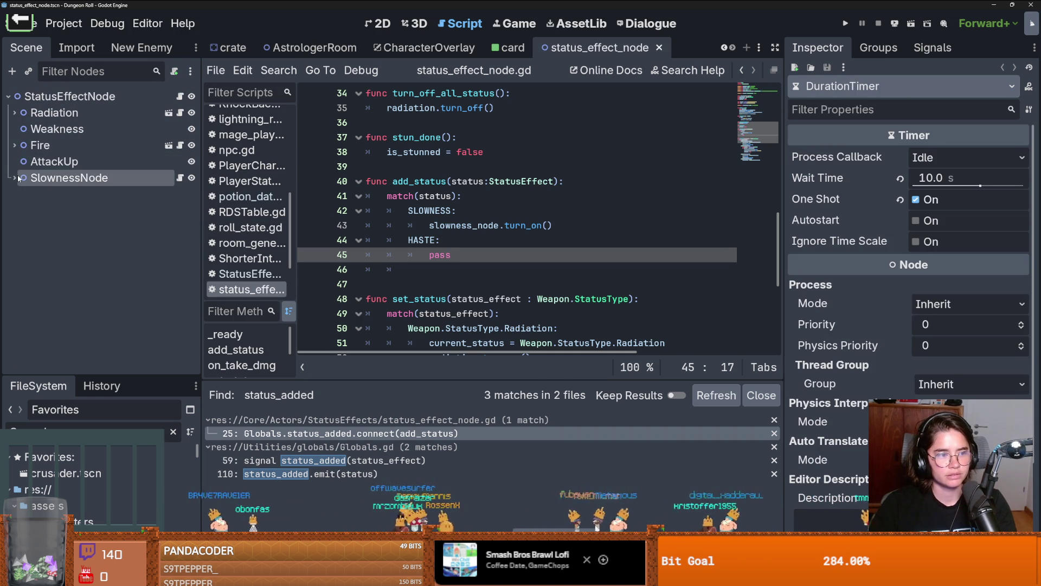
pyautogui.rightClick(73, 97)
pyautogui.click(100, 131)
pyautogui.write('Node')
pyautogui.press('Return')
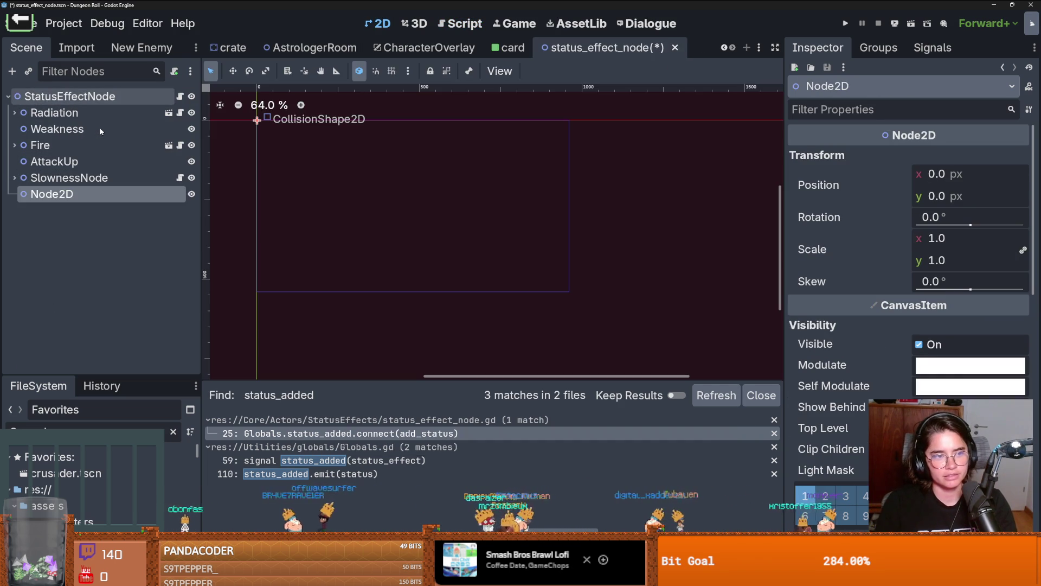
pyautogui.doubleClick(83, 194)
pyautogui.write('Haste')
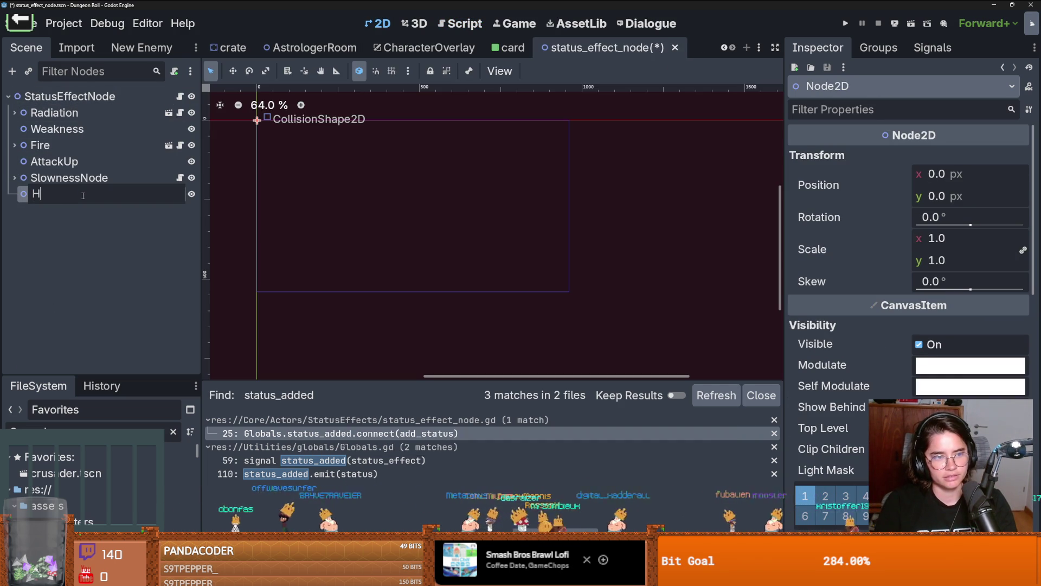
pyautogui.press('Return')
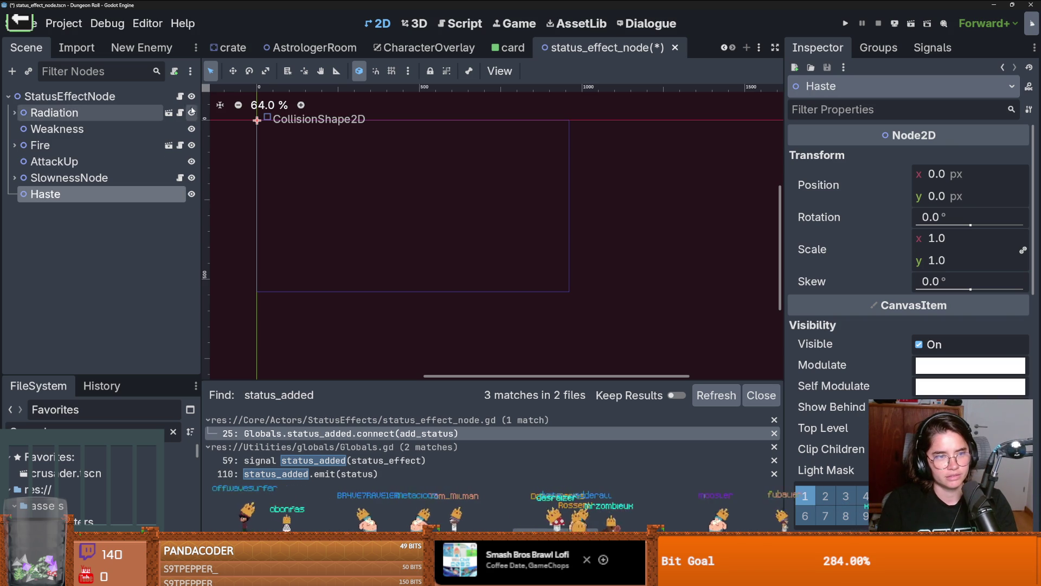
# Step: Select the Haste node and start attaching a new script to it
pyautogui.click(183, 98)
pyautogui.click(174, 162)
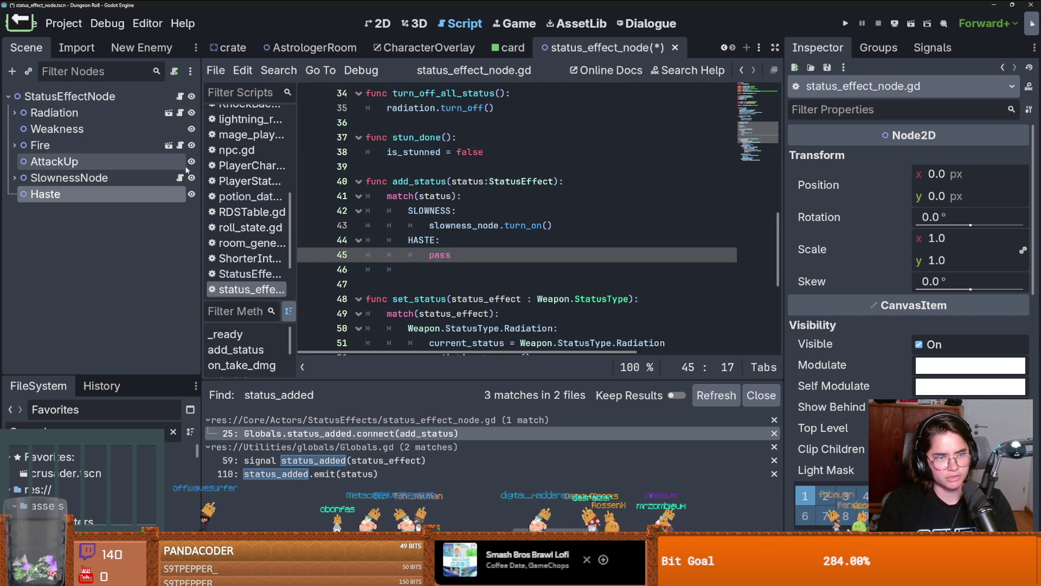
pyautogui.click(182, 97)
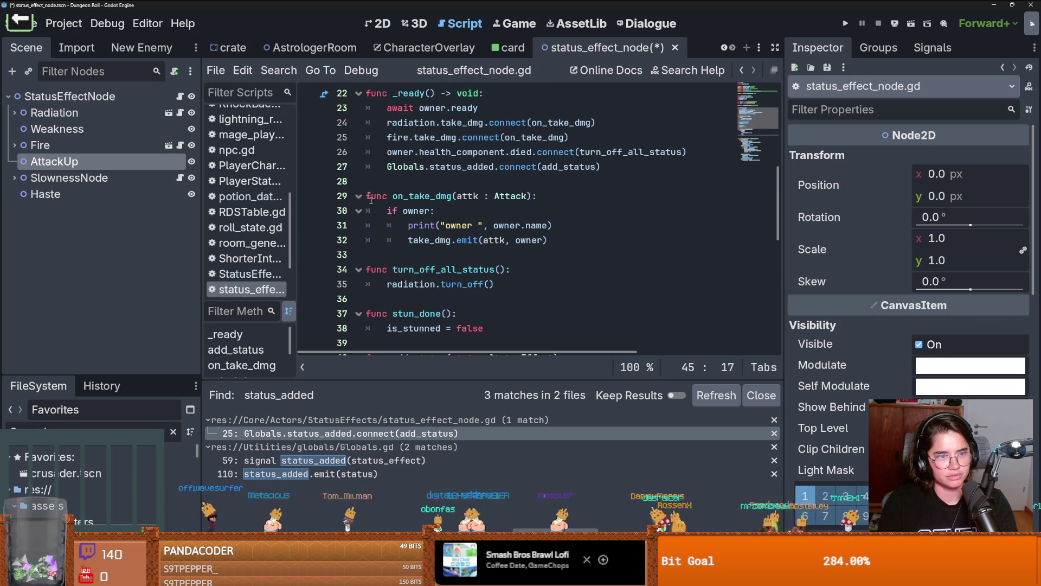
pyautogui.click(139, 197)
pyautogui.click(174, 71)
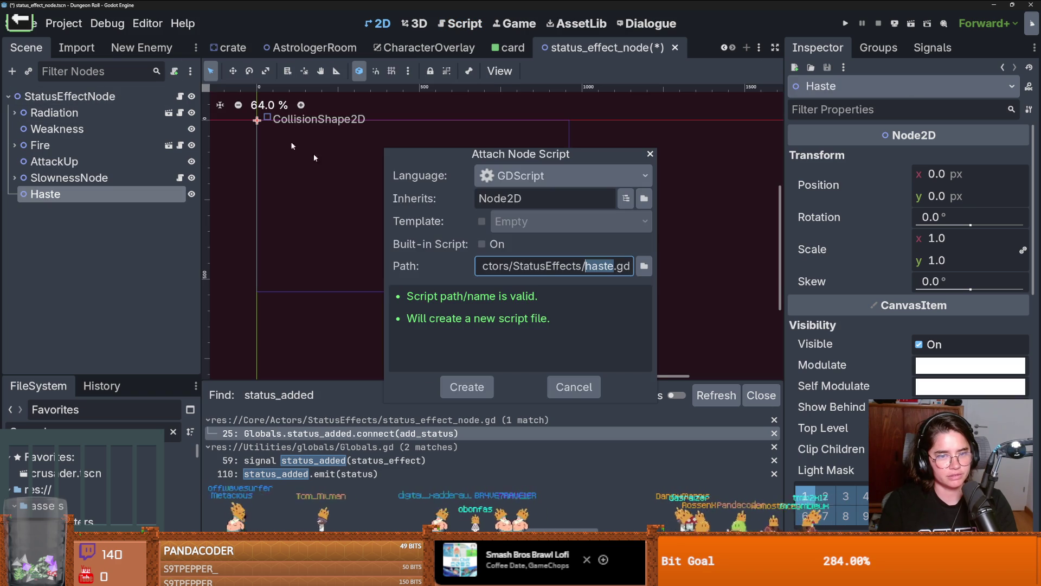
# Step: Change the script path to haste_node.gd, create it, and save the scene
pyautogui.click(615, 266)
pyautogui.write('_node')
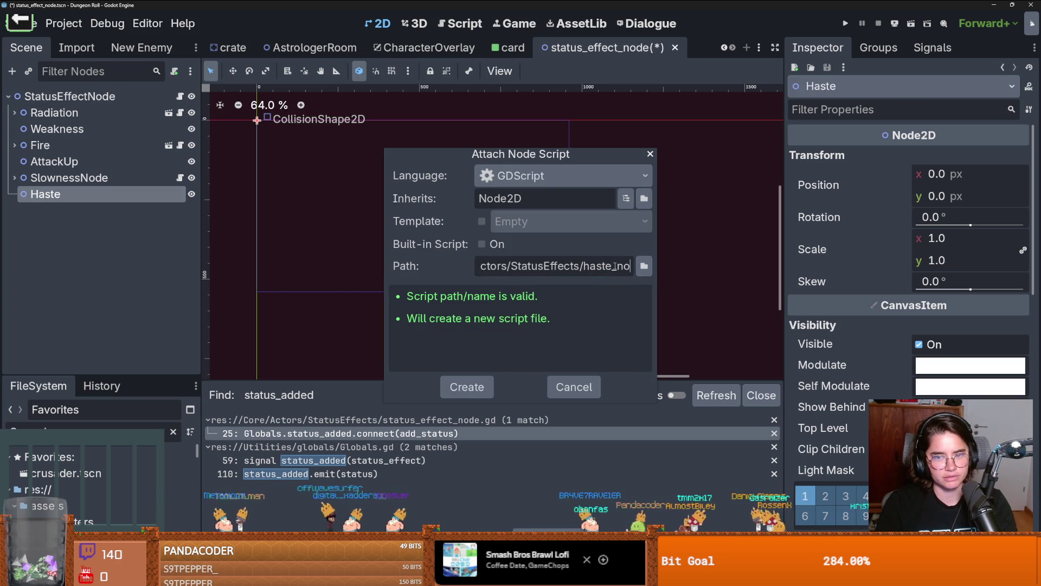
pyautogui.press('Return')
pyautogui.press('Return')
pyautogui.press('Return')
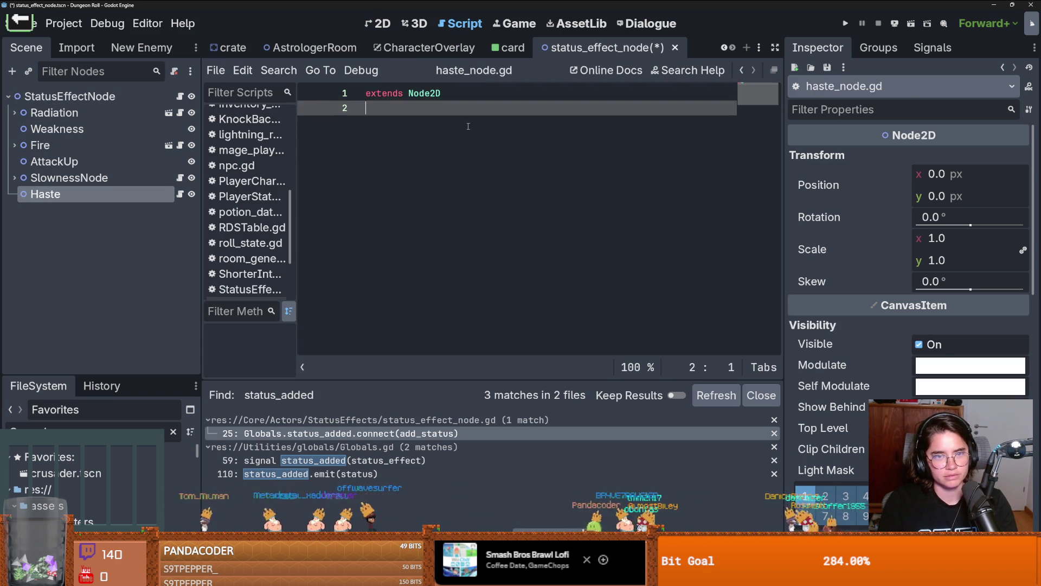
pyautogui.hotkey('ctrl', 's')
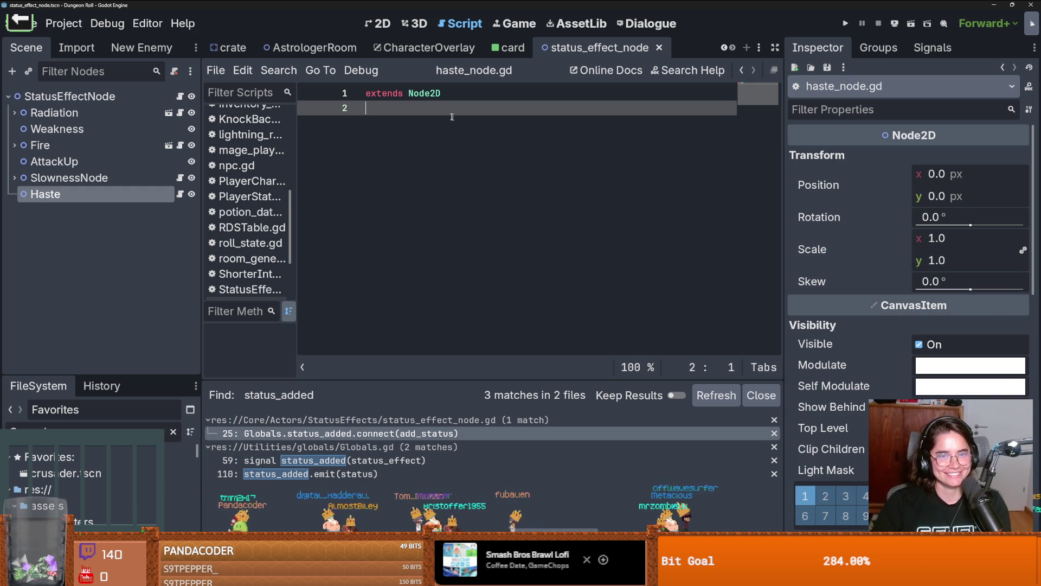
pyautogui.hotkey('ctrl', 's')
pyautogui.hotkey('ctrl', 's')
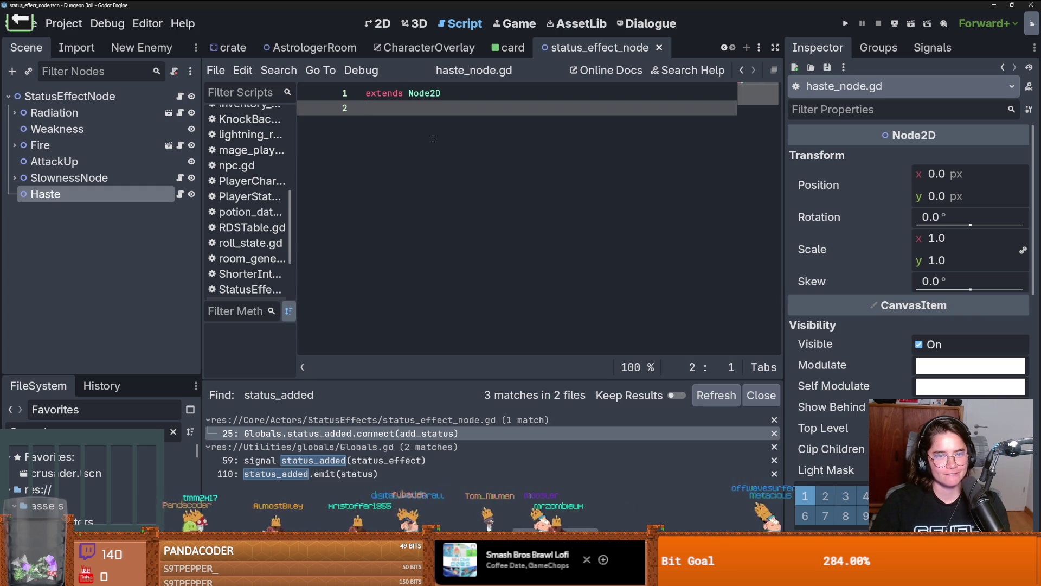
pyautogui.hotkey('ctrl', 's')
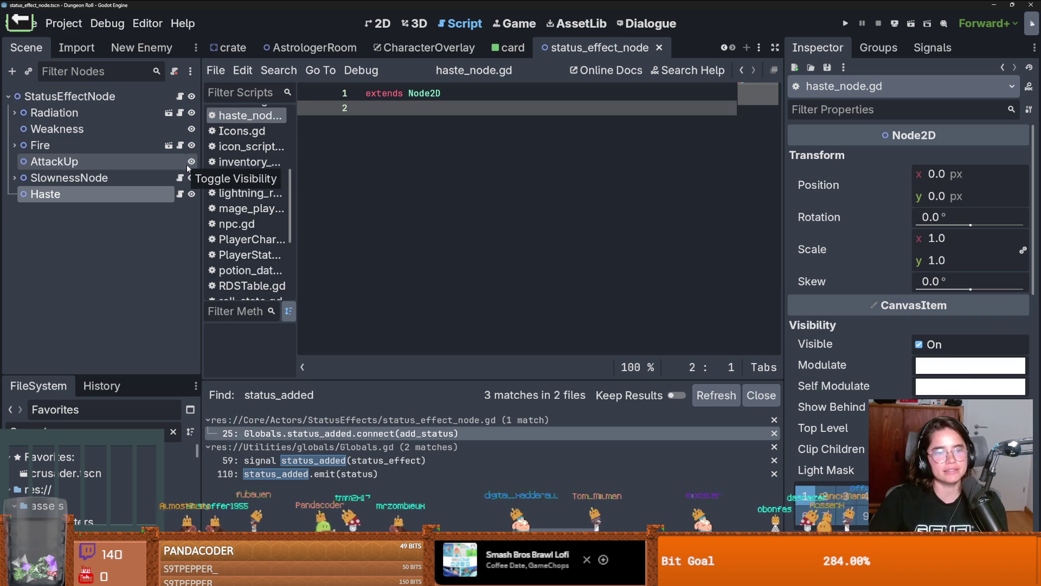
pyautogui.click(180, 178)
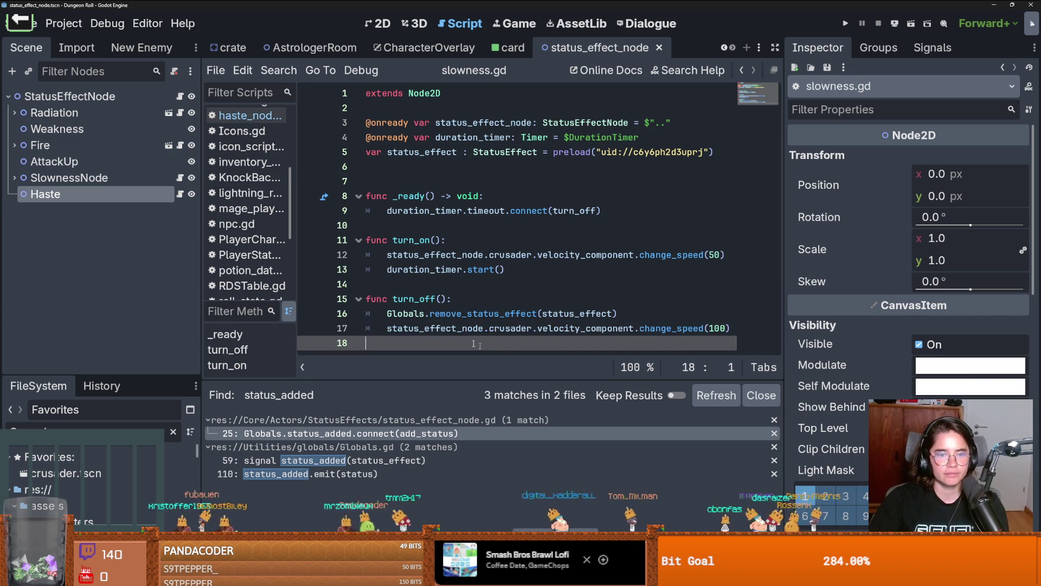
# Step: Copy SlownessNode's DurationTimer under Haste and slowness.gd's _ready, turn_on, turn_off into haste_node.gd
pyautogui.keyDown('shift'); pyautogui.click(299, 240); pyautogui.keyUp('shift')
pyautogui.moveTo(299, 237); pyautogui.dragTo(296, 198)
pyautogui.hotkey('ctrl', 'c')
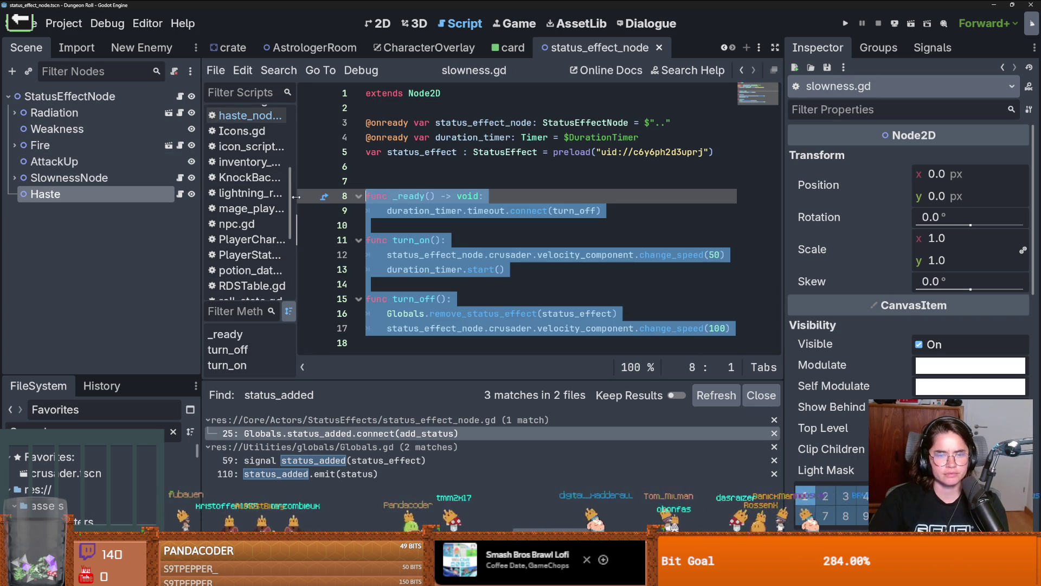
pyautogui.click(14, 178)
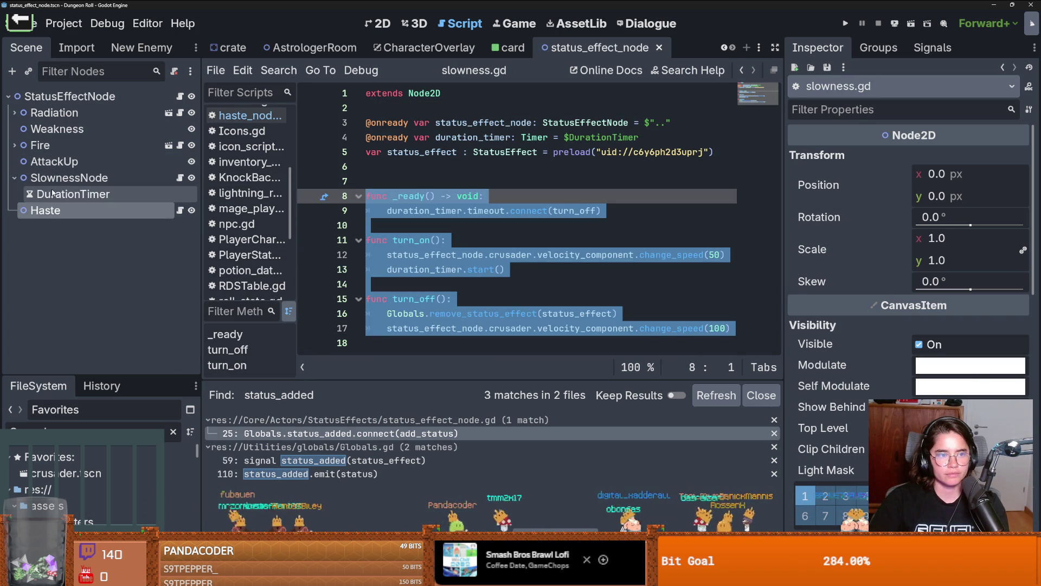
pyautogui.click(73, 195)
pyautogui.click(79, 212)
pyautogui.hotkey('ctrl', 'v')
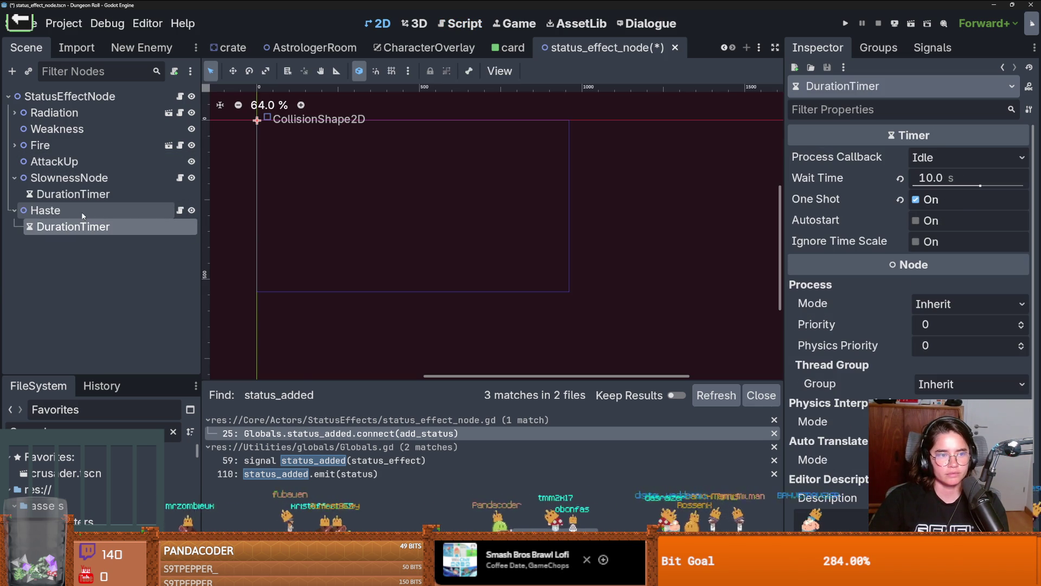
pyautogui.click(180, 211)
pyautogui.hotkey('ctrl', 'v')
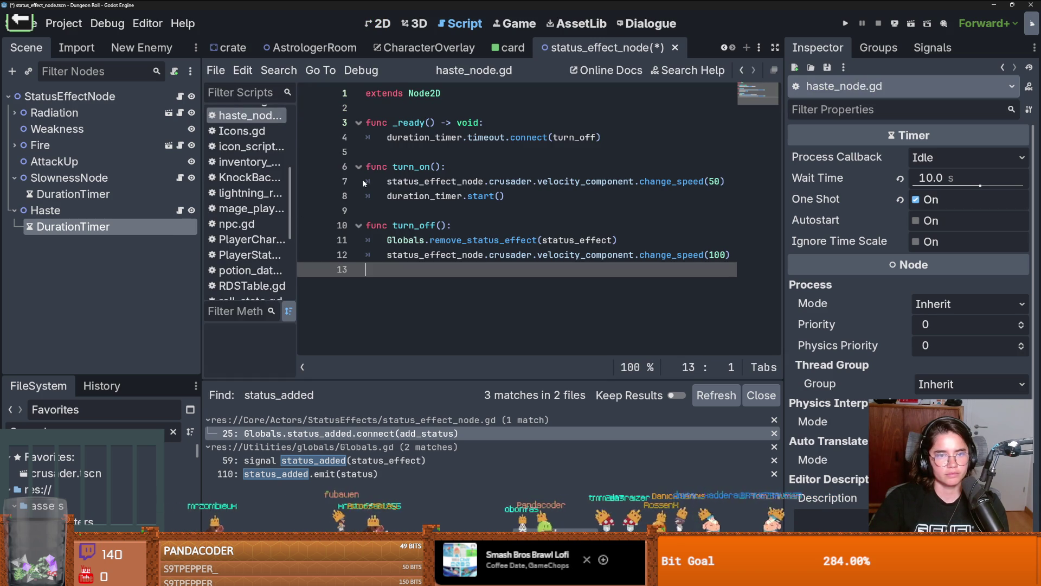
# Step: Review slowness.gd's declarations, status_effect and remove_status_effect uses, then return to haste_node.gd
pyautogui.click(179, 177)
pyautogui.click(651, 142)
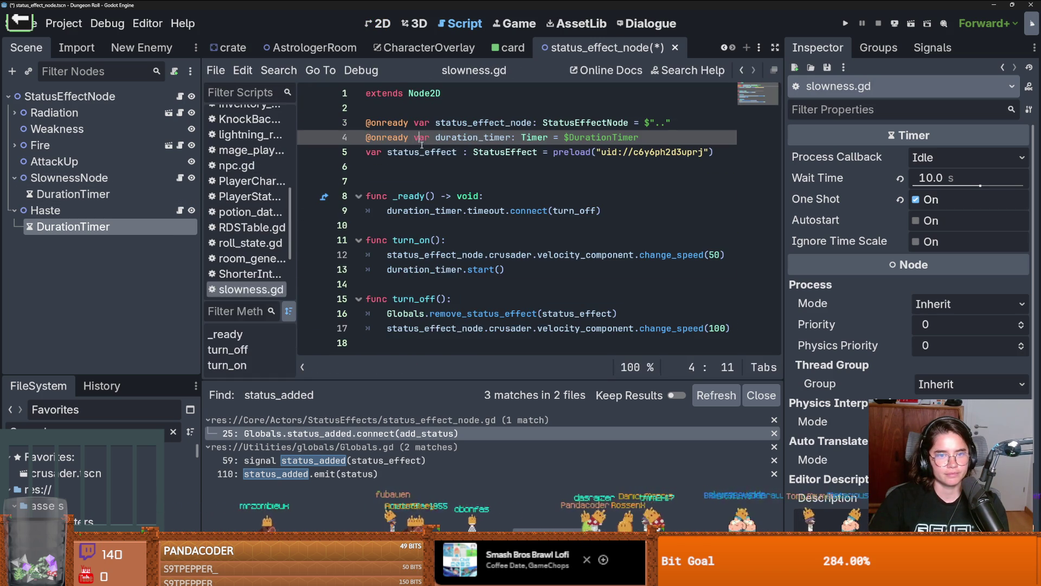
pyautogui.moveTo(714, 157)
pyautogui.mouseDown()
pyautogui.moveTo(369, 153)
pyautogui.moveTo(287, 123)
pyautogui.mouseUp()
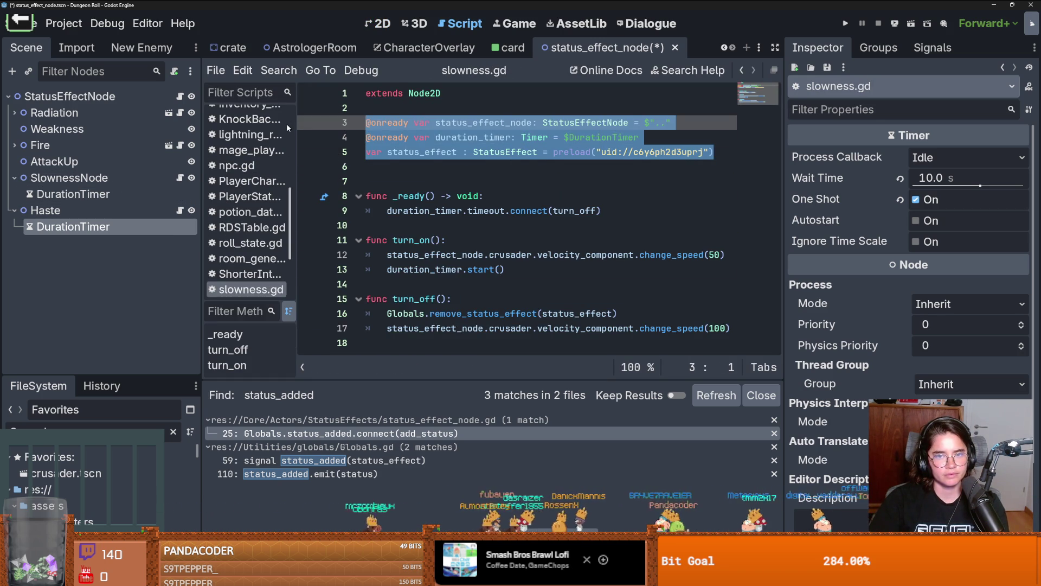
pyautogui.doubleClick(428, 153)
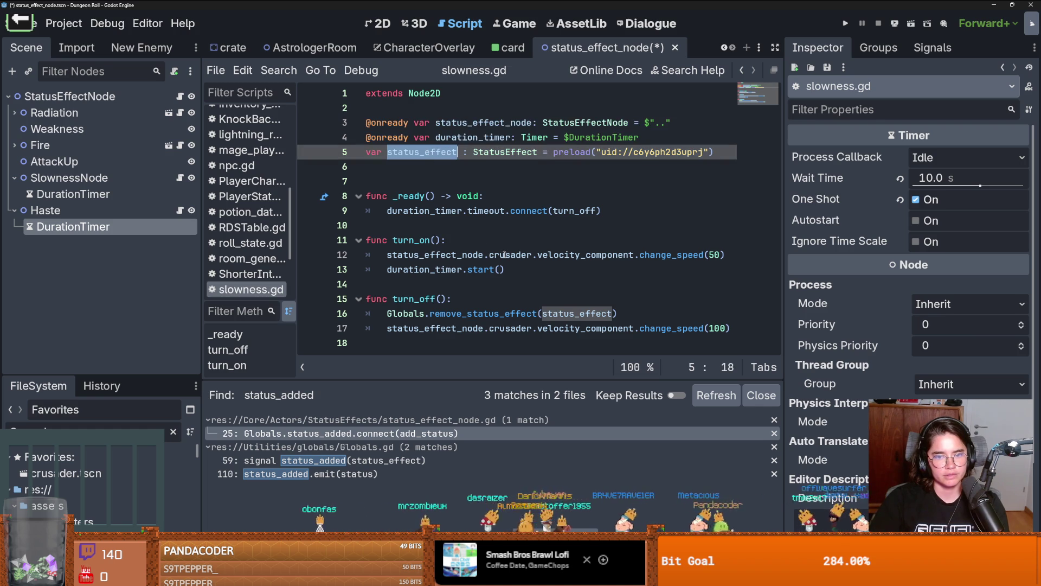
pyautogui.doubleClick(500, 313)
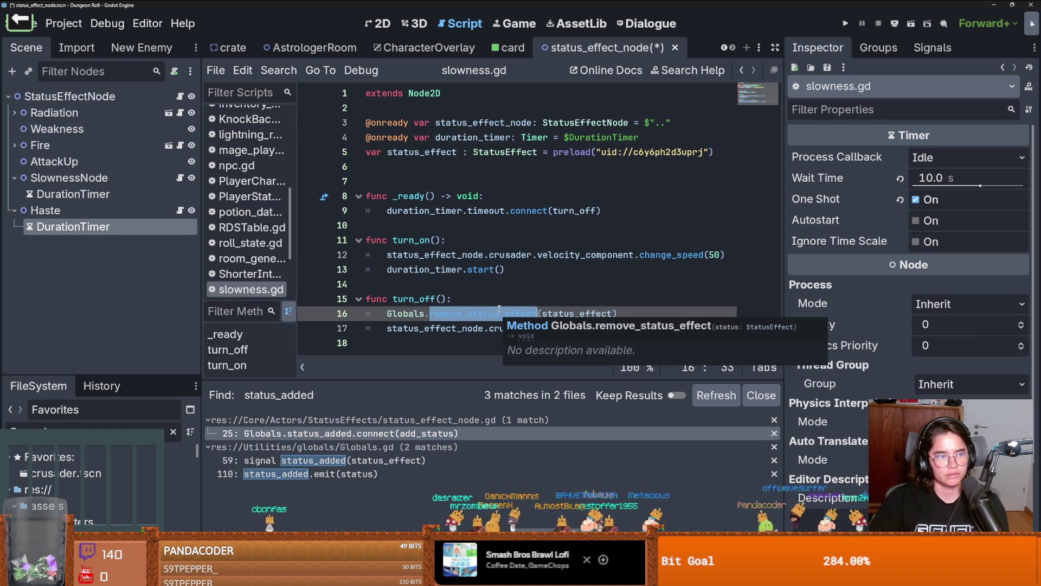
pyautogui.click(498, 290)
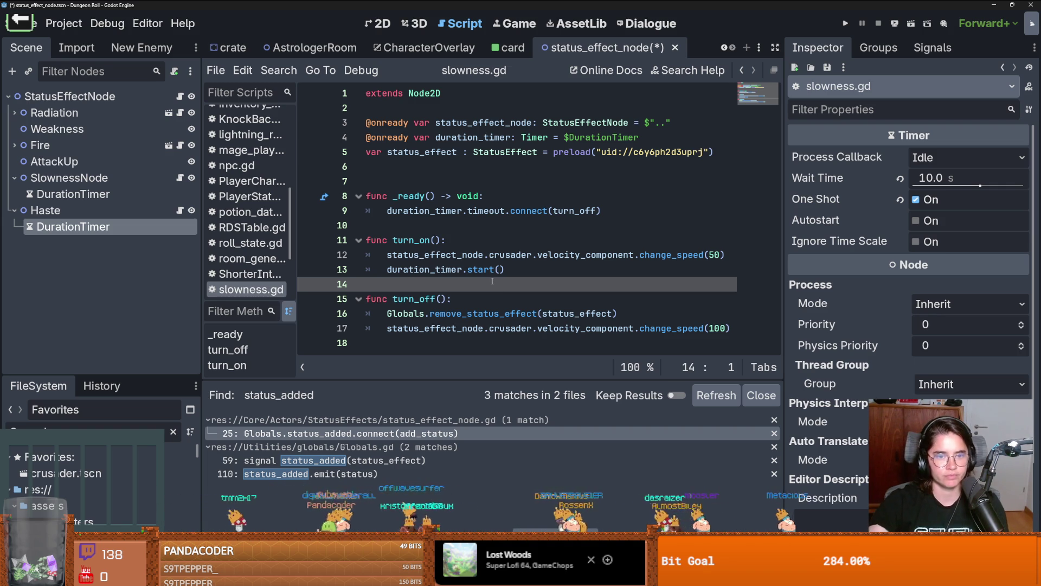
pyautogui.click(180, 209)
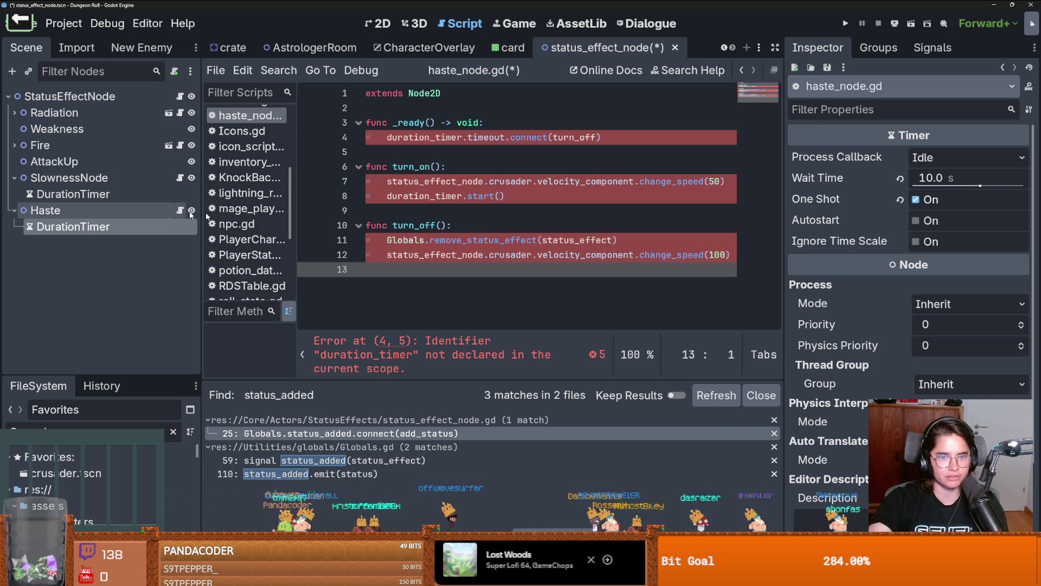
# Step: Declare an onready status_effect_node reference to StatusEffectNode at the top of haste_node.gd
pyautogui.click(411, 113)
pyautogui.press('Return')
pyautogui.press('Return')
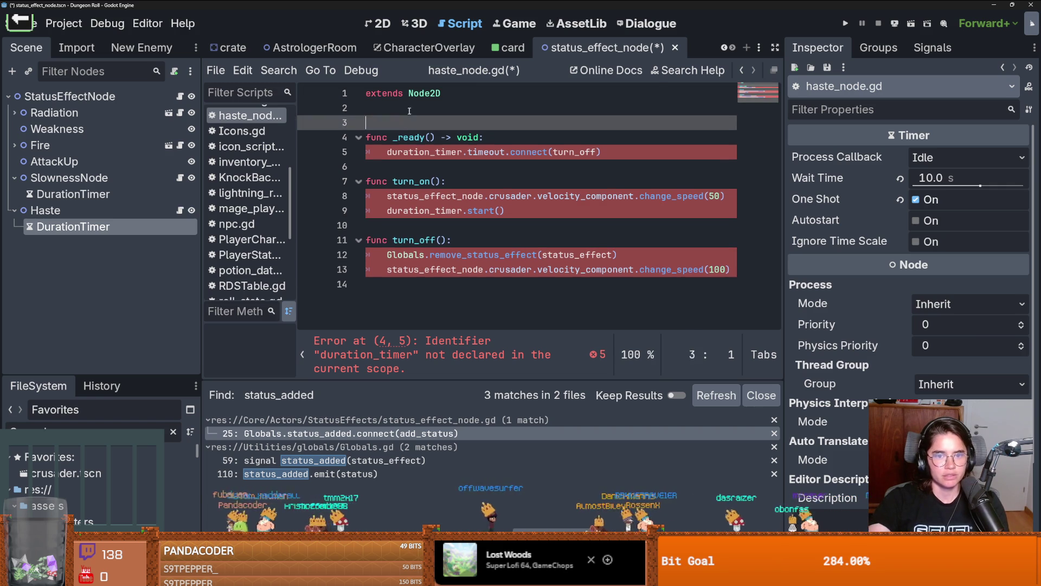
pyautogui.click(407, 120)
pyautogui.doubleClick(448, 211)
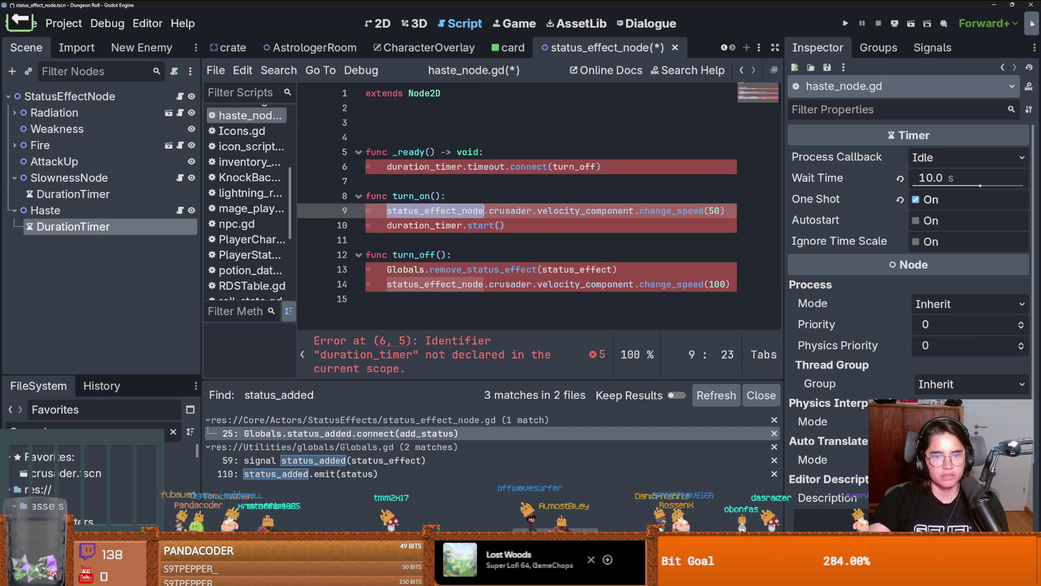
pyautogui.moveTo(135, 95); pyautogui.dragTo(396, 123)
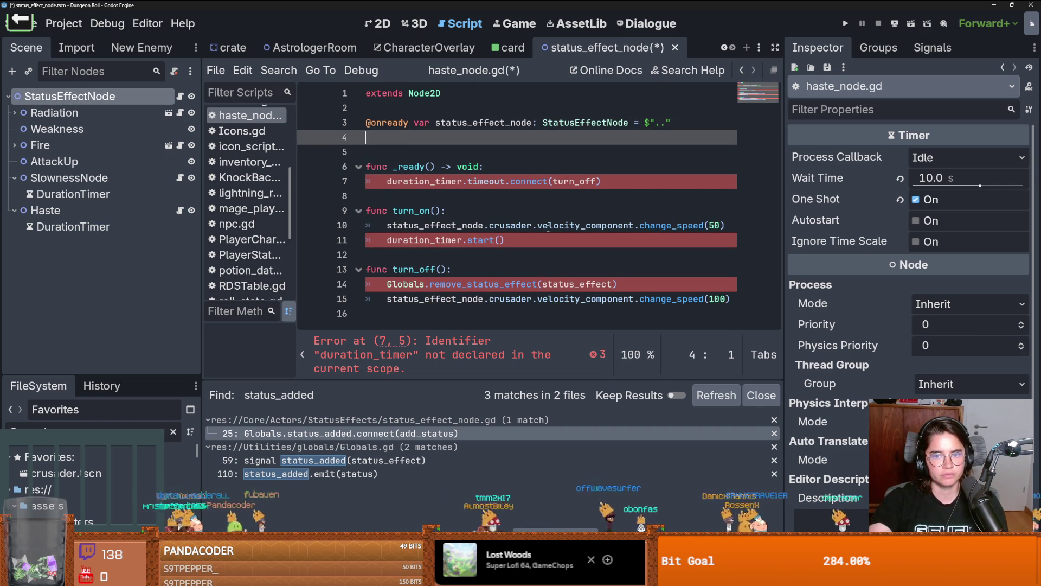
# Step: Raise turn_on's speed from 50 to 150, save, and declare an onready duration_timer reference
pyautogui.doubleClick(715, 225)
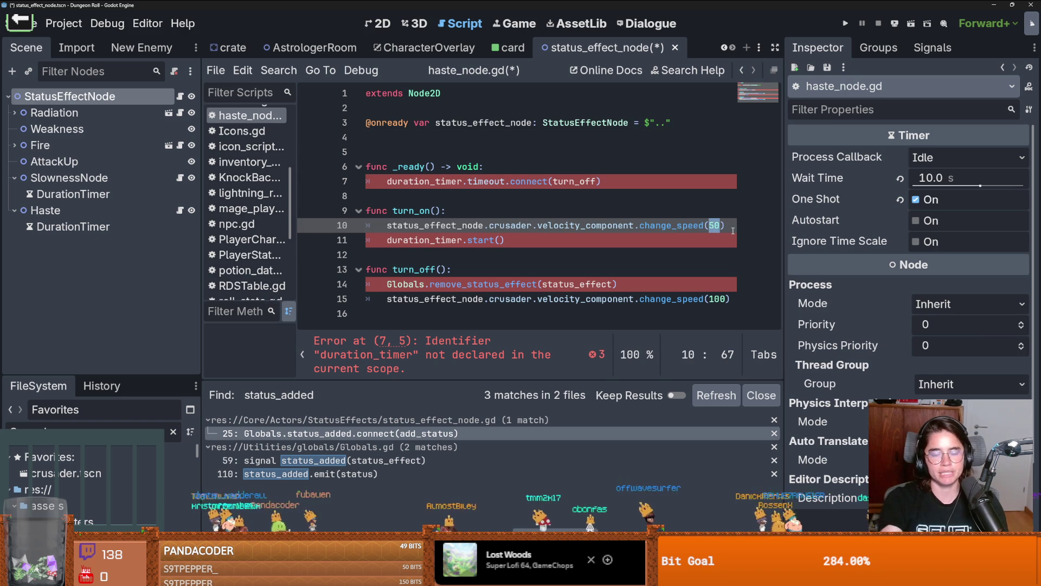
pyautogui.write('150')
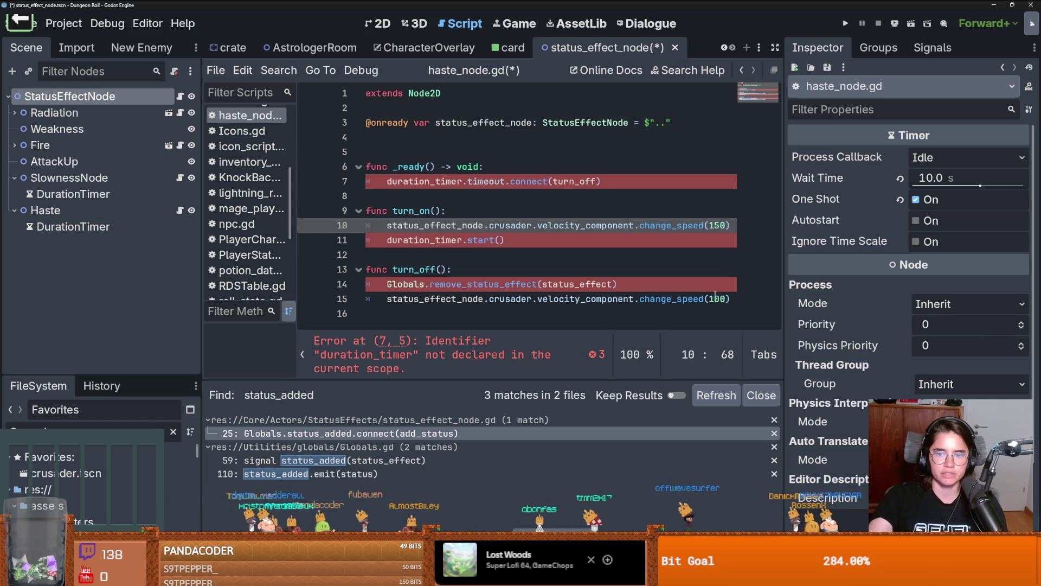
pyautogui.click(595, 251)
pyautogui.hotkey('ctrl', 's')
pyautogui.moveTo(108, 227)
pyautogui.mouseDown()
pyautogui.moveTo(423, 199)
pyautogui.moveTo(404, 140)
pyautogui.mouseUp()
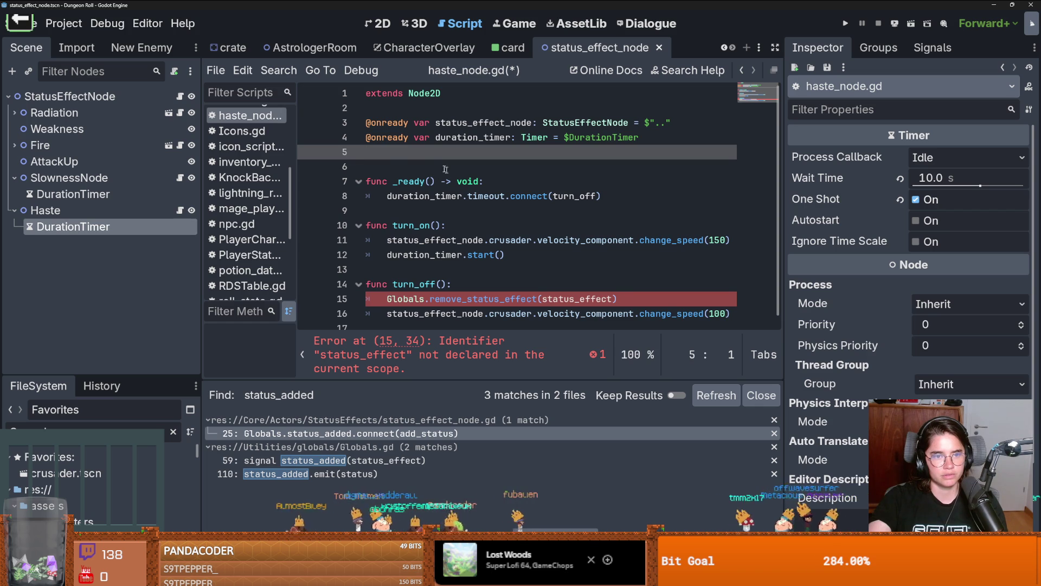
pyautogui.press('BackSpace')
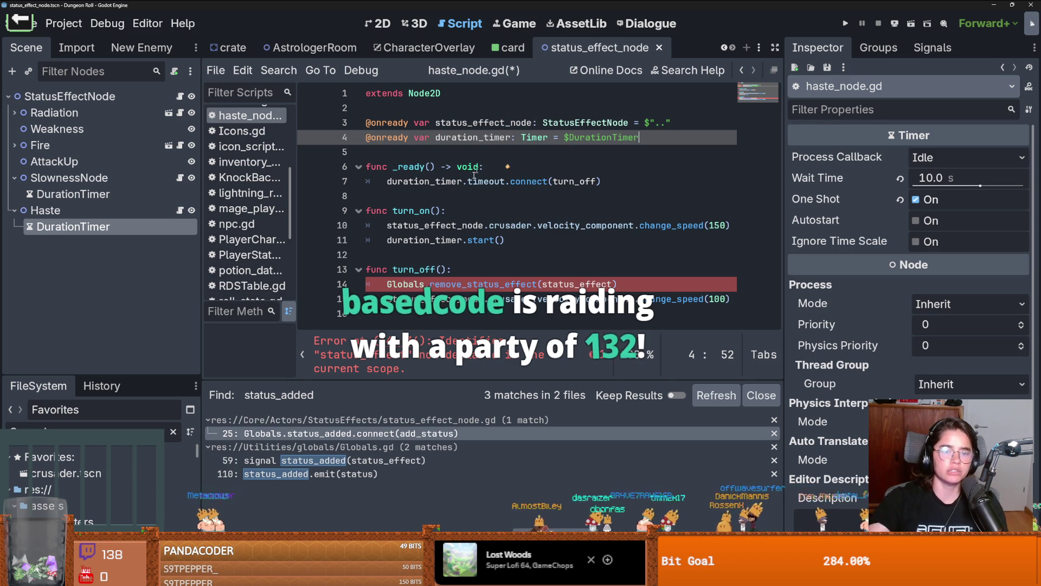
# Step: Add a blank line below the declarations in the current script
pyautogui.click(470, 254)
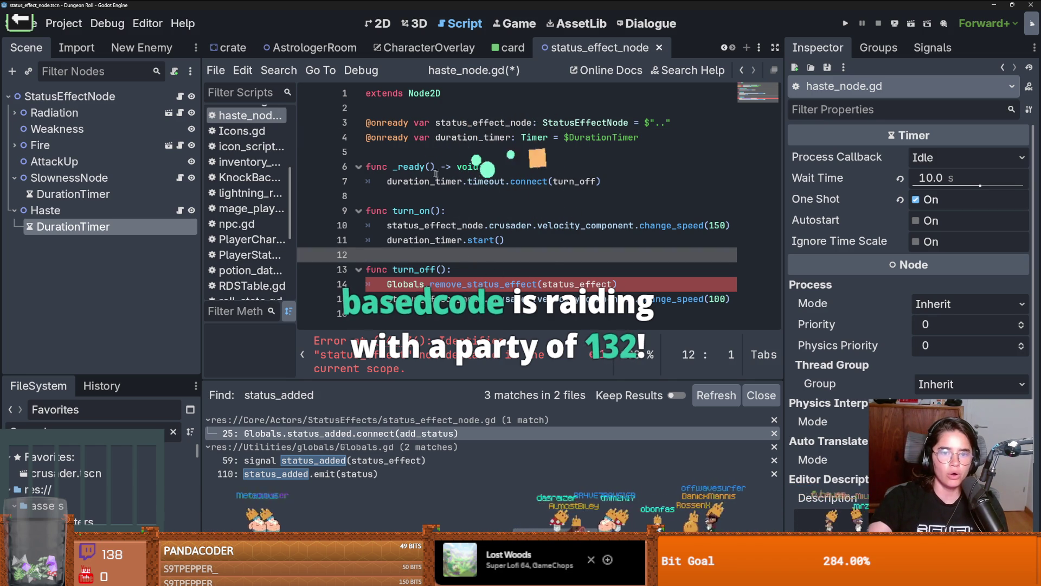
pyautogui.click(537, 152)
pyautogui.press('Return')
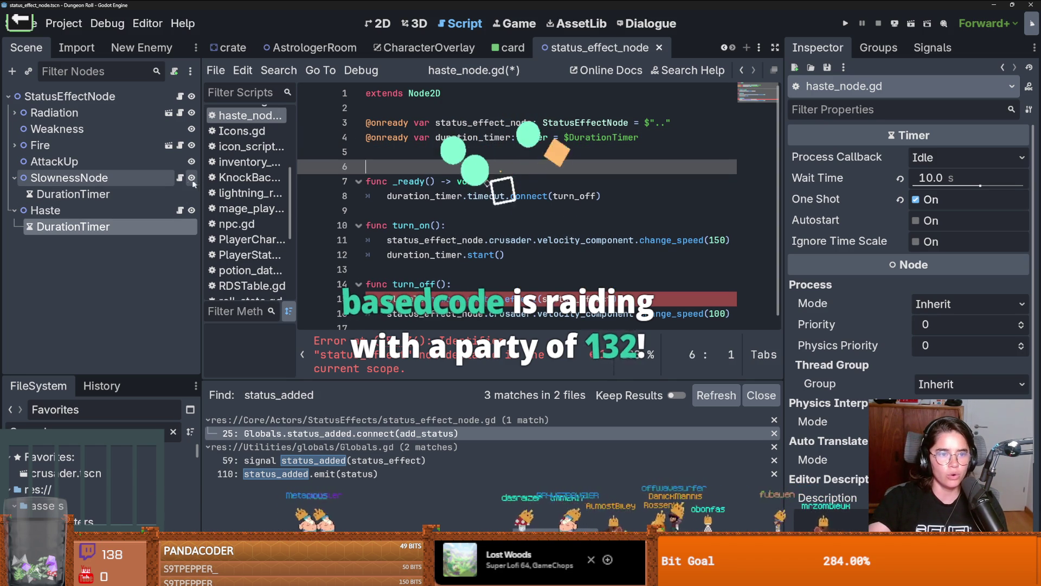
# Step: In slowness.gd, follow the status_effect preload to the StatusEffect class definition and return
pyautogui.click(179, 177)
pyautogui.press('Up')
pyautogui.press('Up')
pyautogui.press('Up')
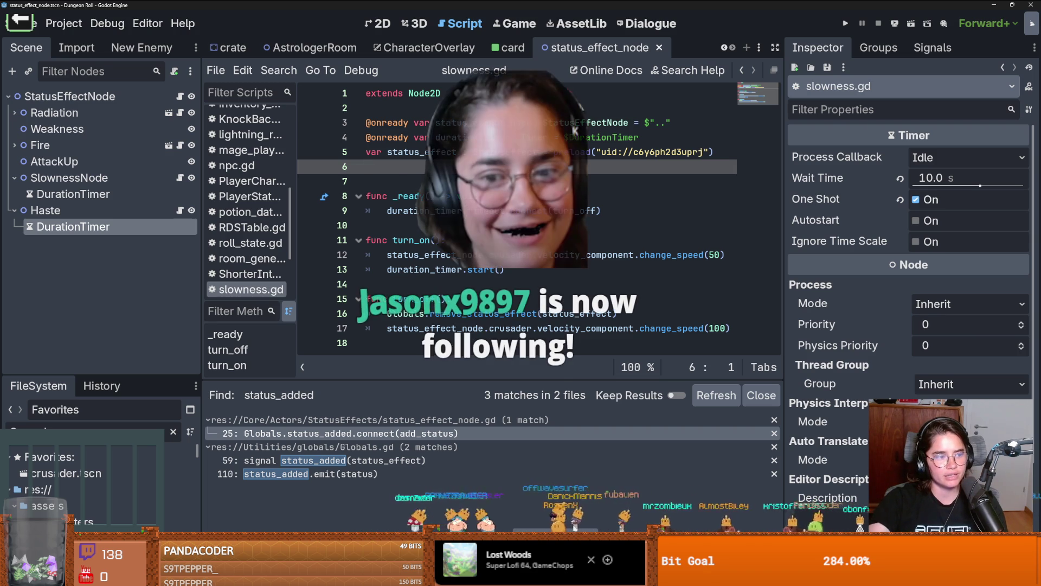
pyautogui.doubleClick(422, 155)
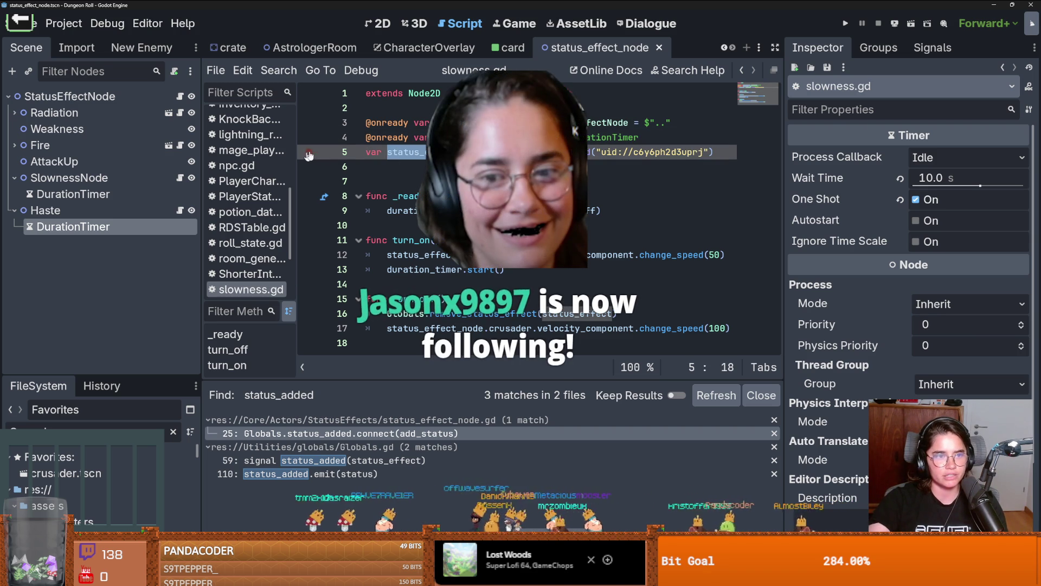
pyautogui.keyDown('ctrl'); pyautogui.click(507, 152); pyautogui.keyUp('ctrl')
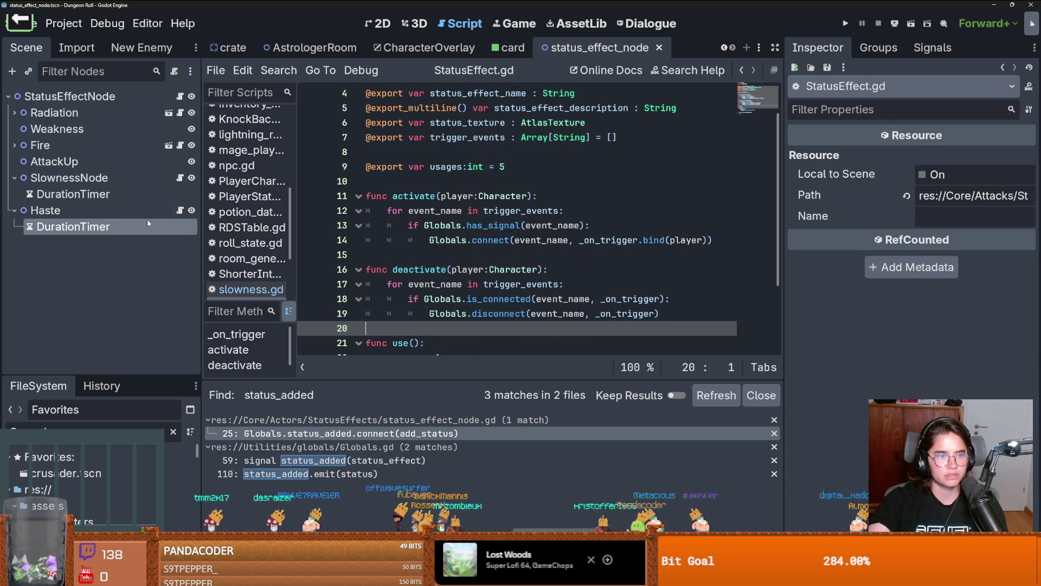
pyautogui.click(181, 178)
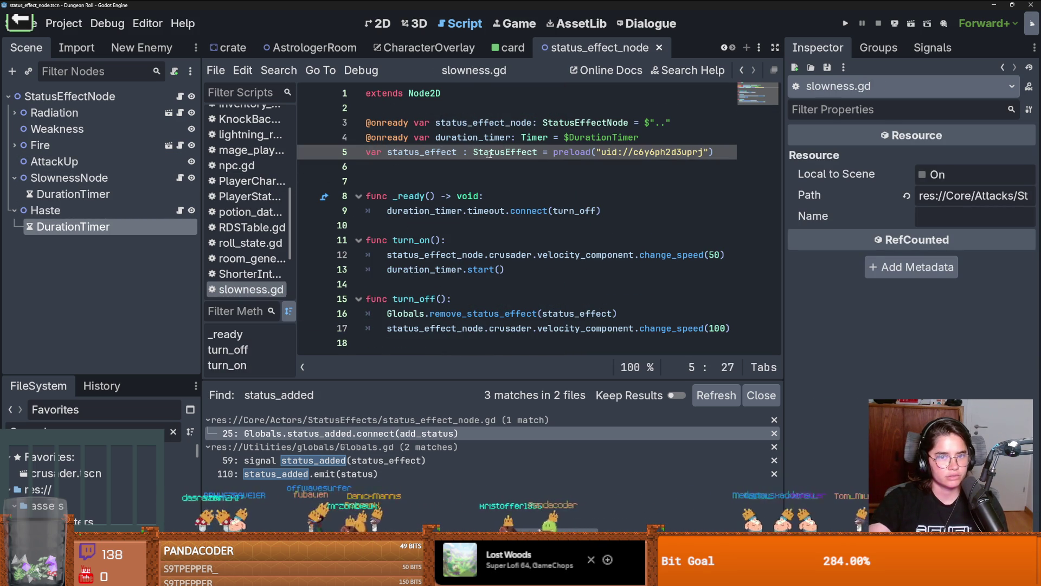
# Step: Reveal the status-effect resources and preload Haste.tres as a HASTE constant in haste_node.gd
pyautogui.moveTo(617, 152)
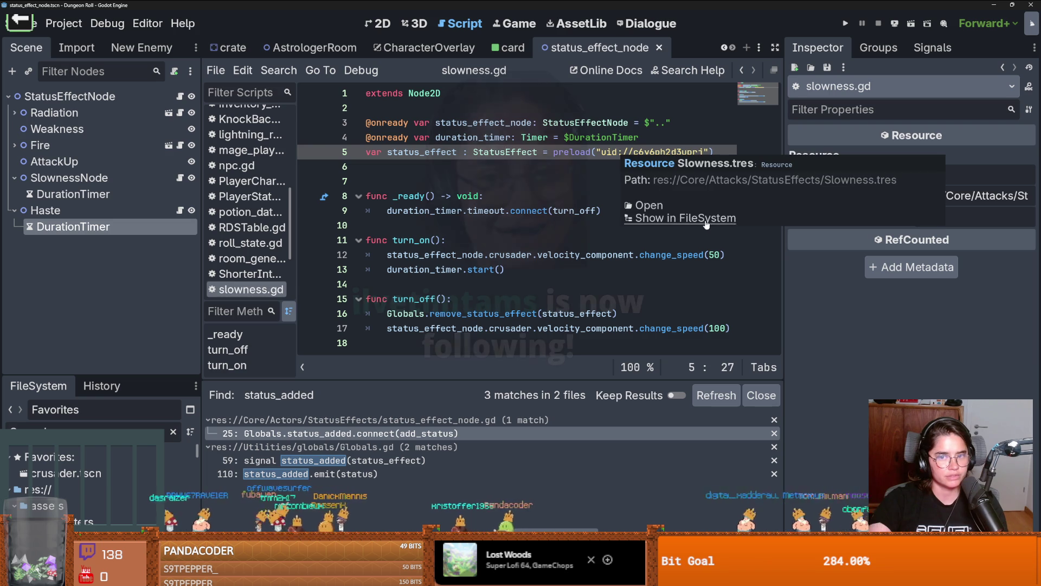
pyautogui.click(654, 227)
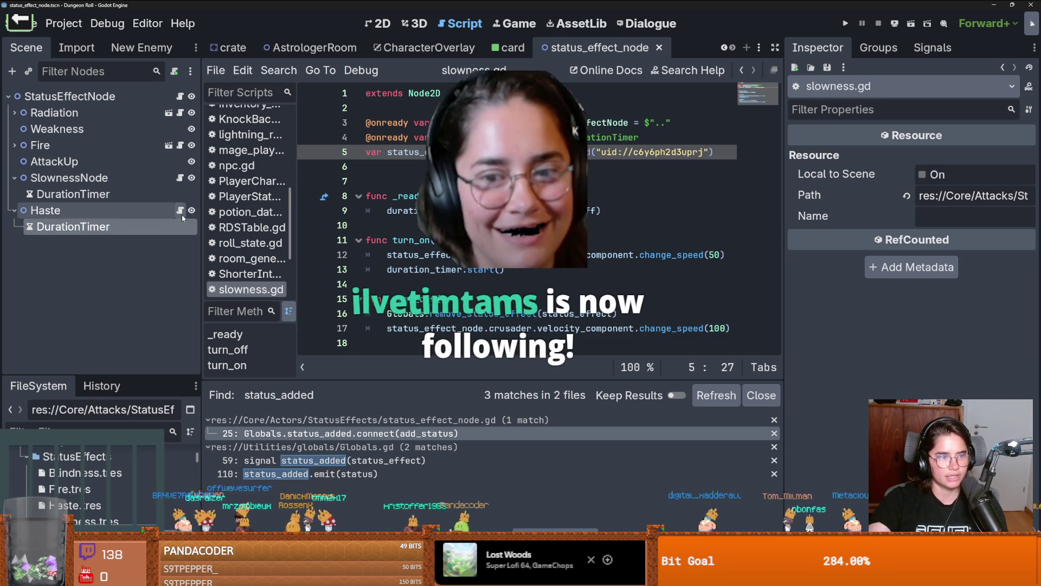
pyautogui.click(182, 211)
pyautogui.moveTo(76, 505); pyautogui.dragTo(358, 206)
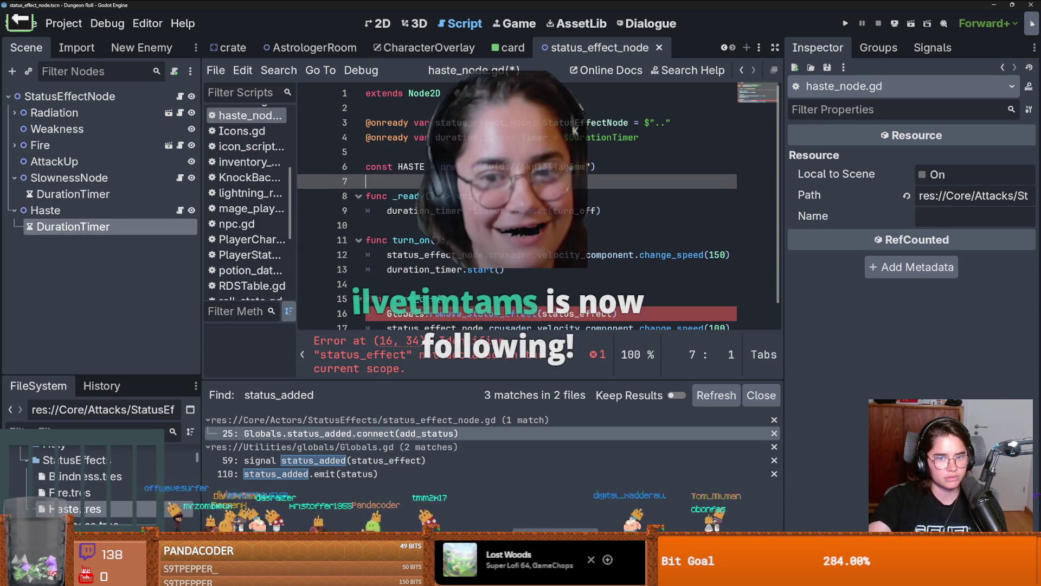
# Step: Pass HASTE instead of status_effect on line 16, save the script, and launch the game
pyautogui.click(408, 166)
pyautogui.hotkey('ctrl', 'c')
pyautogui.doubleClick(578, 314)
pyautogui.hotkey('ctrl', 'v')
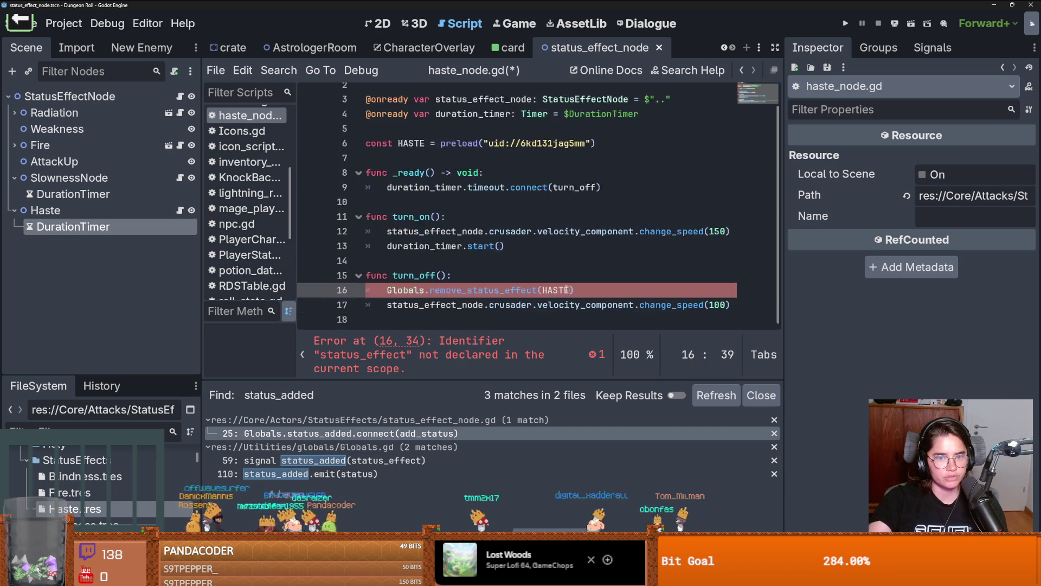
pyautogui.click(496, 255)
pyautogui.hotkey('ctrl', 's')
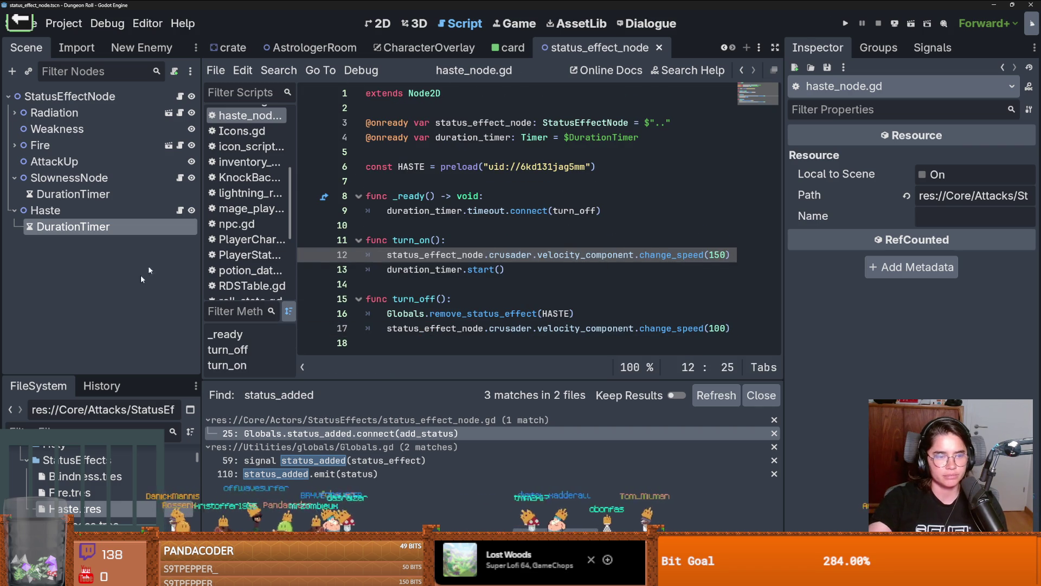
pyautogui.moveTo(136, 375); pyautogui.dragTo(138, 336)
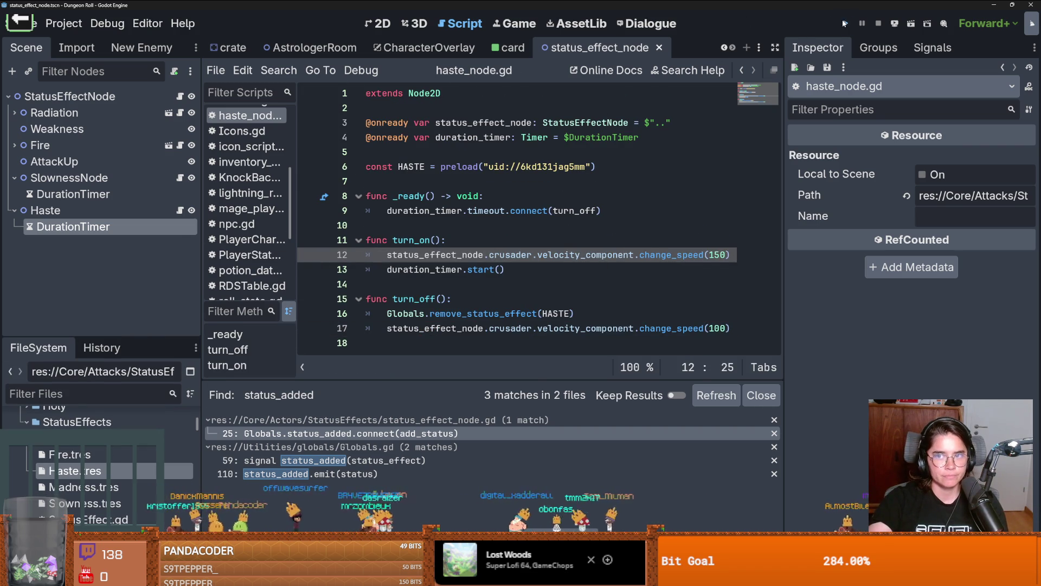
pyautogui.click(844, 23)
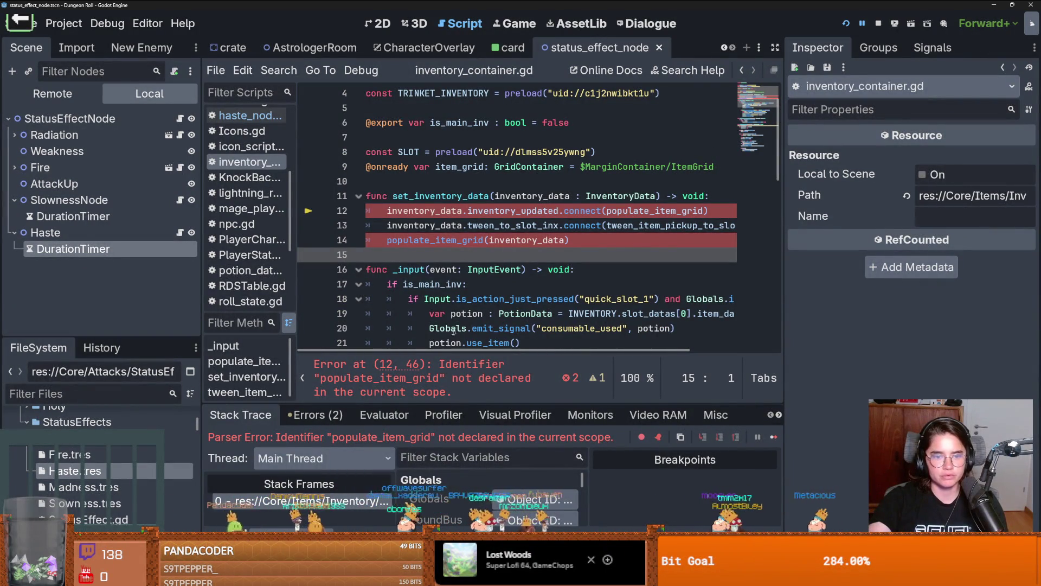
# Step: Trace the populate_item_grid error from the stack frame to its calls in inventory_container.gd
pyautogui.click(353, 500)
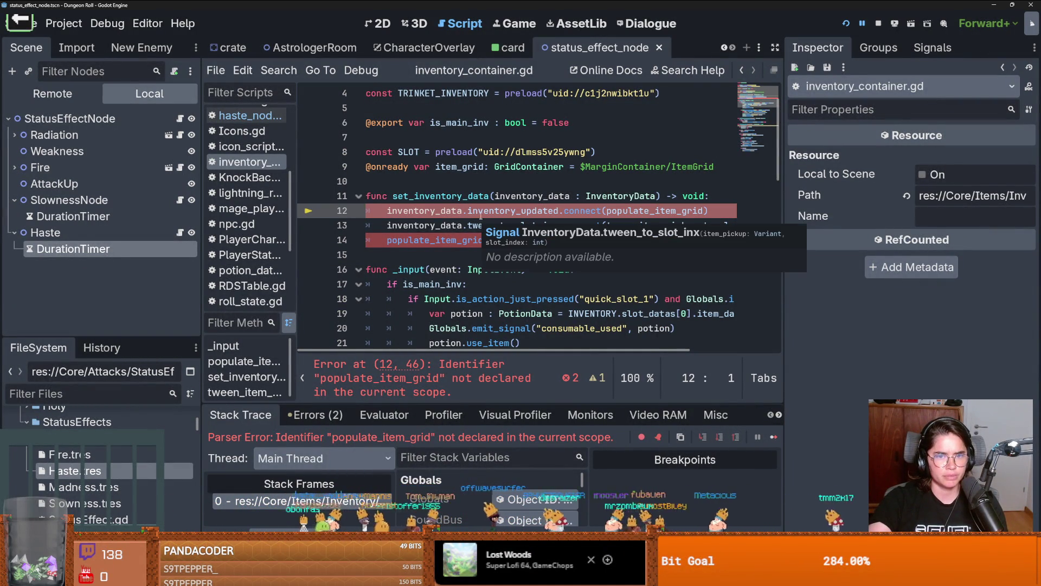
pyautogui.doubleClick(622, 211)
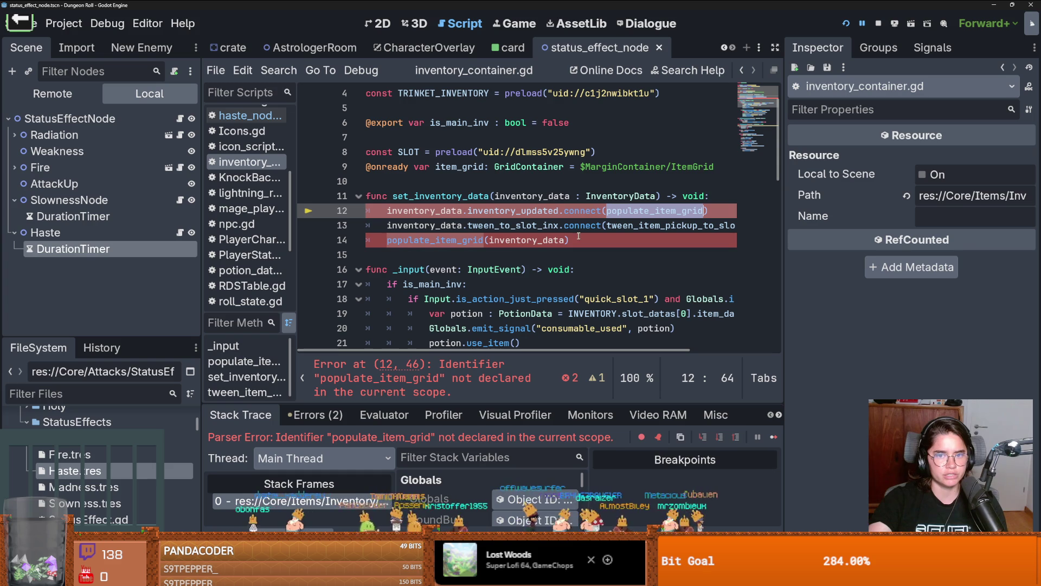
pyautogui.click(409, 390)
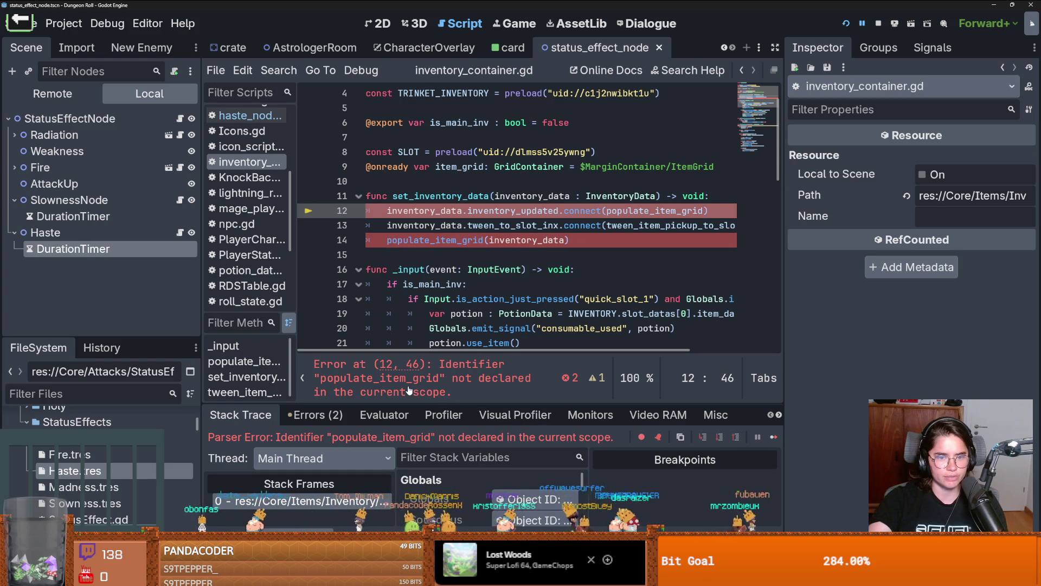
pyautogui.click(477, 242)
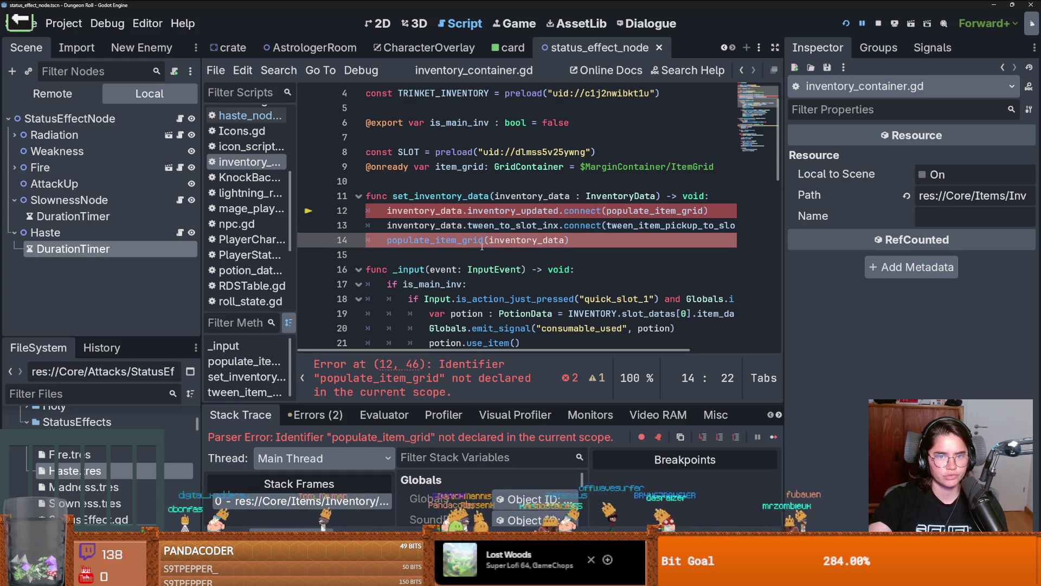
pyautogui.doubleClick(637, 214)
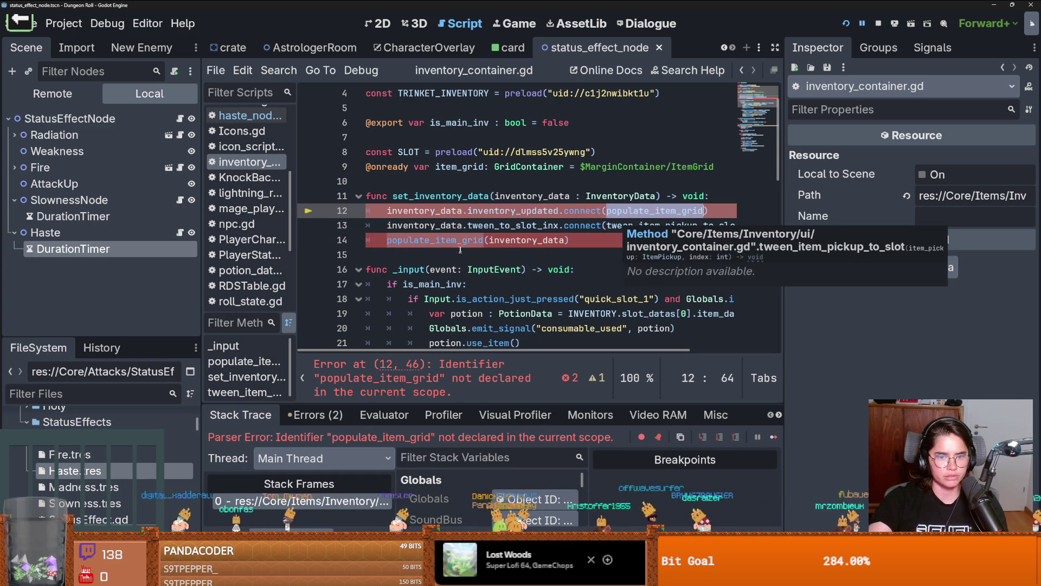
pyautogui.click(475, 393)
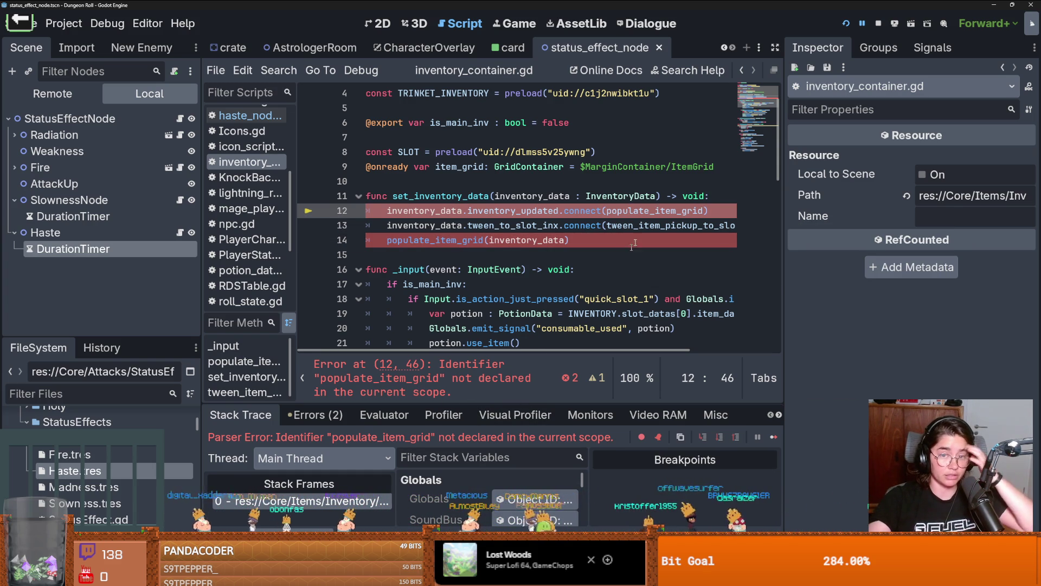
# Step: Add the missing 'l' to the function name on line 36 and relaunch the game
pyautogui.scroll(-6, 542, 244)
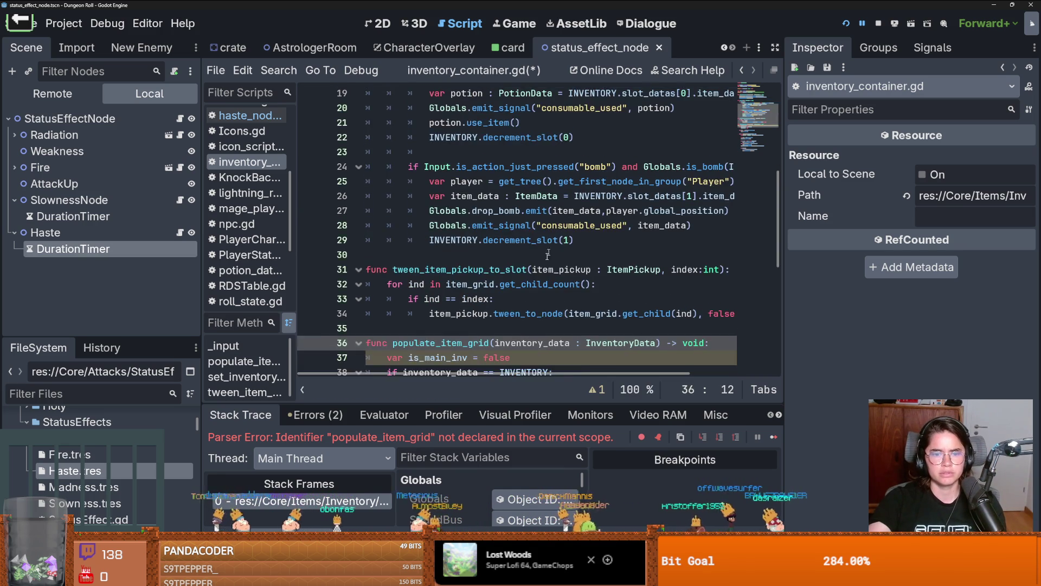
pyautogui.click(417, 299)
pyautogui.write('l')
pyautogui.click(846, 24)
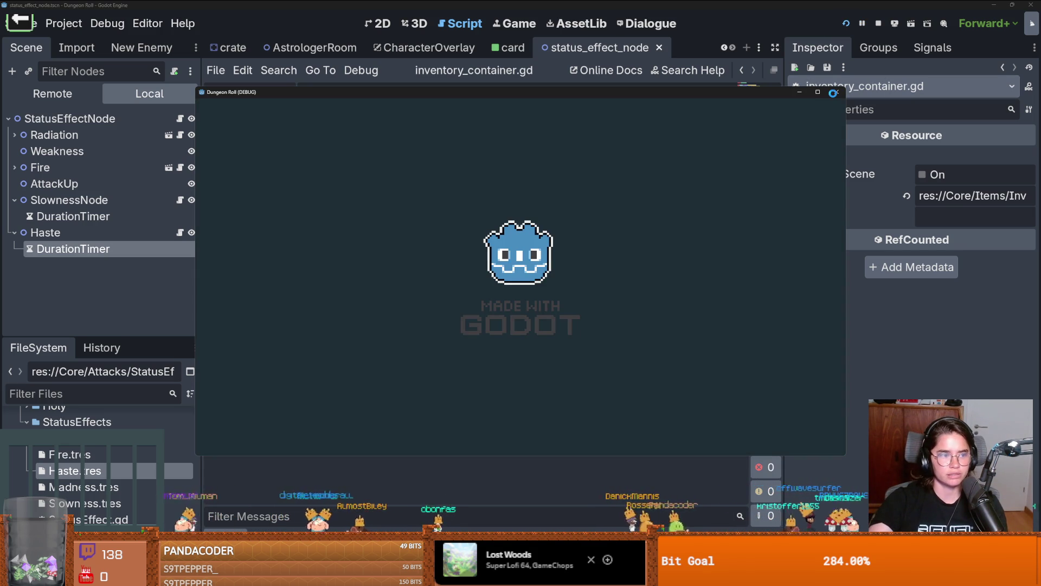
# Step: Save the scripts, relaunch Dungeon Roll, and maximize the debug game window
pyautogui.scroll(-5, 601, 213)
pyautogui.click(585, 269)
pyautogui.hotkey('ctrl', 's')
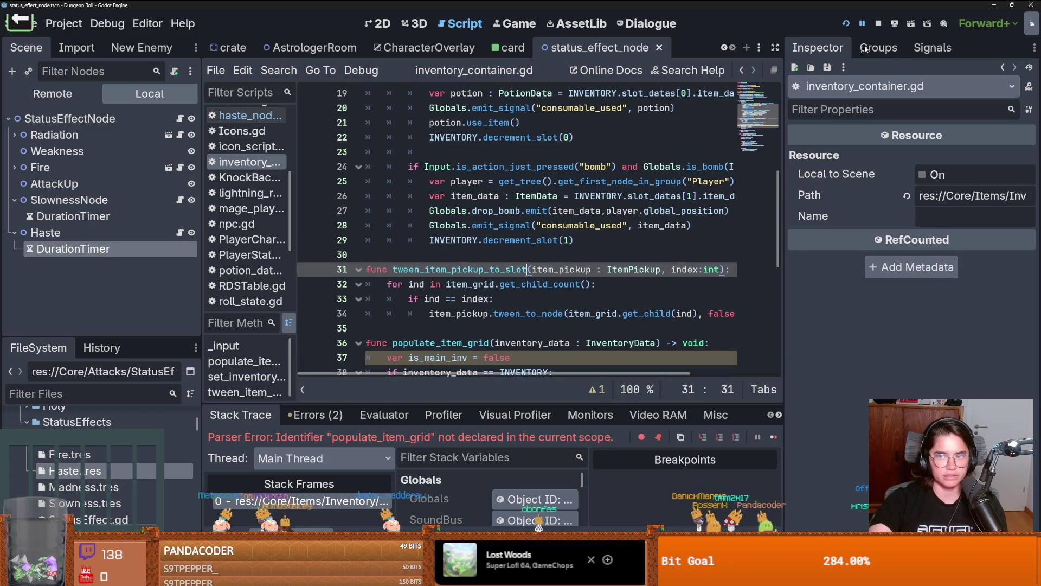
pyautogui.click(845, 25)
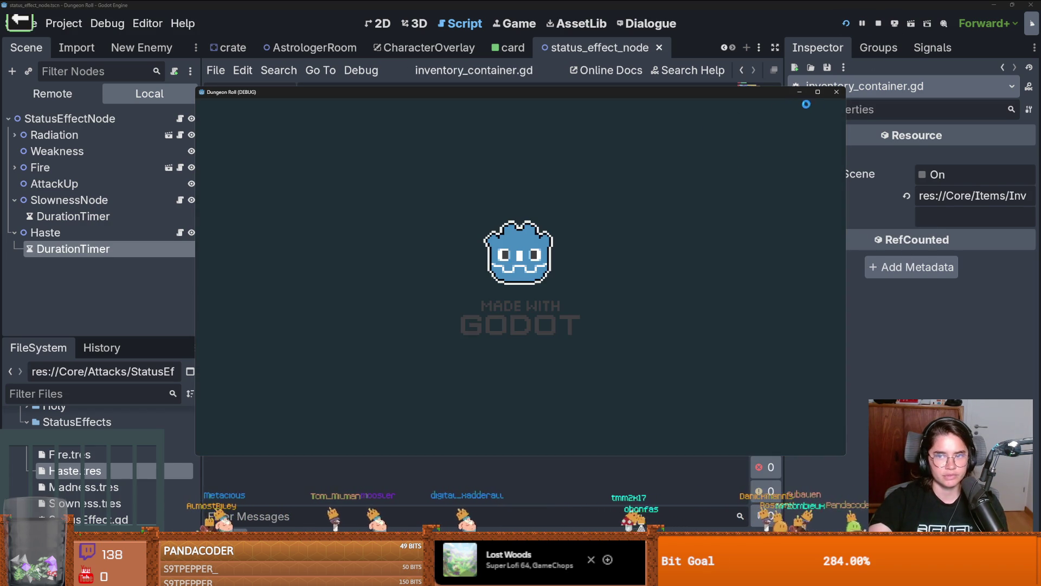
pyautogui.click(821, 93)
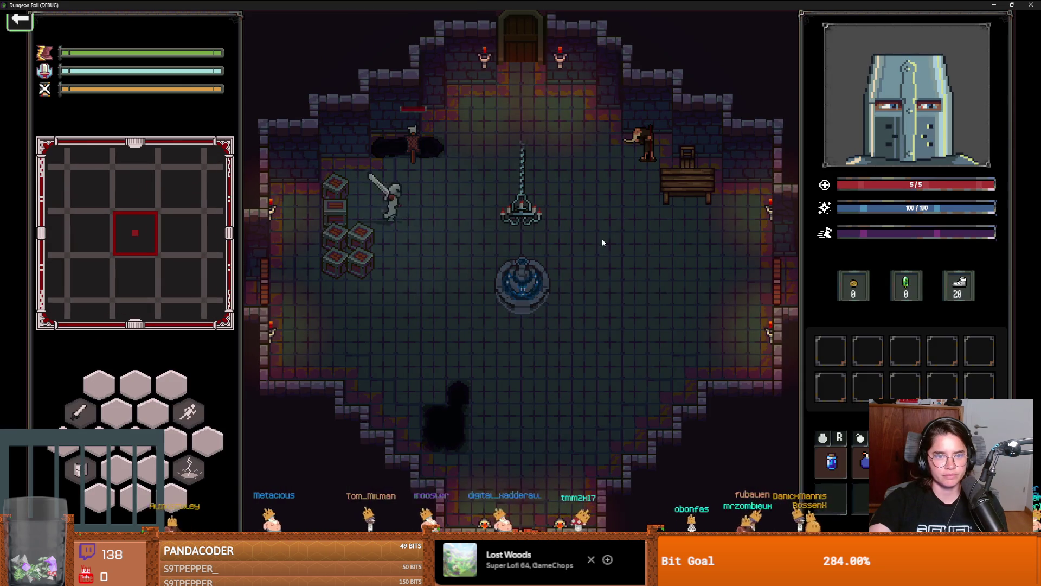
# Step: Smash the crates in the starting room with sword swings
pyautogui.press('a')
pyautogui.click(334, 266)
pyautogui.click(334, 266)
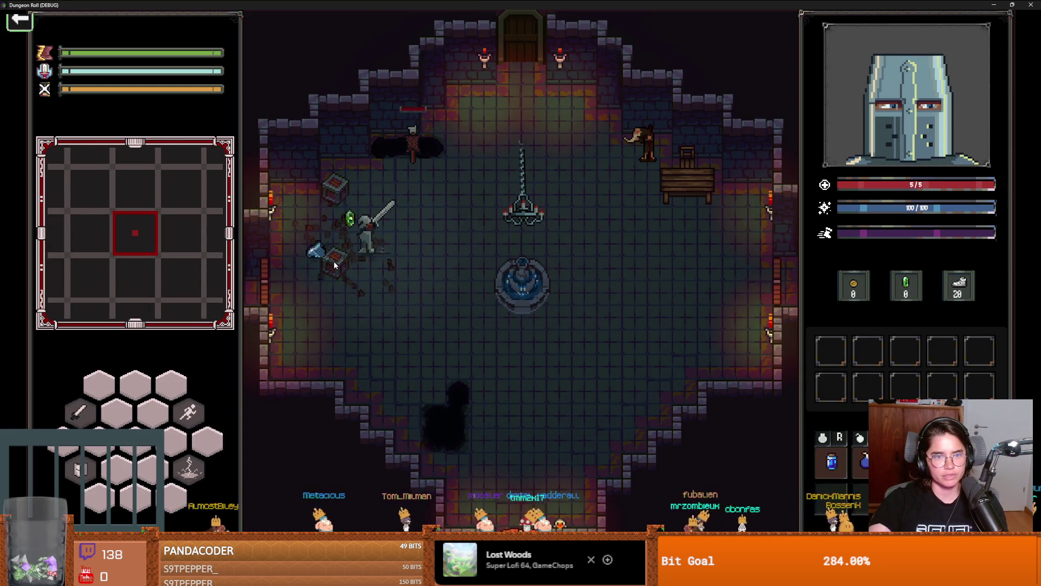
pyautogui.press('w')
pyautogui.click(390, 270)
pyautogui.click(390, 271)
pyautogui.press('s')
pyautogui.press('w')
pyautogui.click(337, 156)
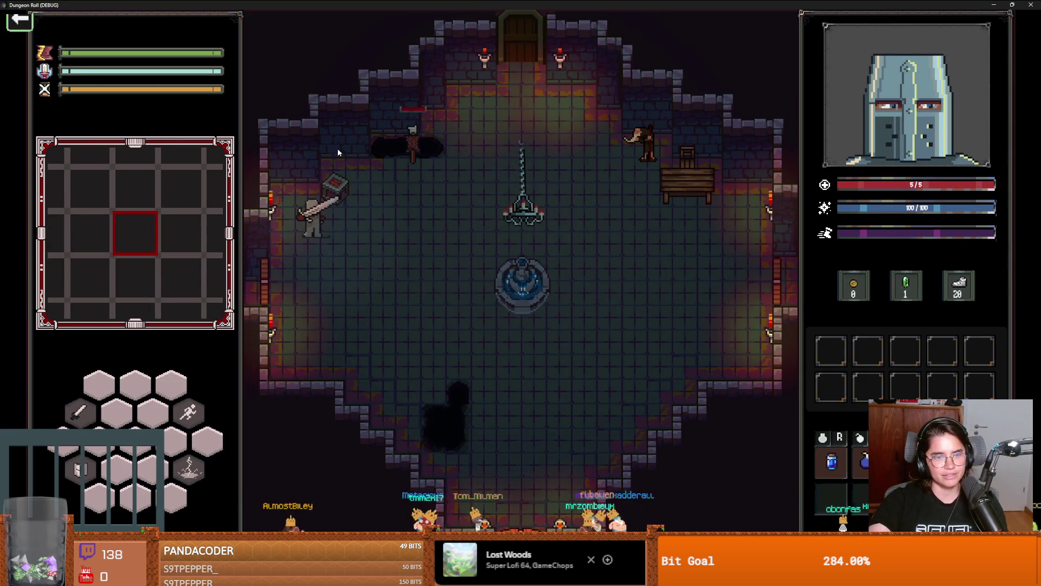
pyautogui.click(384, 185)
pyautogui.press('d')
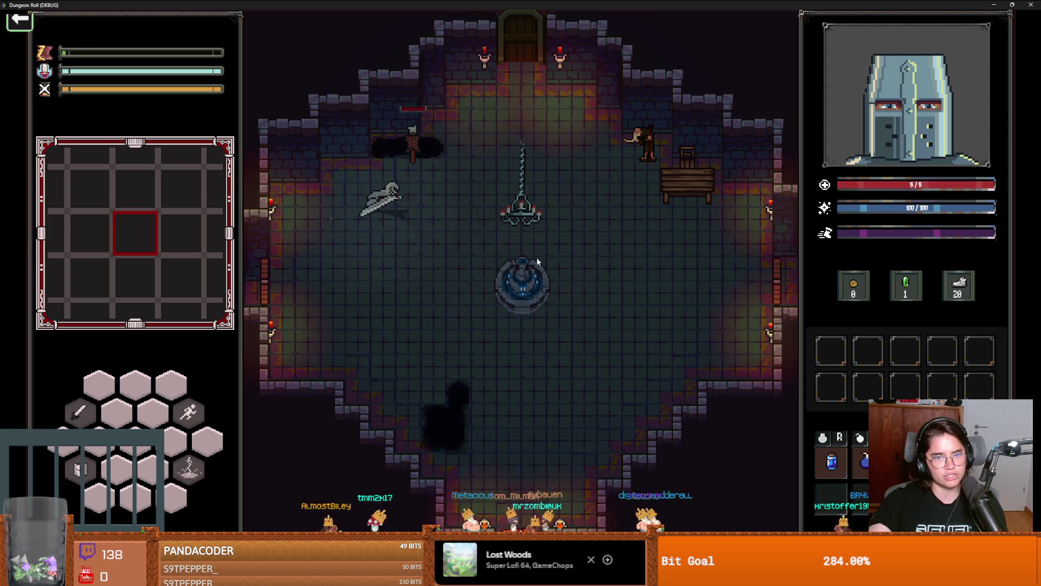
pyautogui.click(583, 281)
# Step: Take the top door into a default room and dash across toward the goblins
pyautogui.press('w')
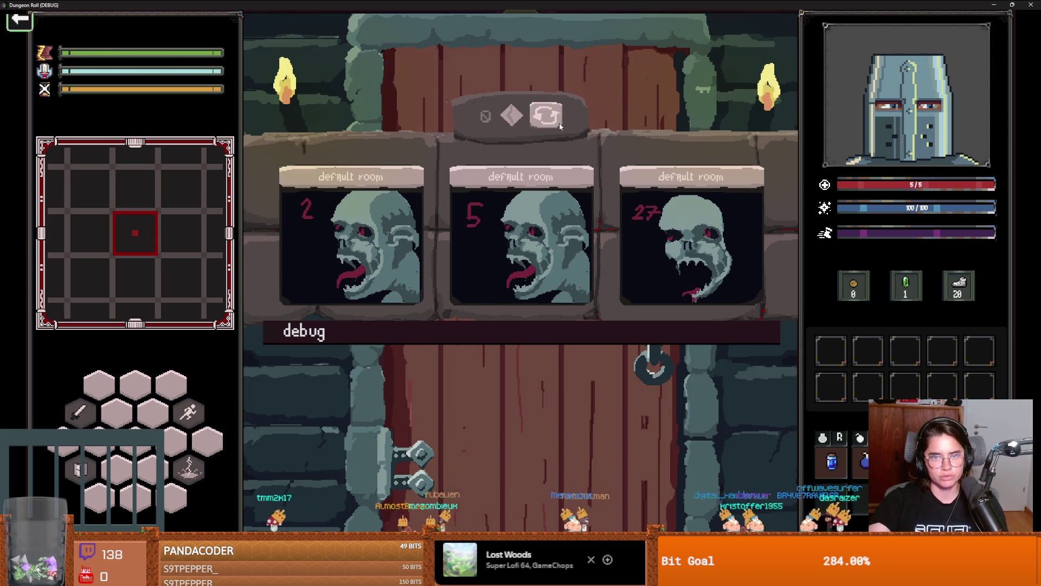
pyautogui.click(375, 250)
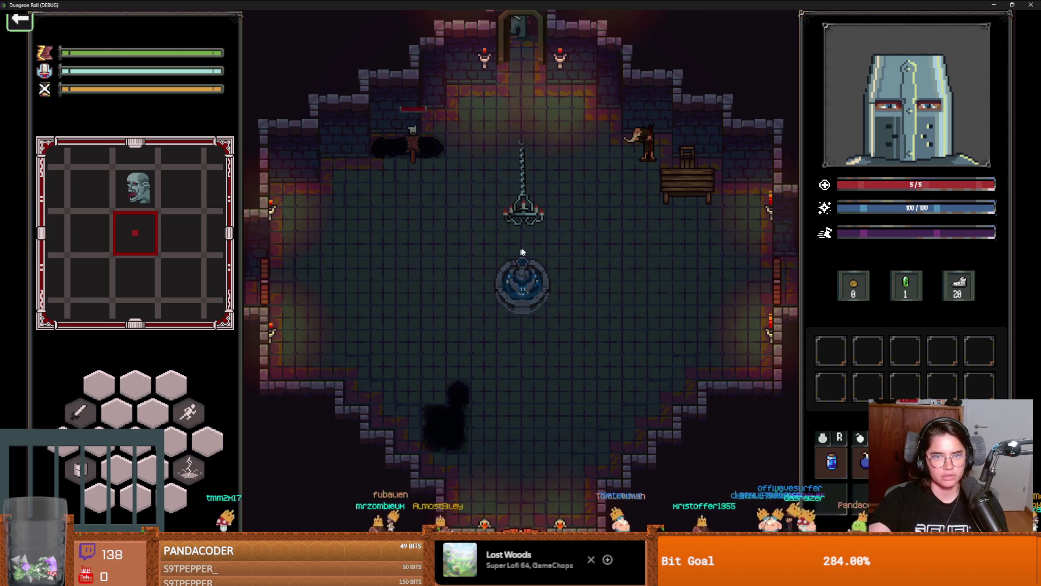
pyautogui.press('a')
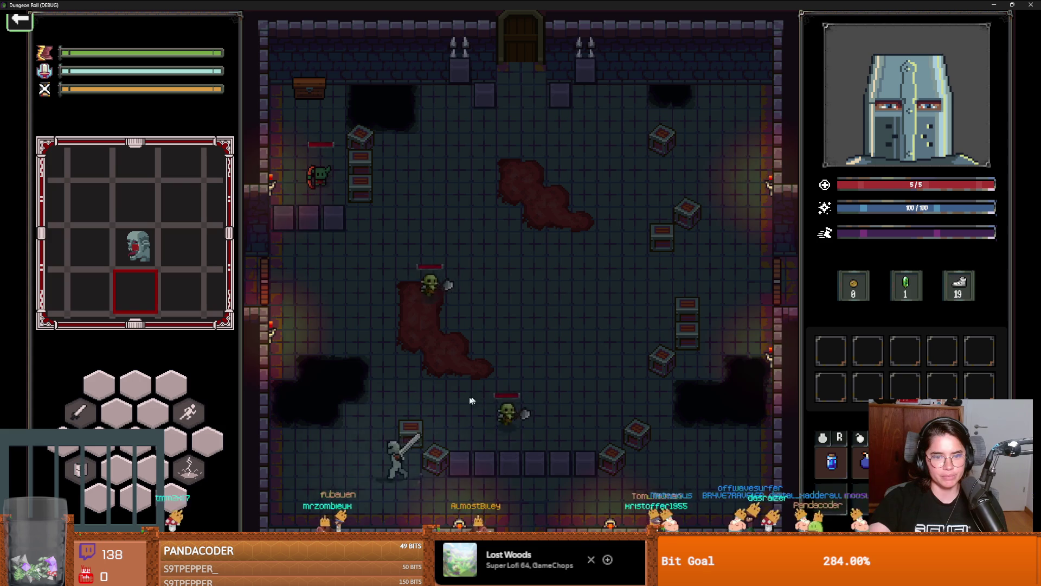
pyautogui.click(470, 399)
pyautogui.press('w')
pyautogui.press('space')
pyautogui.press('d')
pyautogui.press('s')
pyautogui.press('a')
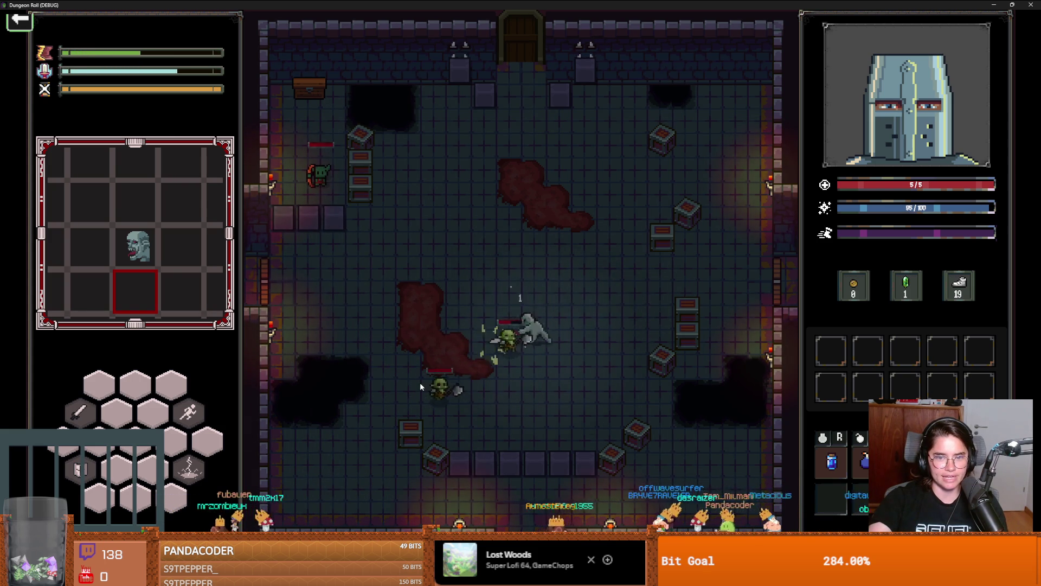
# Step: Fight the goblins with sword strikes and the lightning ability
pyautogui.click(420, 382)
pyautogui.press('w')
pyautogui.press('a')
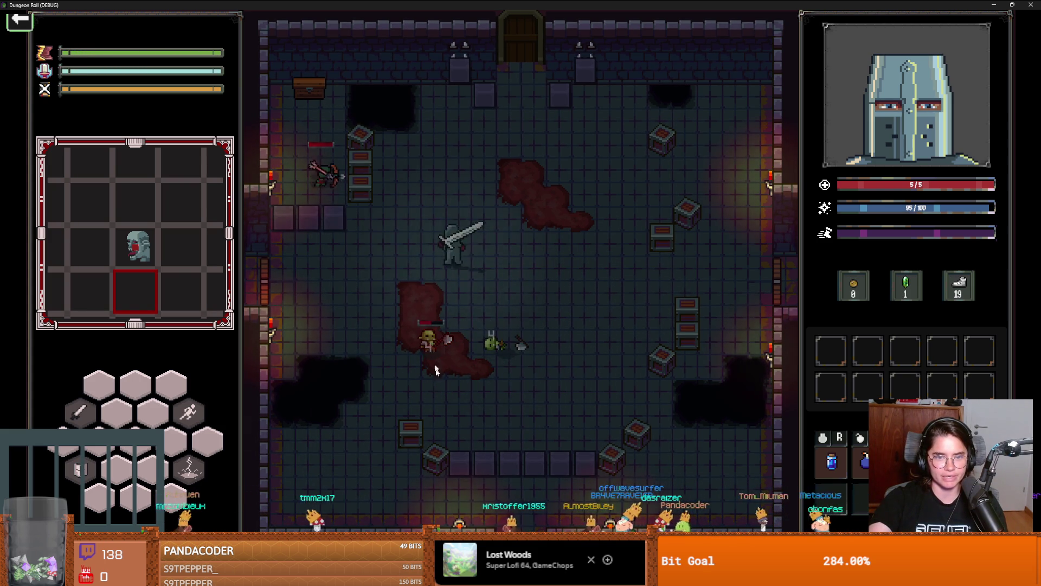
pyautogui.press('s')
pyautogui.press('d')
pyautogui.click(417, 358)
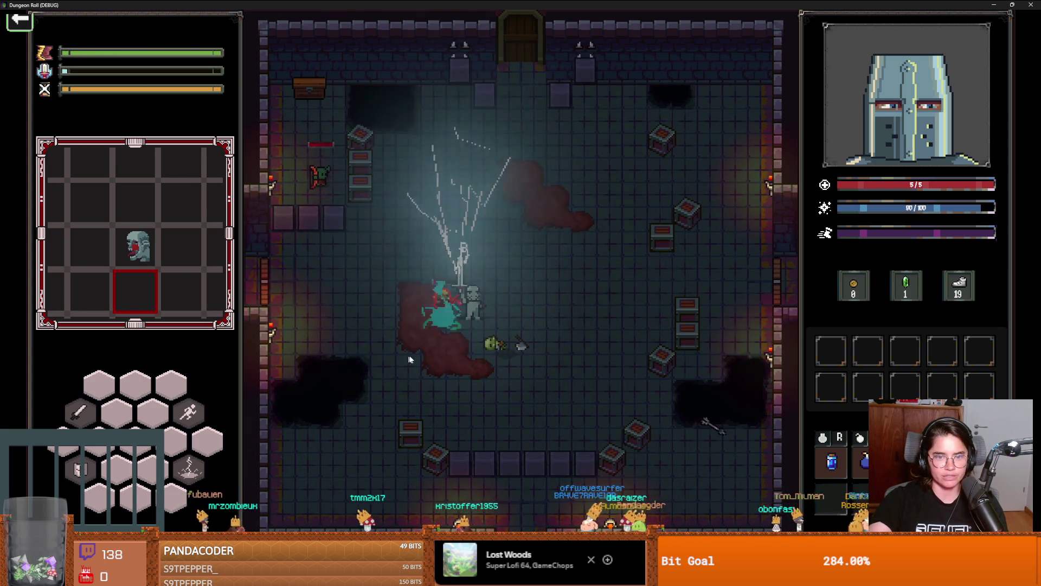
pyautogui.press('a')
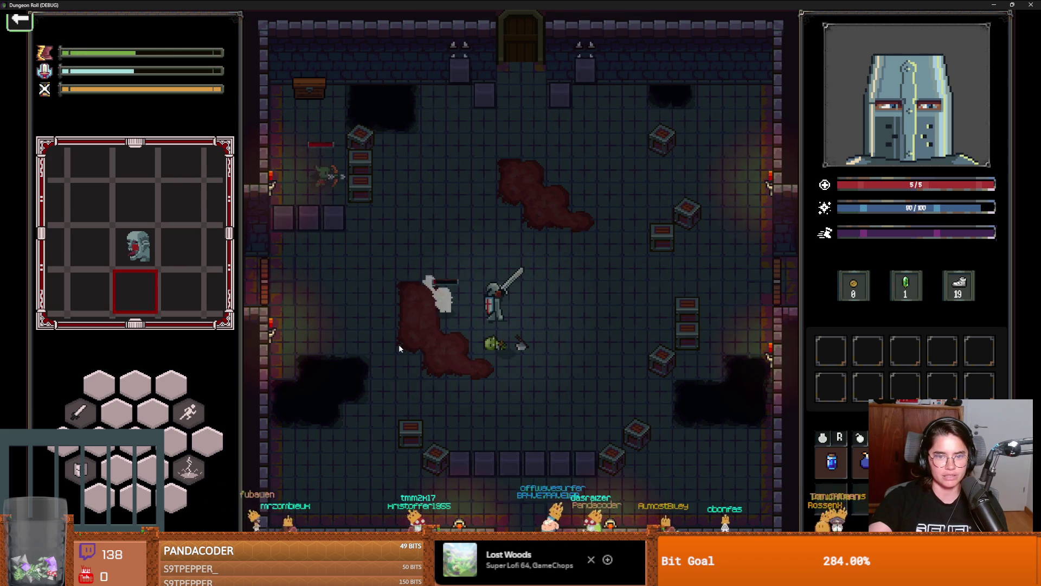
pyautogui.click(399, 344)
pyautogui.press('w')
pyautogui.press('a')
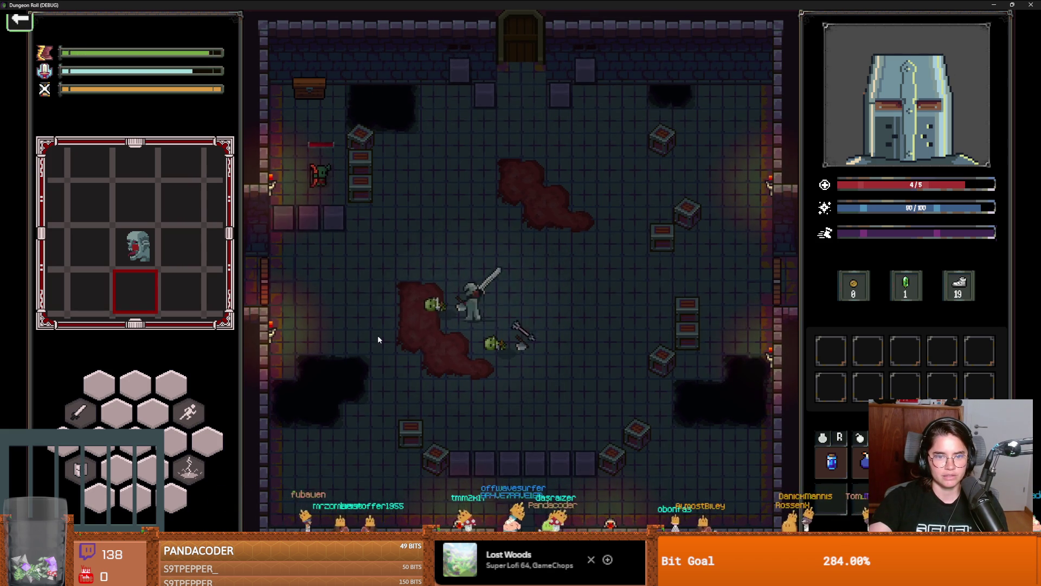
pyautogui.press('w')
pyautogui.press('a')
pyautogui.click(279, 271)
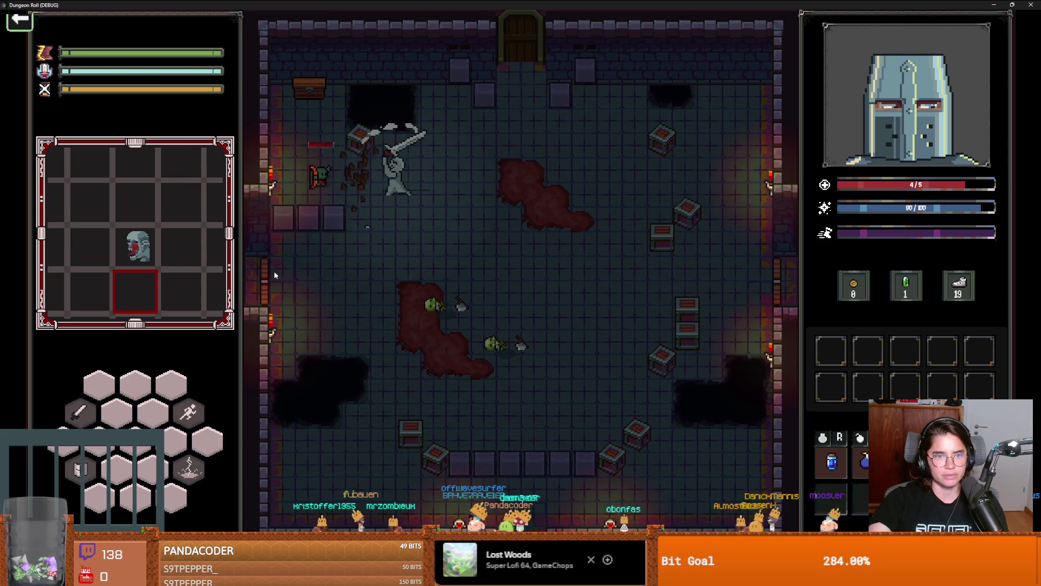
pyautogui.rightClick(276, 267)
# Step: Dash to test the dash timer, then bring up the debug console
pyautogui.press('a')
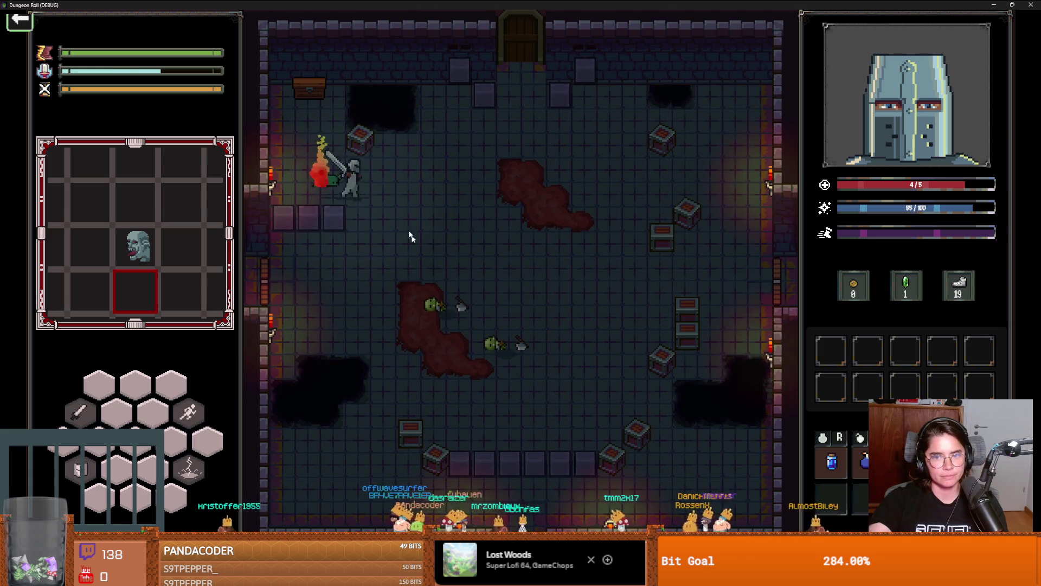
pyautogui.press('d')
pyautogui.press('space')
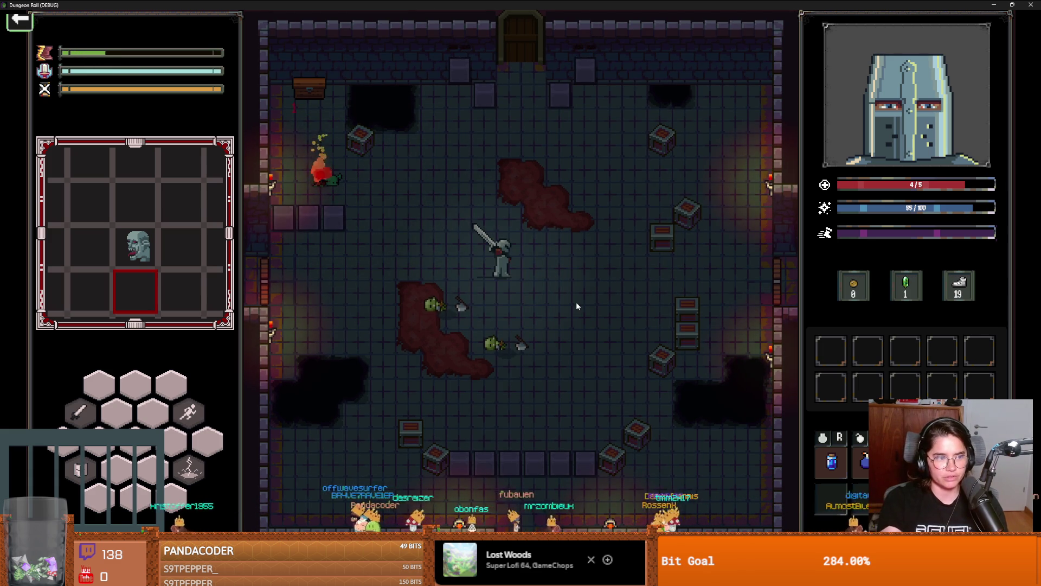
pyautogui.press('`')
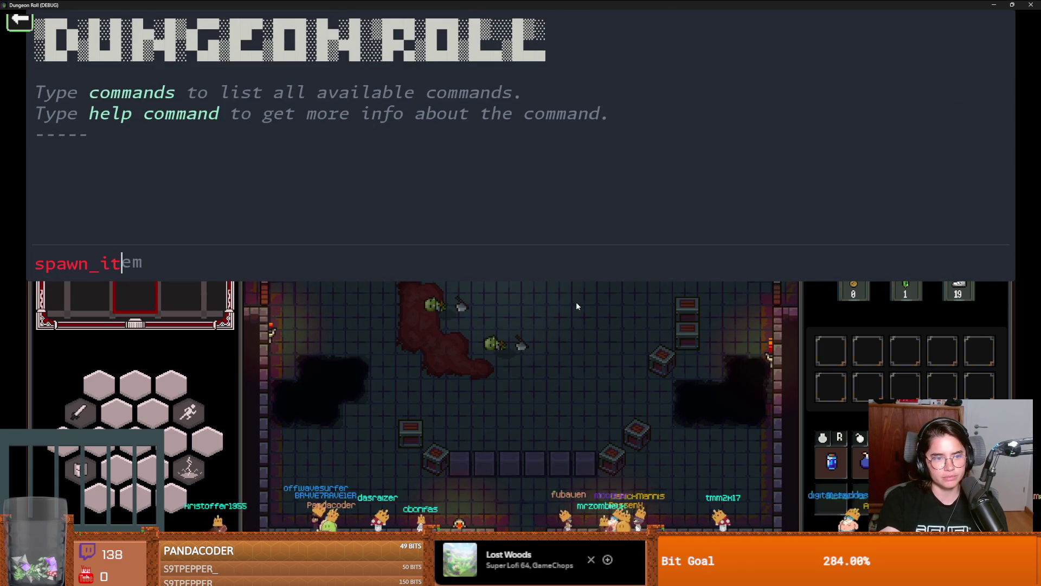
# Step: Run spawn_item 10 1 in the debug console and close it
pyautogui.write('10 1')
pyautogui.press('Return')
pyautogui.press('`')
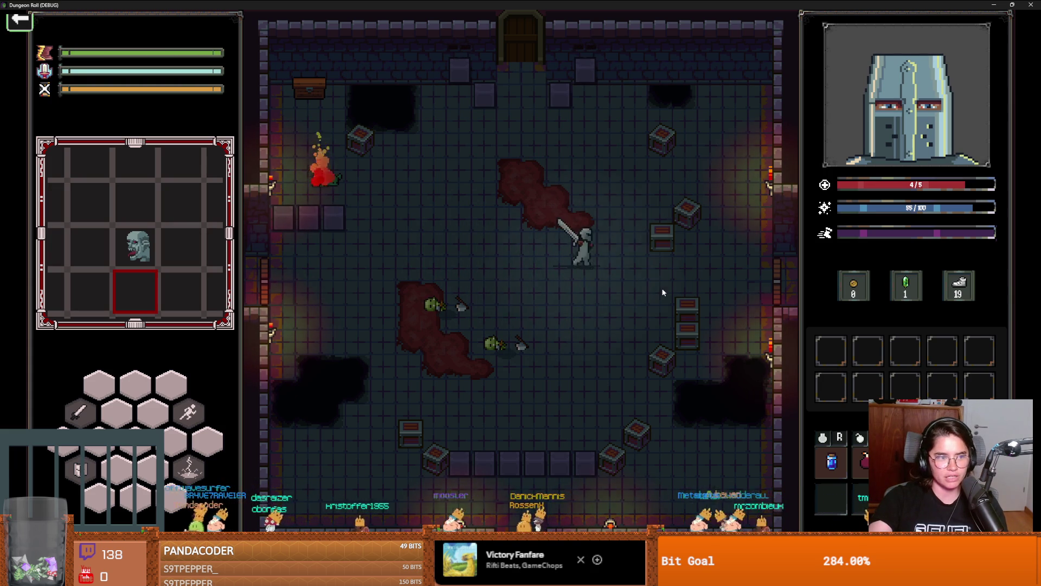
# Step: Bomb the crates and collect the two dropped coins
pyautogui.press('w')
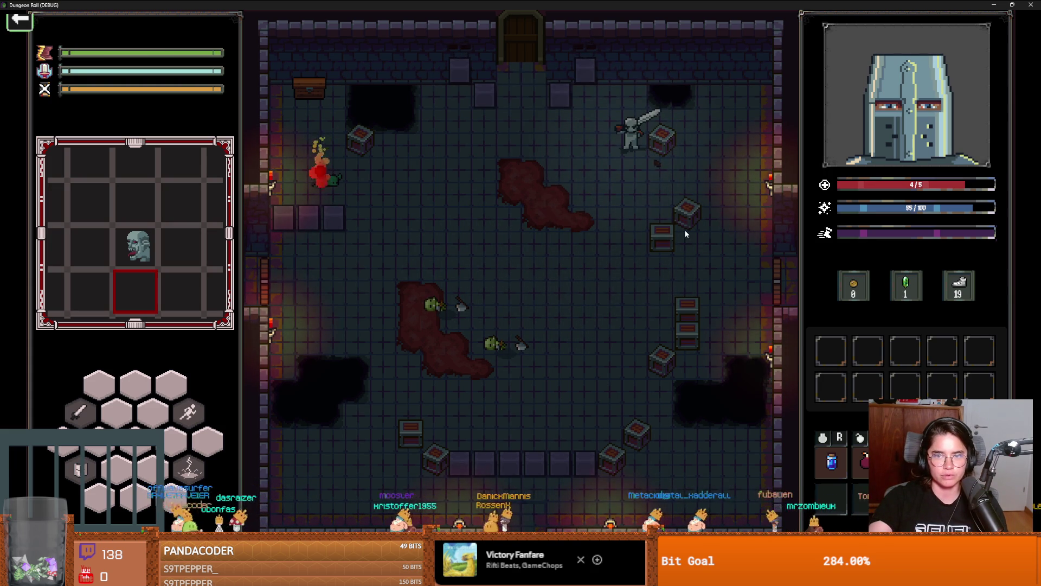
pyautogui.press('d')
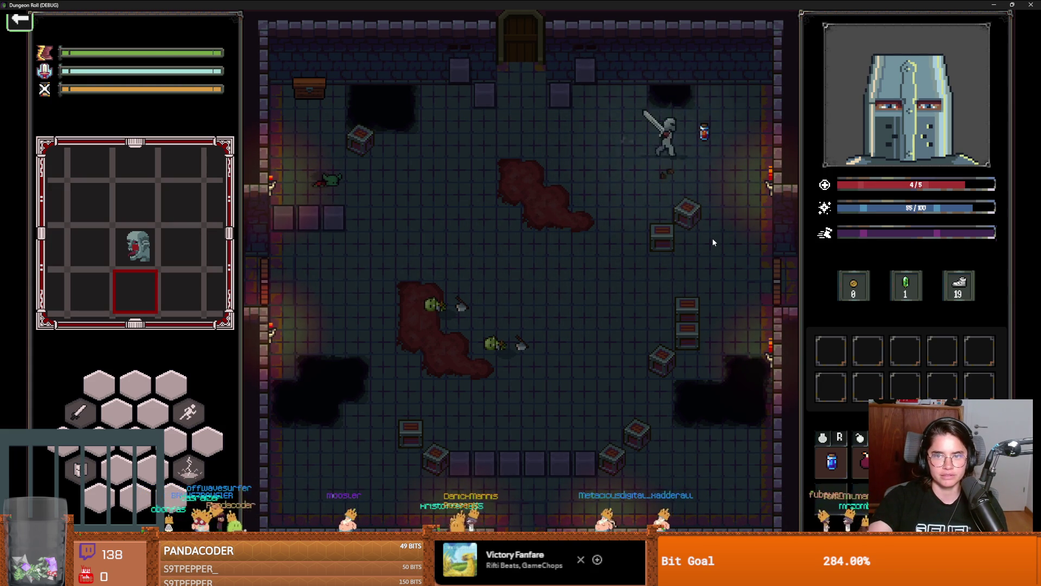
pyautogui.hotkey('s', 'a')
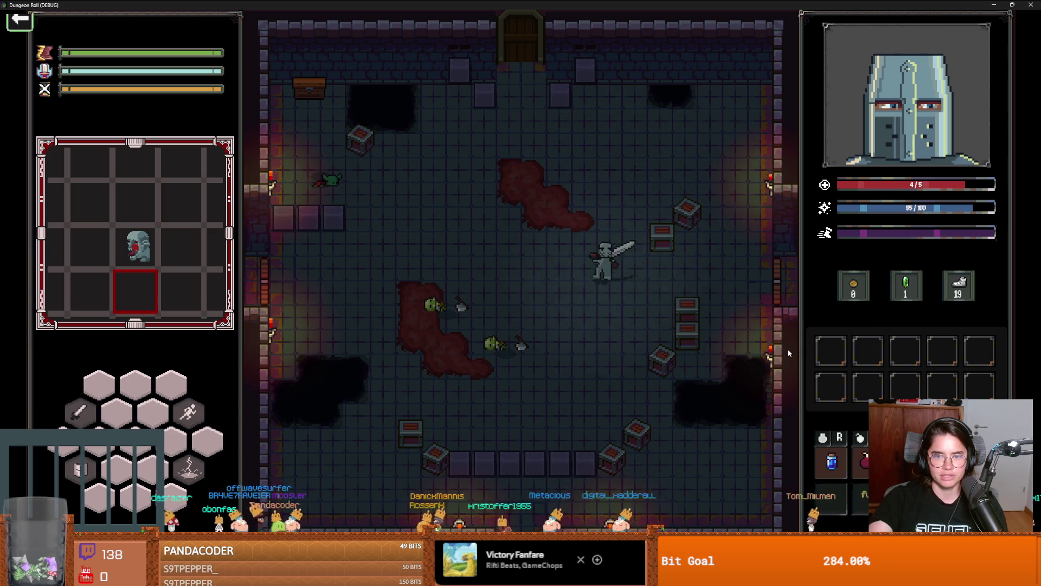
pyautogui.hotkey('s', 'd')
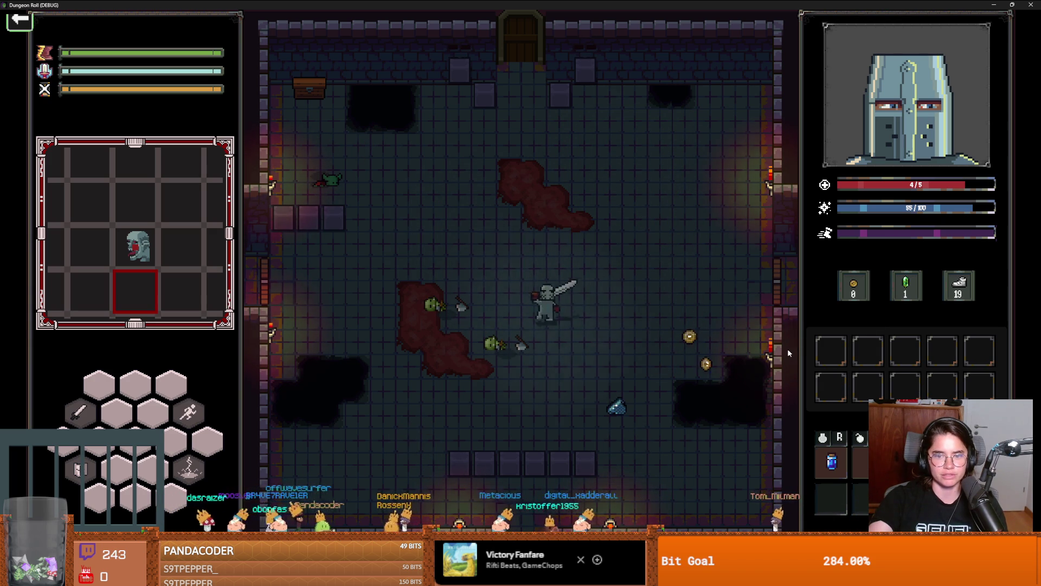
pyautogui.press('d')
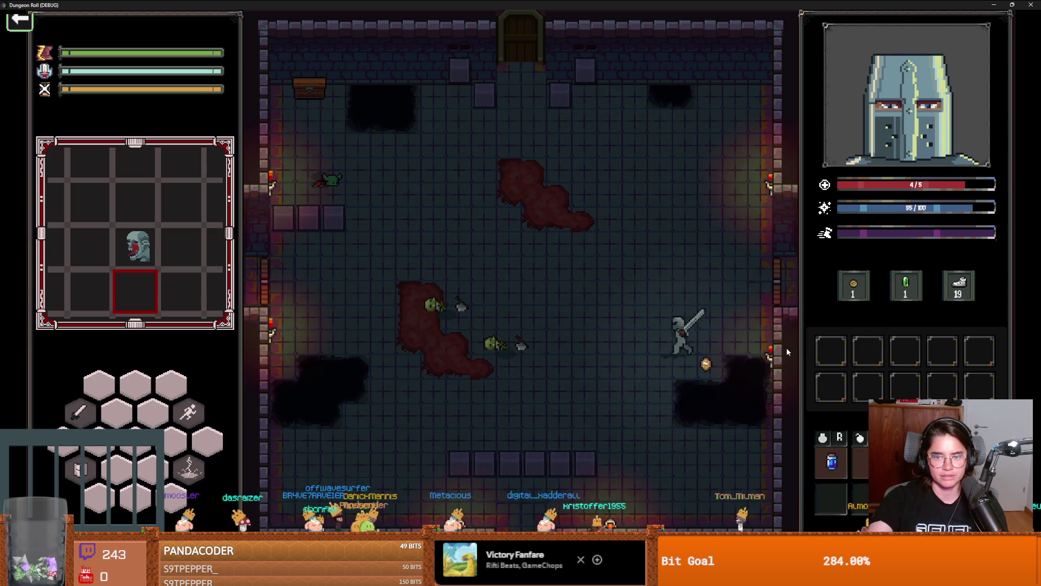
# Step: Exit through the left door and pick the forest room card
pyautogui.hotkey('w', 'a')
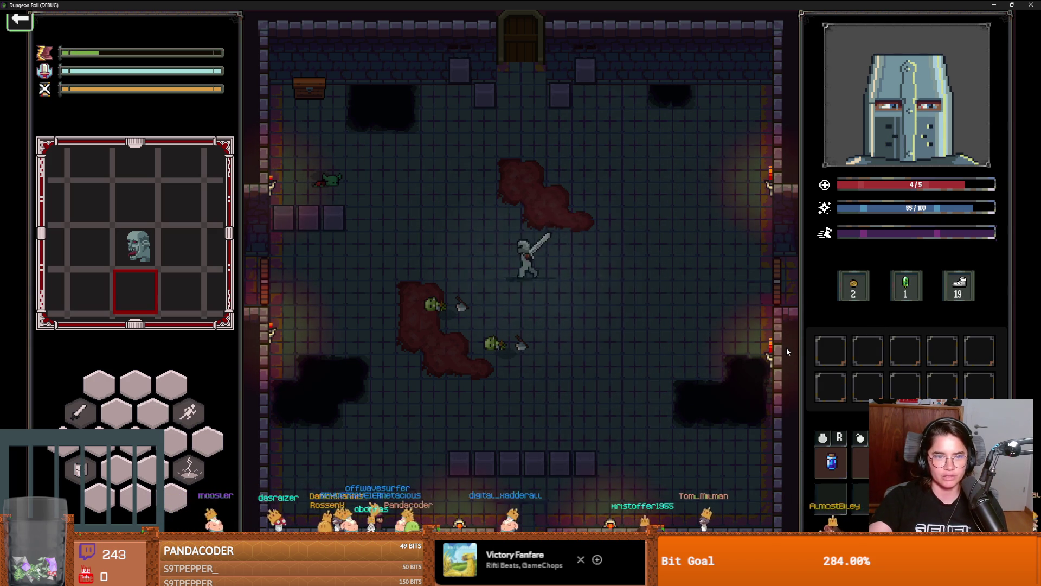
pyautogui.press('a')
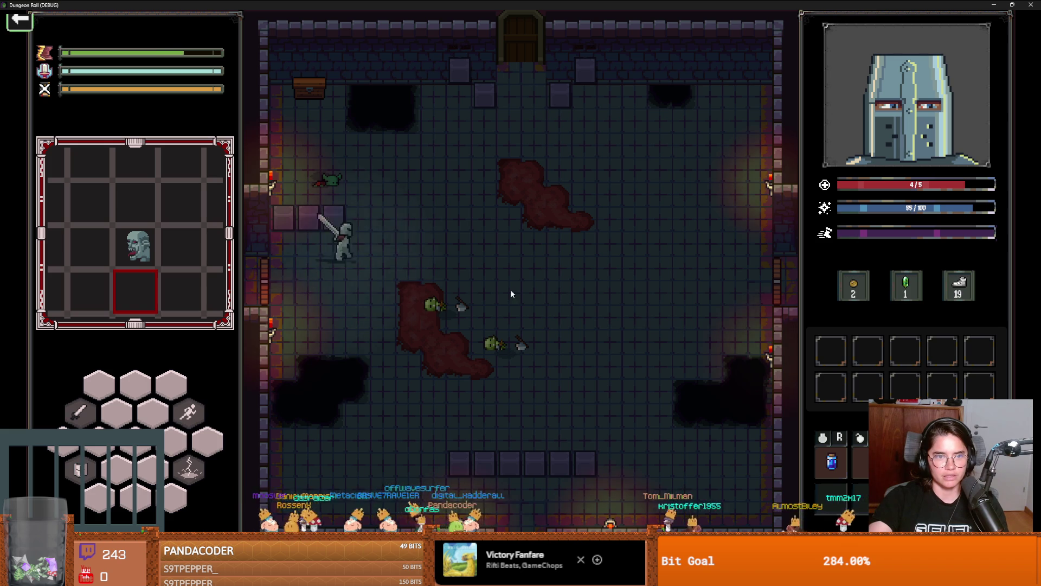
pyautogui.hotkey('s', 'a')
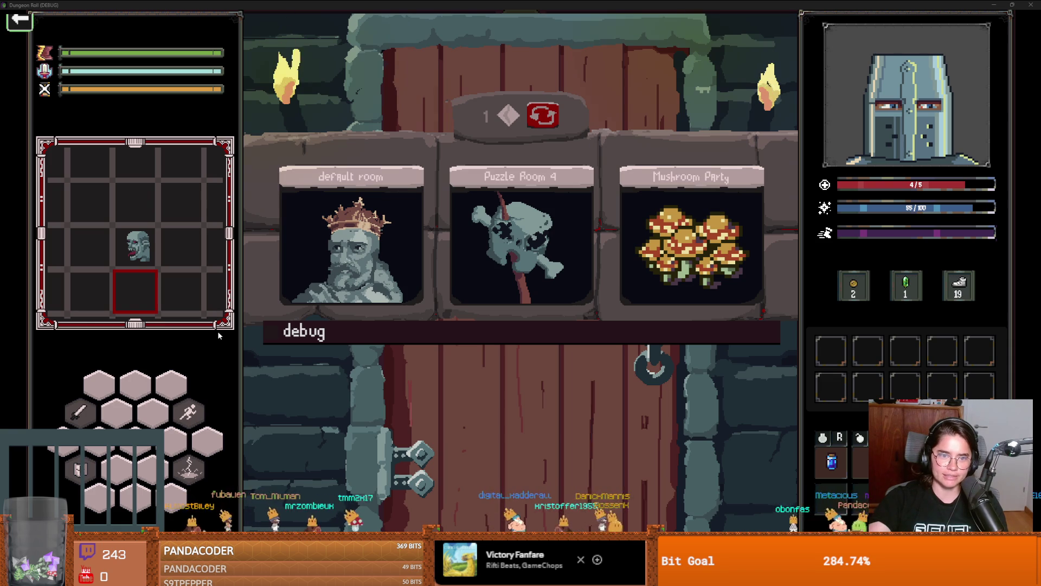
pyautogui.click(283, 279)
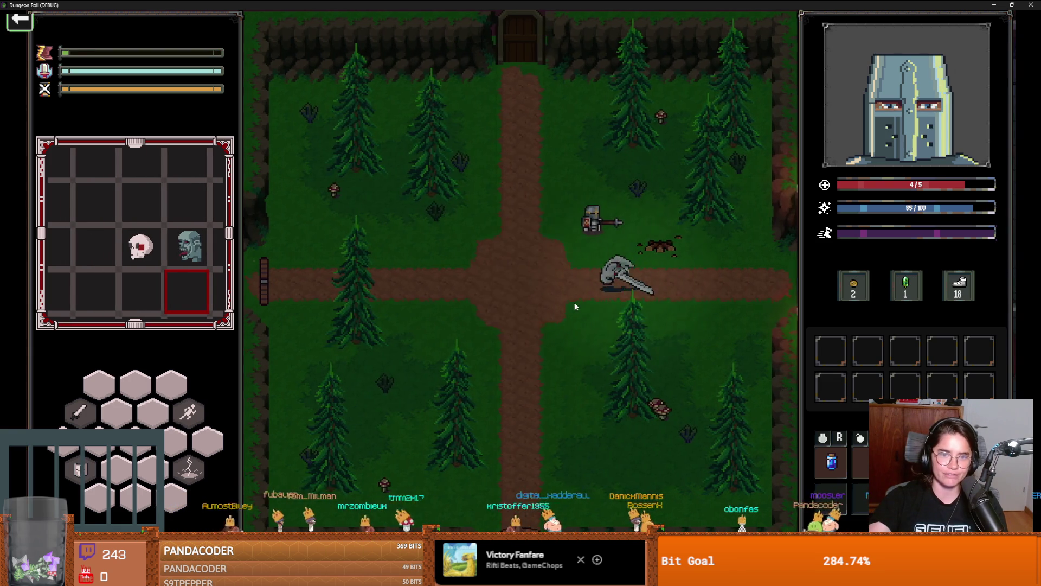
# Step: Talk to the NPC and take the Ricochet upgrade
pyautogui.press('w')
pyautogui.press('d')
pyautogui.press('e')
pyautogui.click(445, 321)
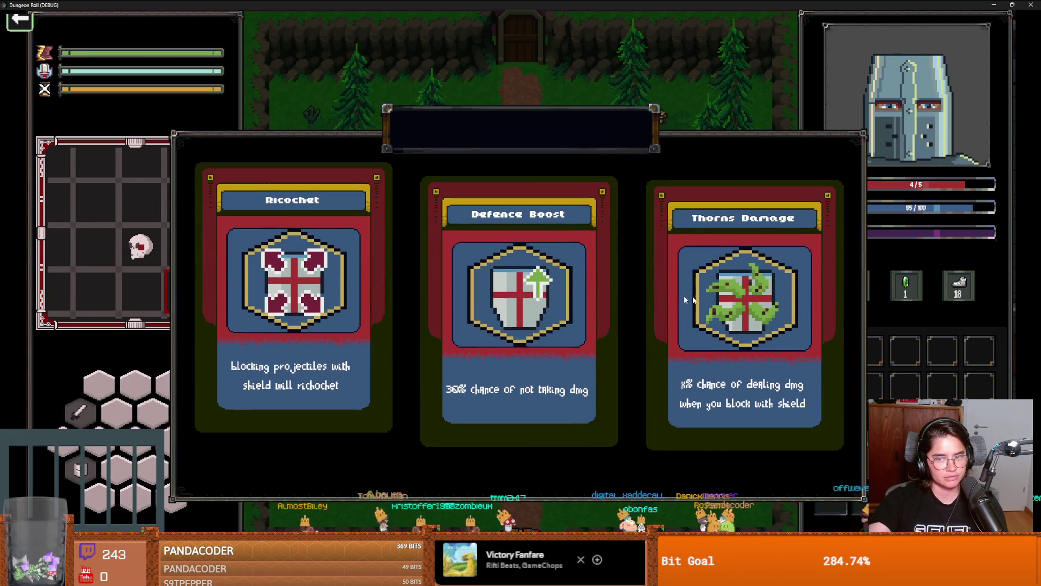
pyautogui.click(353, 295)
# Step: Try the locked left door and decline to unlock it
pyautogui.press('a')
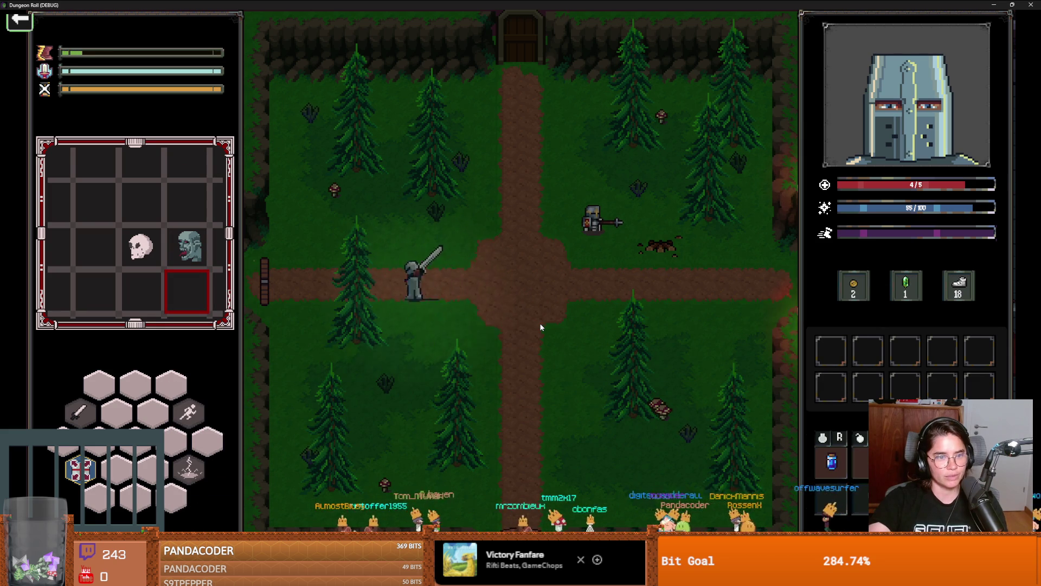
pyautogui.press('e')
pyautogui.click(604, 301)
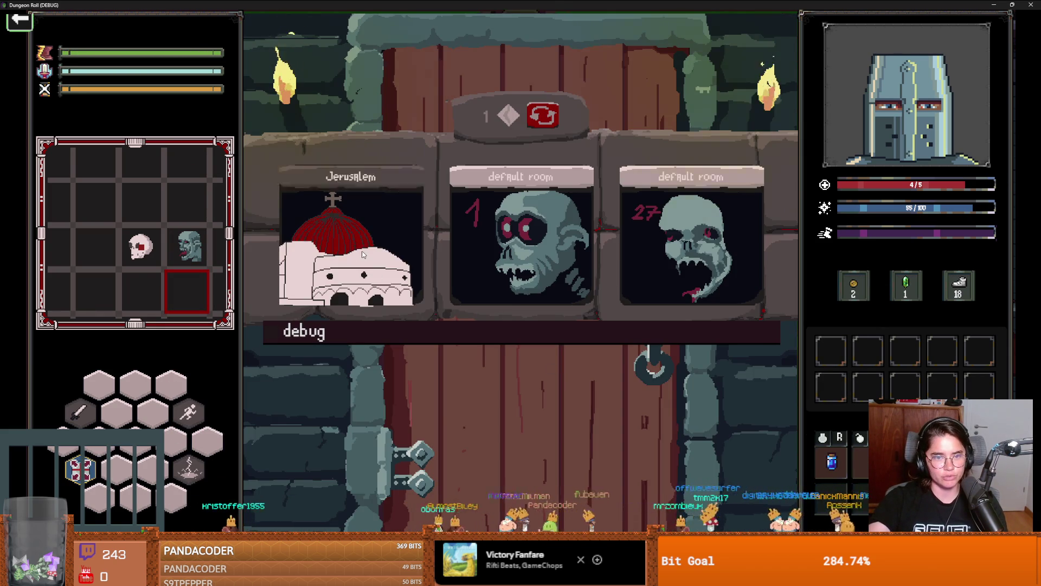
# Step: Enter the Jerusalem room and kill the sword fighter and spiders using heal, knockback, spell and lightning
pyautogui.click(351, 239)
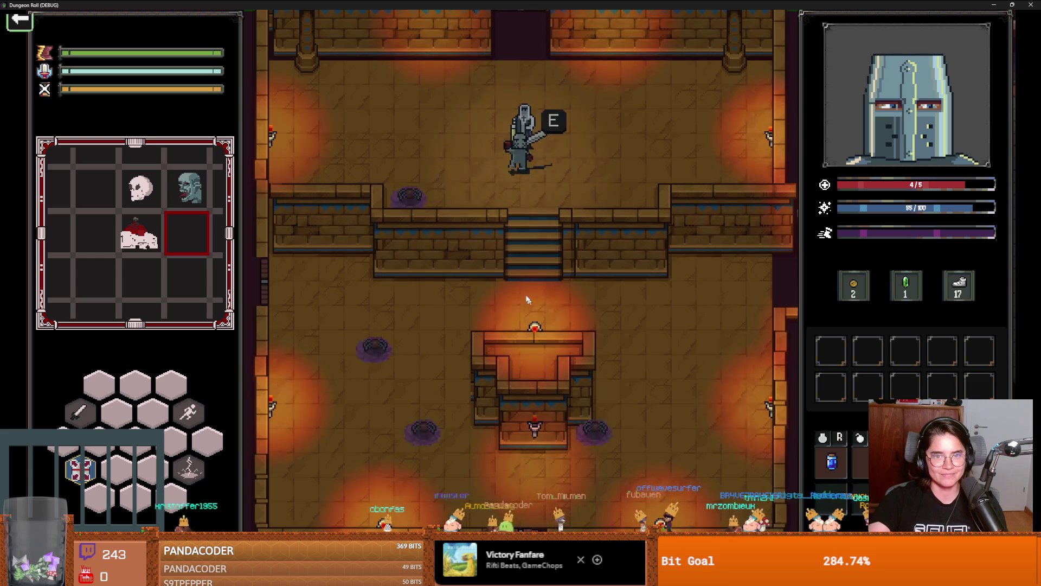
pyautogui.press('a')
pyautogui.press('w')
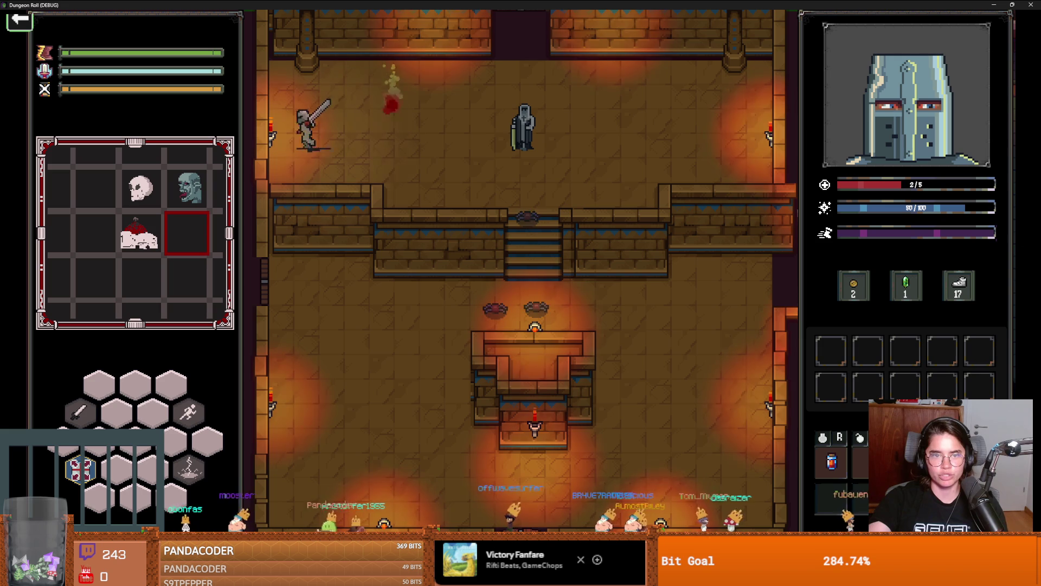
pyautogui.press('e')
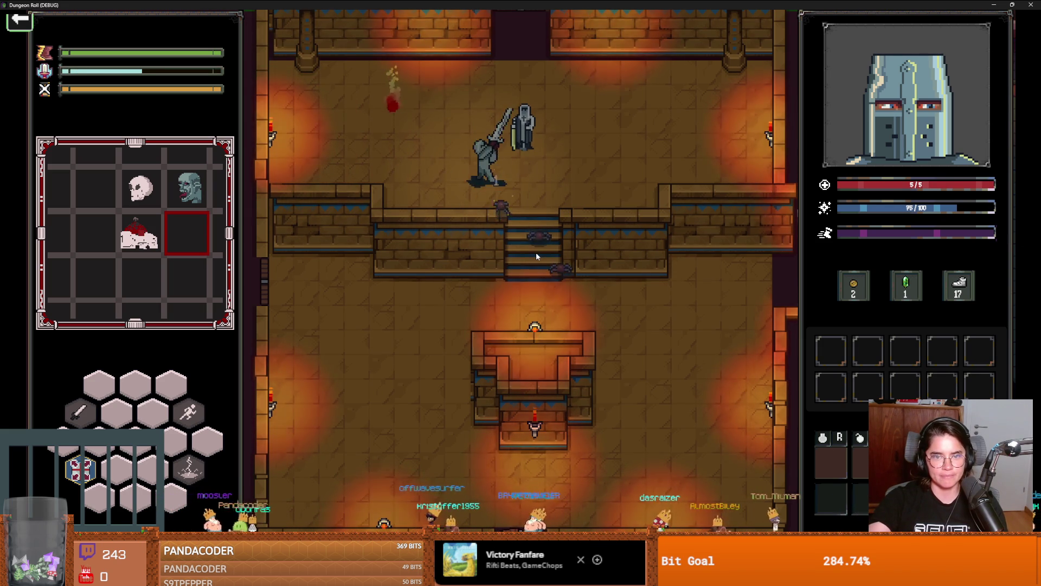
pyautogui.press('q')
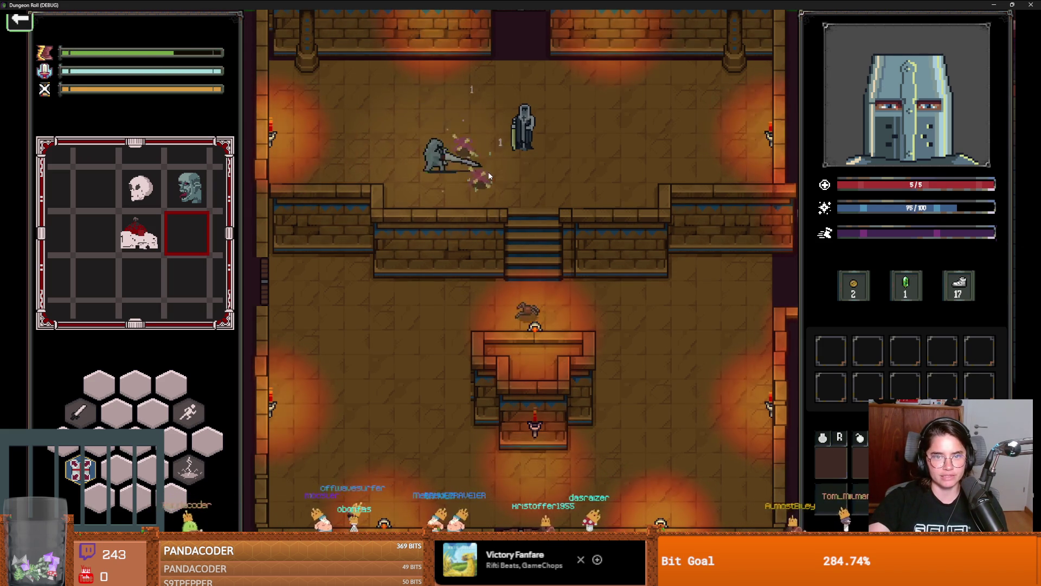
pyautogui.click(467, 181)
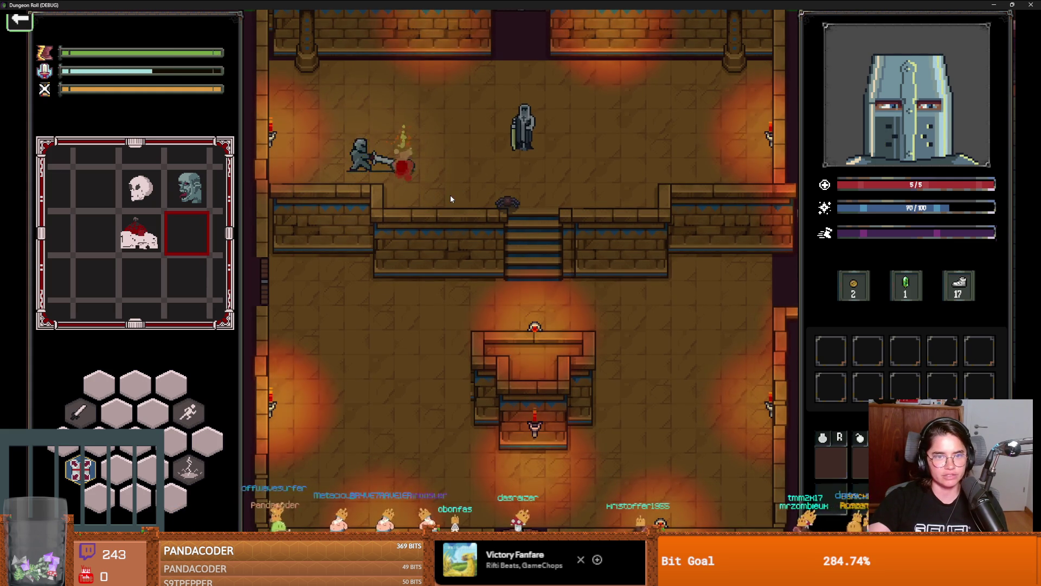
pyautogui.rightClick(360, 139)
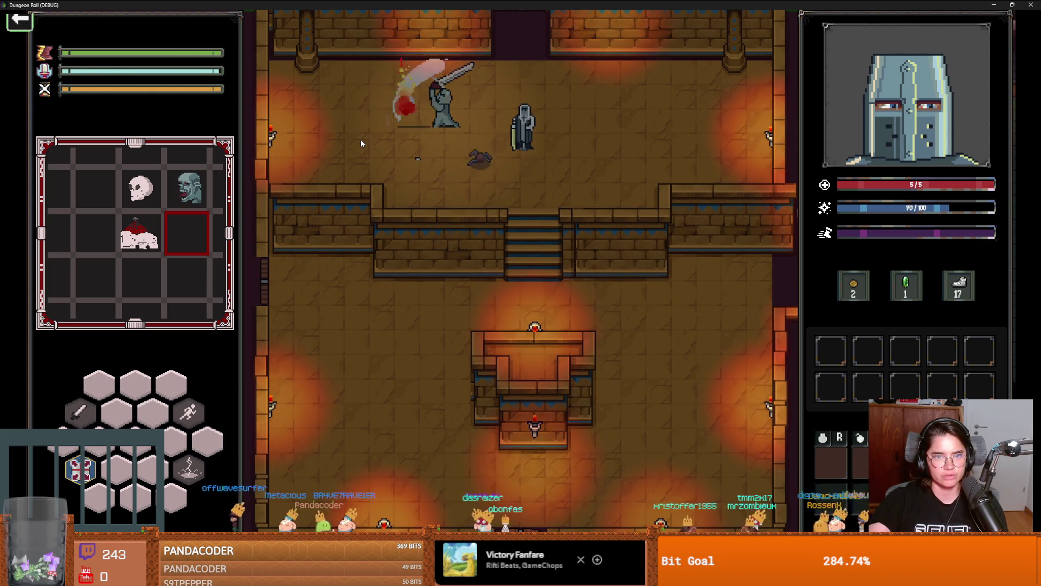
pyautogui.click(466, 148)
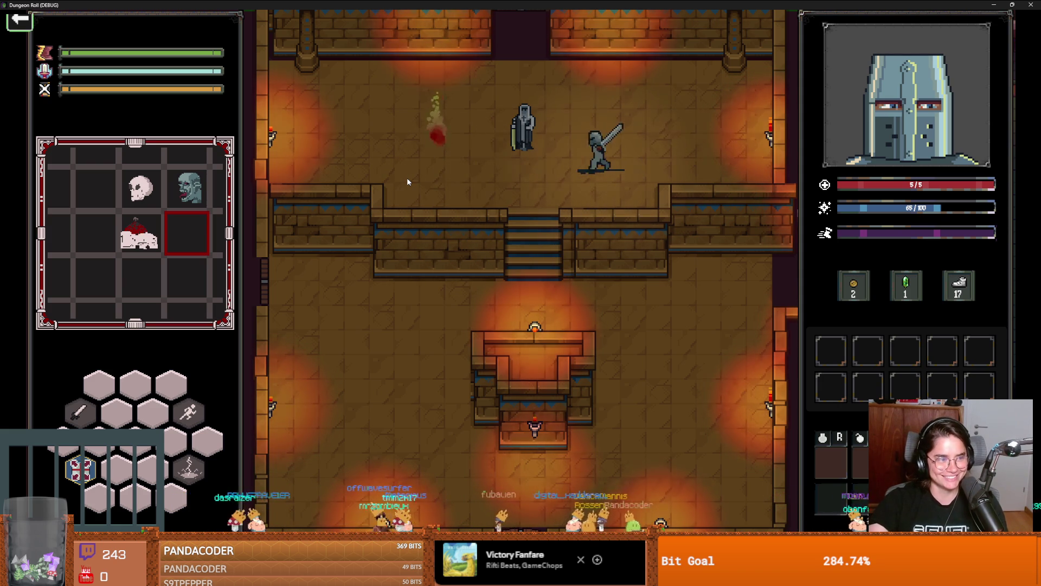
# Step: Talk to King Baldwin IV and take the Holy Hit upgrade
pyautogui.press('e')
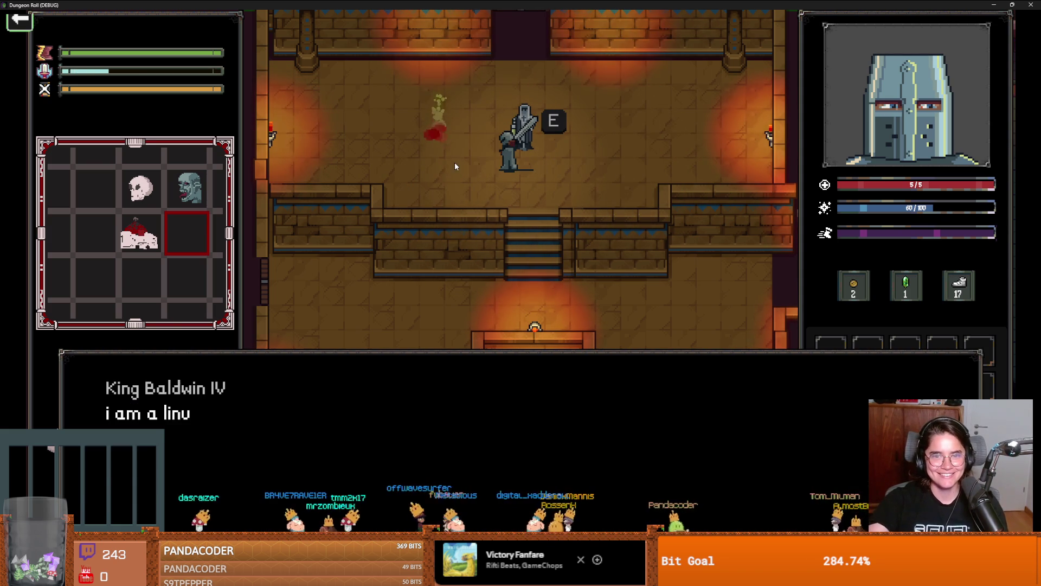
pyautogui.click(434, 255)
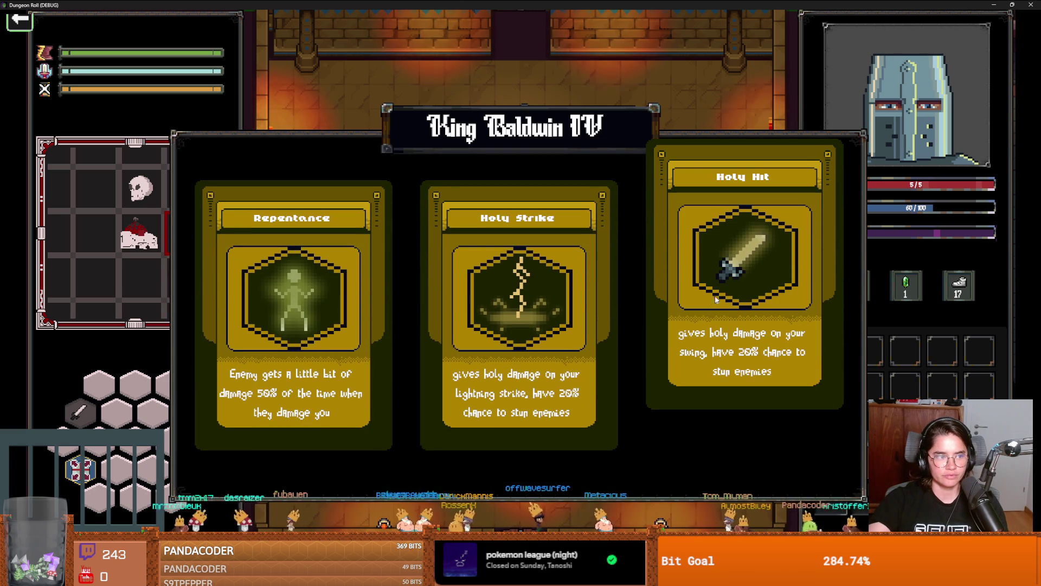
pyautogui.click(722, 296)
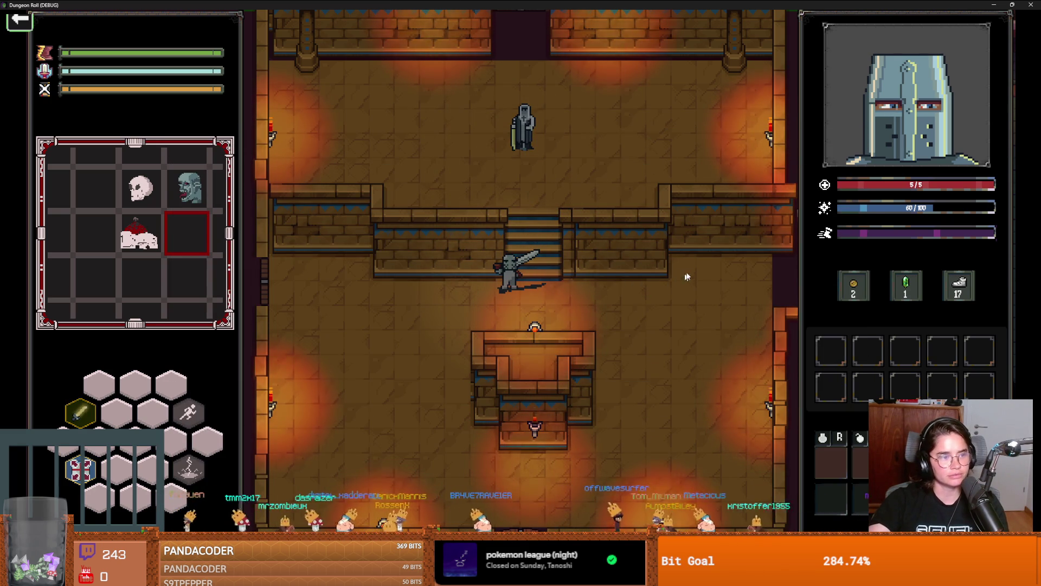
# Step: Walk around the room and dash back up the stairs to King Baldwin
pyautogui.press('s')
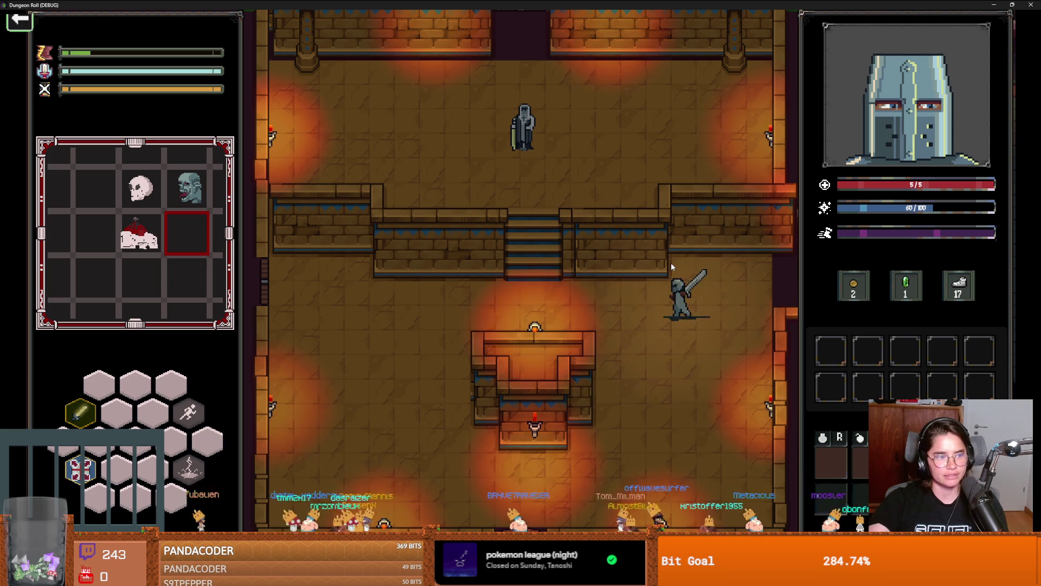
pyautogui.press('a')
pyautogui.press('s')
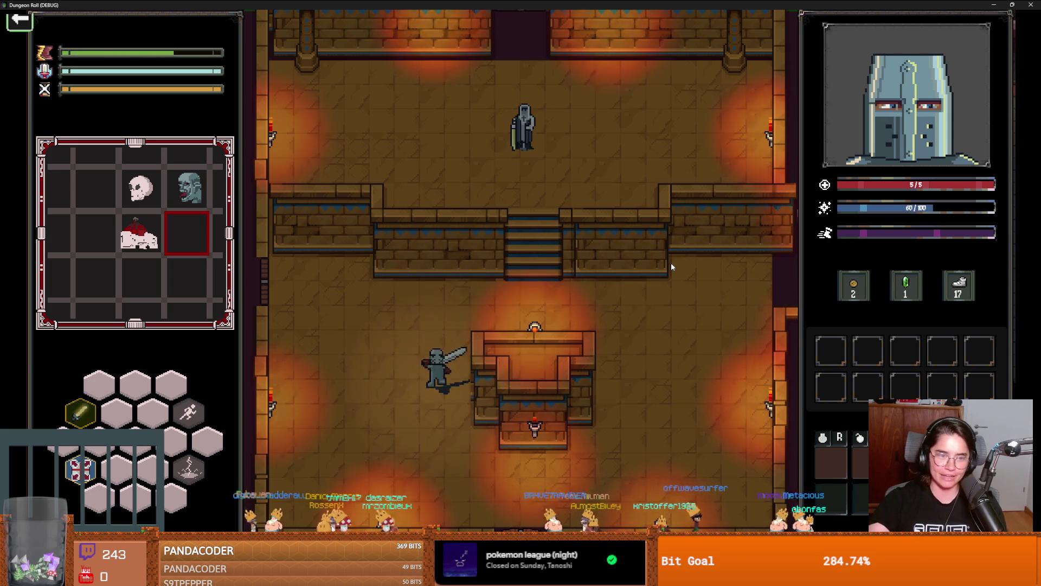
pyautogui.press('d')
pyautogui.press('a')
pyautogui.press('w')
pyautogui.press('space')
pyautogui.press('w')
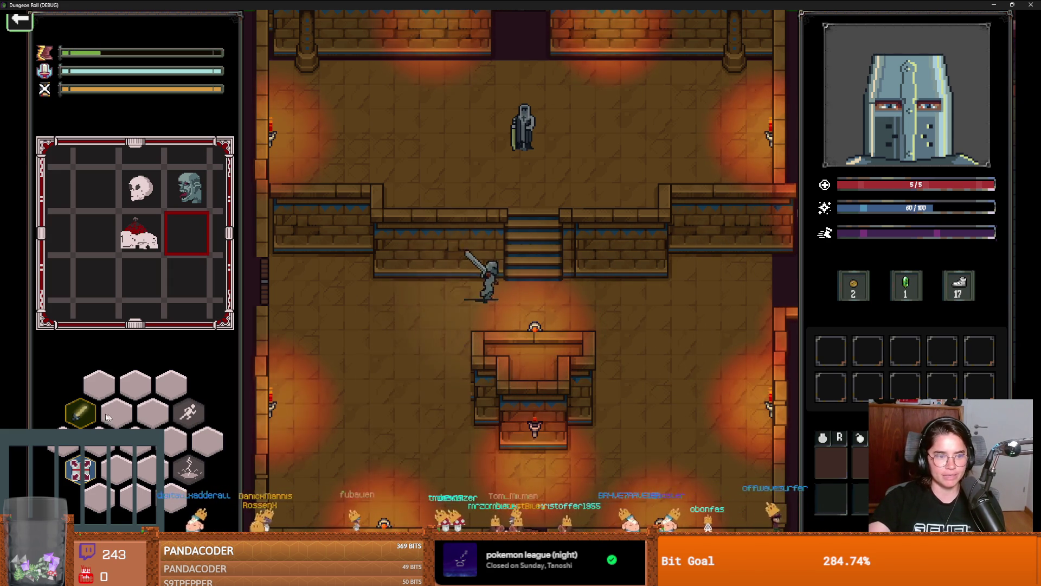
# Step: Take the Repentance upgrade from King Baldwin
pyautogui.press('e')
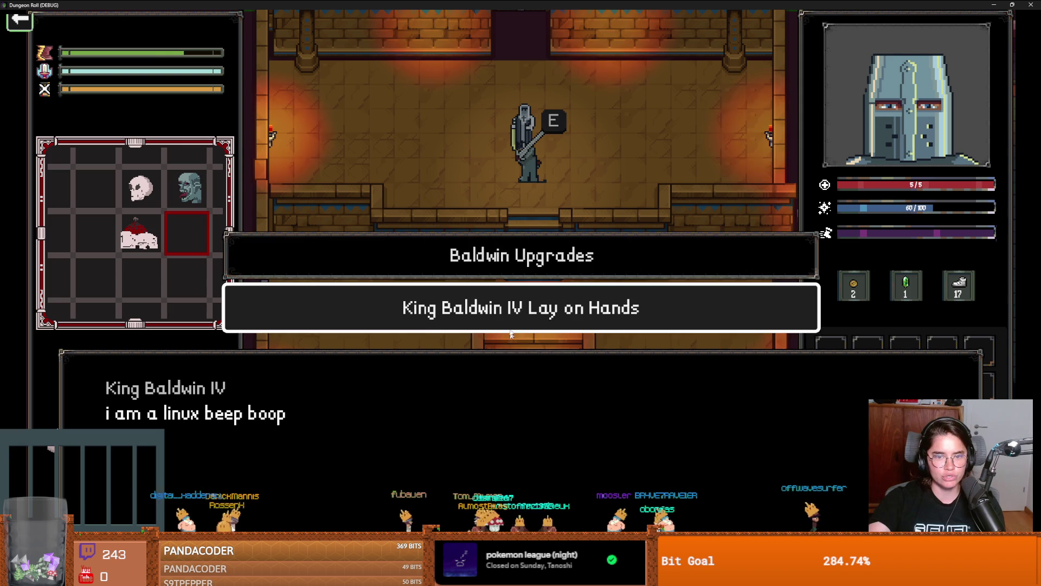
pyautogui.click(509, 325)
pyautogui.click(466, 366)
pyautogui.press('e')
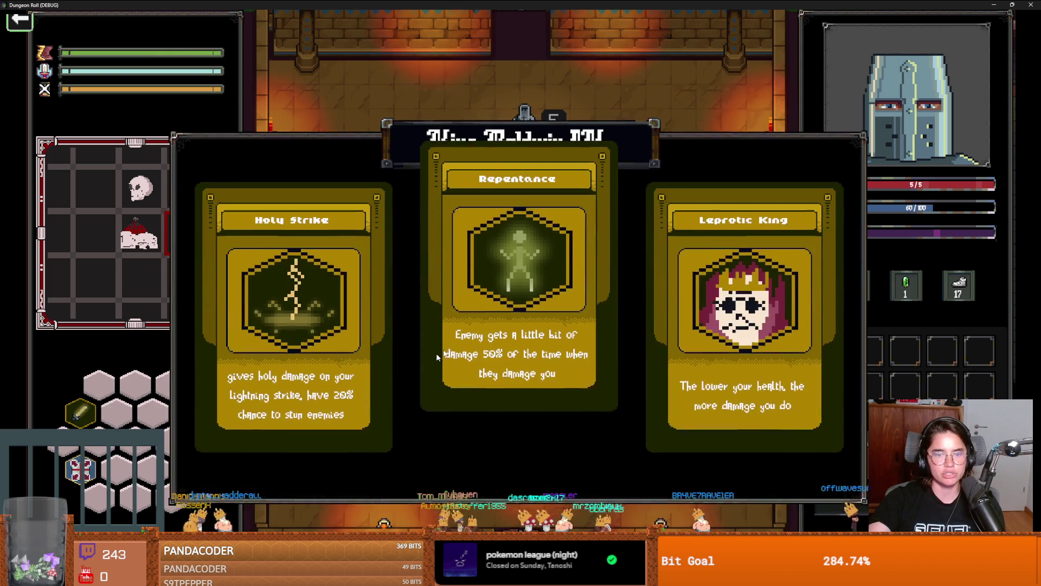
pyautogui.click(491, 288)
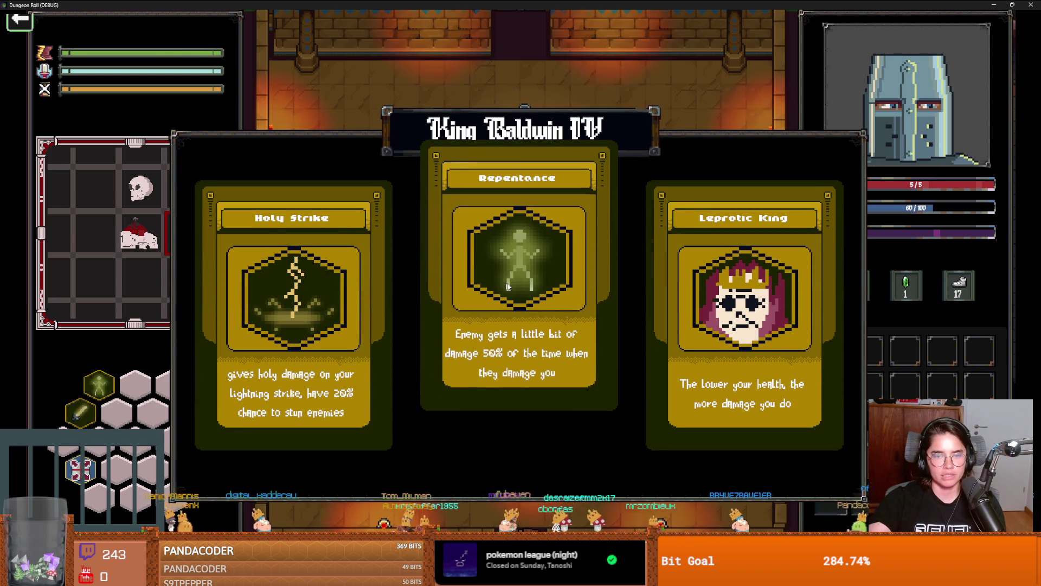
# Step: Take the Leprotic King upgrade and leave through the bottom door
pyautogui.click(539, 260)
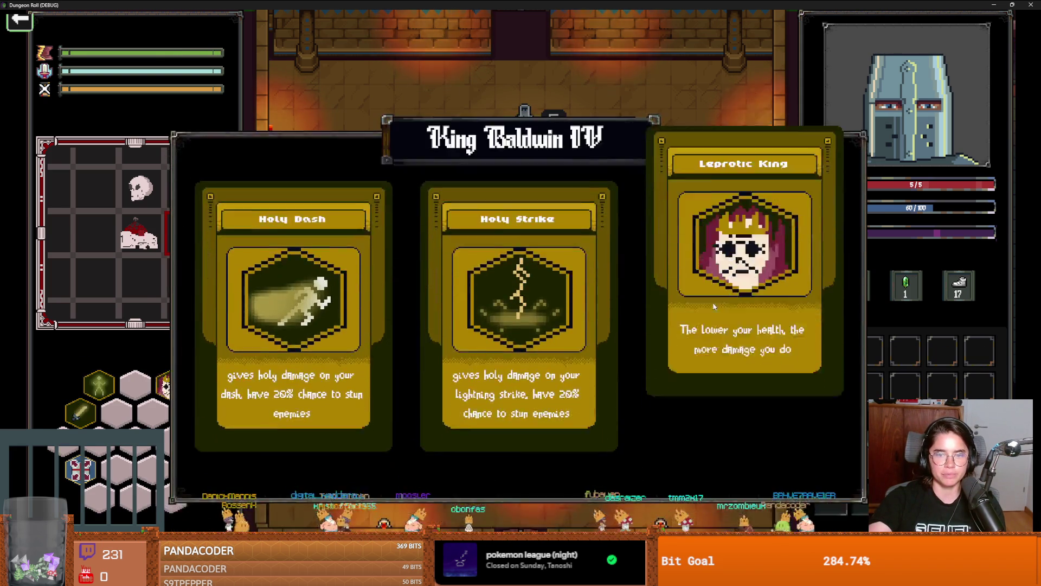
pyautogui.click(714, 307)
pyautogui.press('s')
pyautogui.press('a')
pyautogui.press('d')
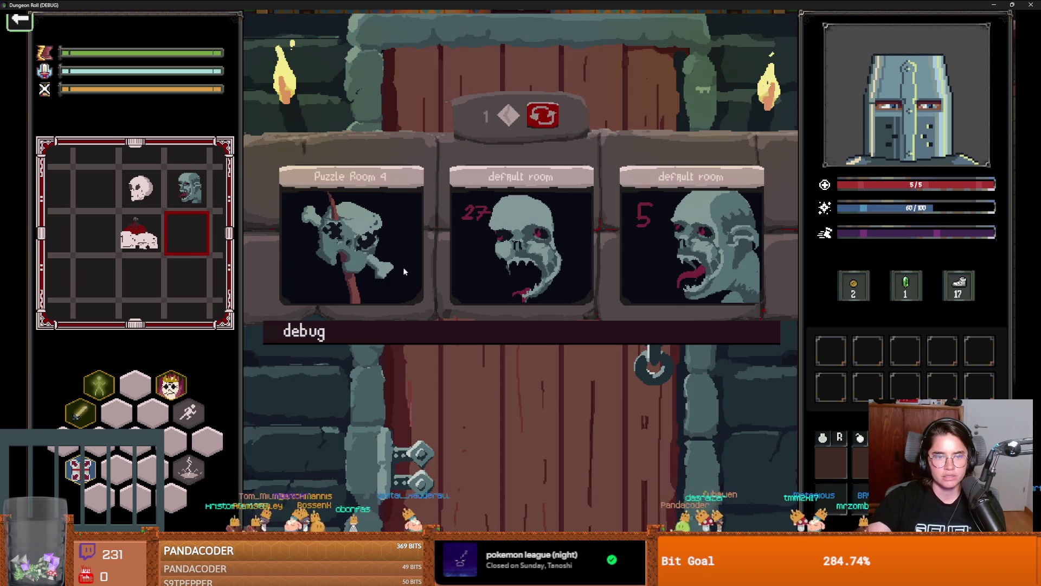
# Step: Enter a debug room and take the Knockback Divorce upgrade from Guglielmo
pyautogui.click(515, 342)
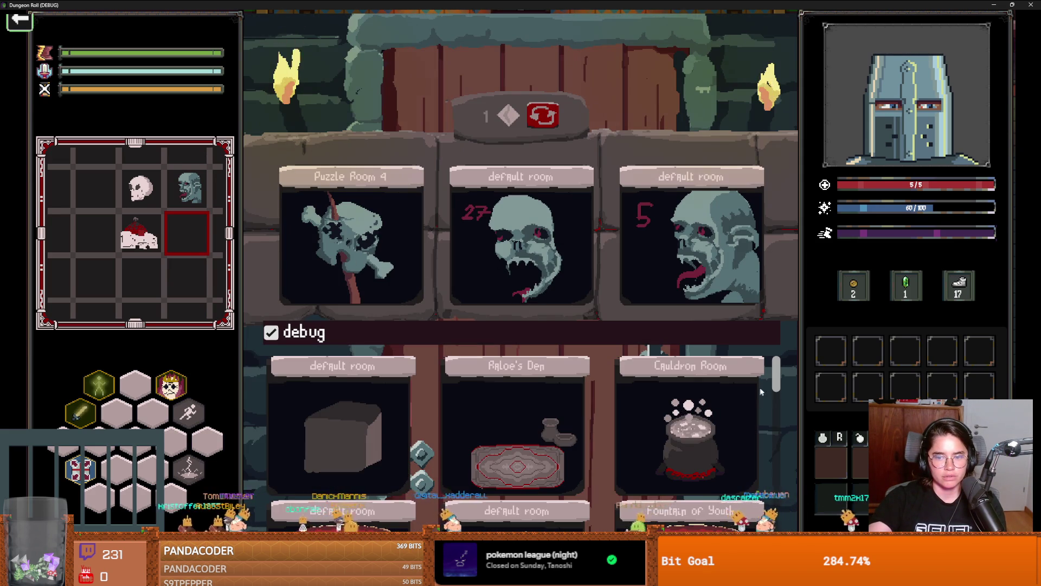
pyautogui.click(552, 453)
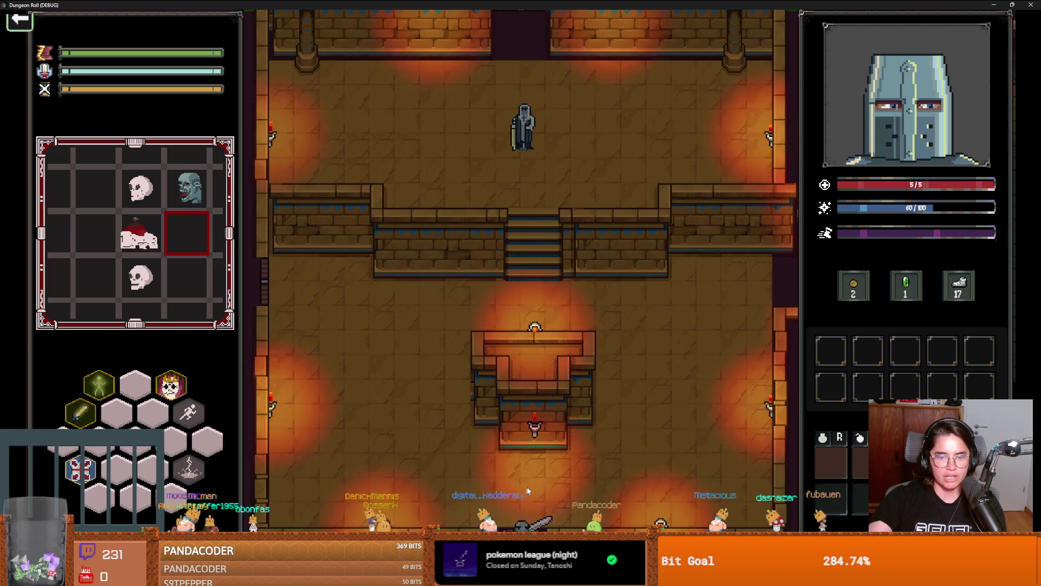
pyautogui.press('s')
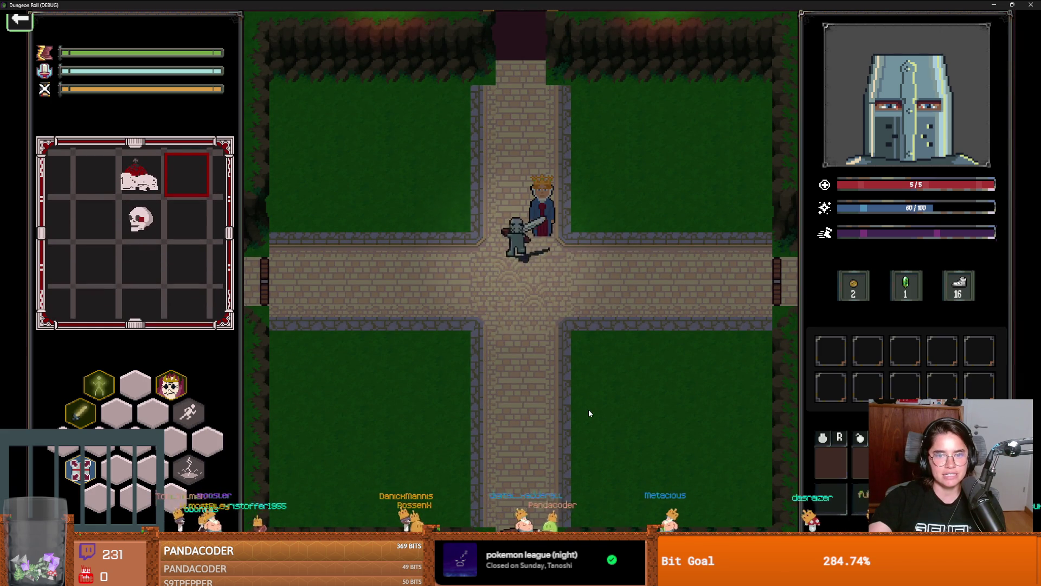
pyautogui.press('e')
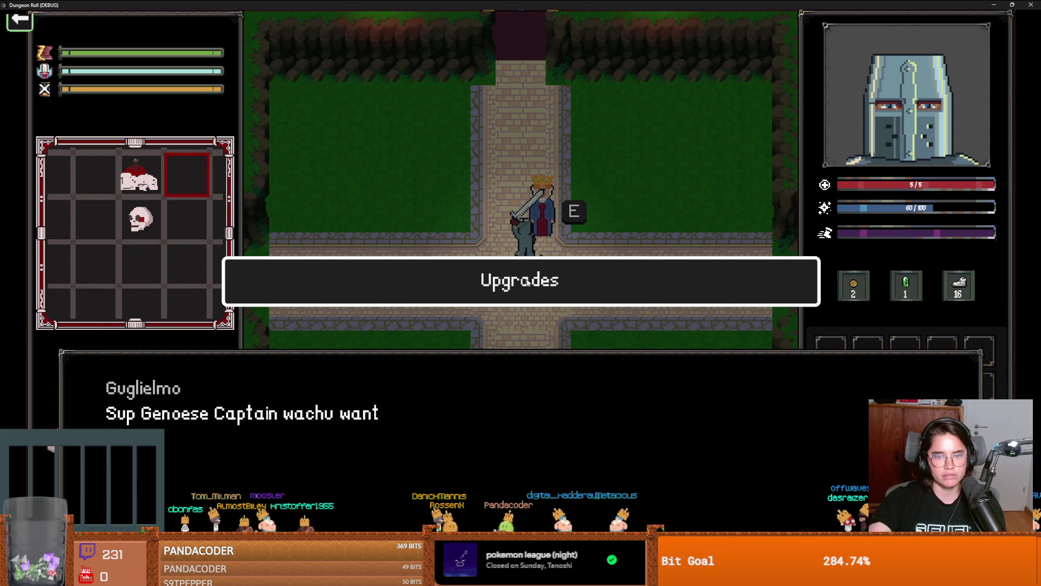
pyautogui.press('e')
pyautogui.press('e')
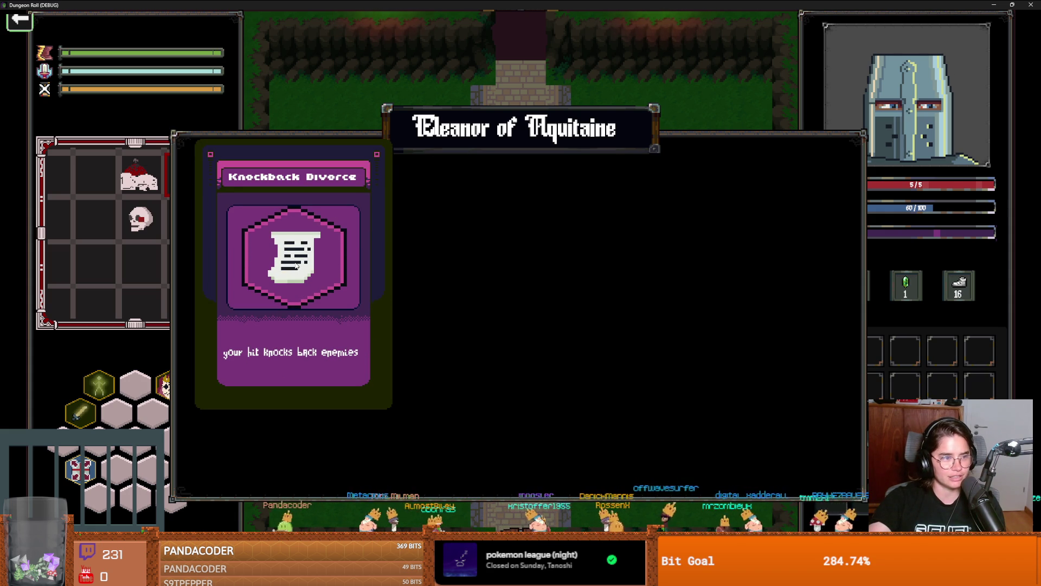
pyautogui.click(300, 264)
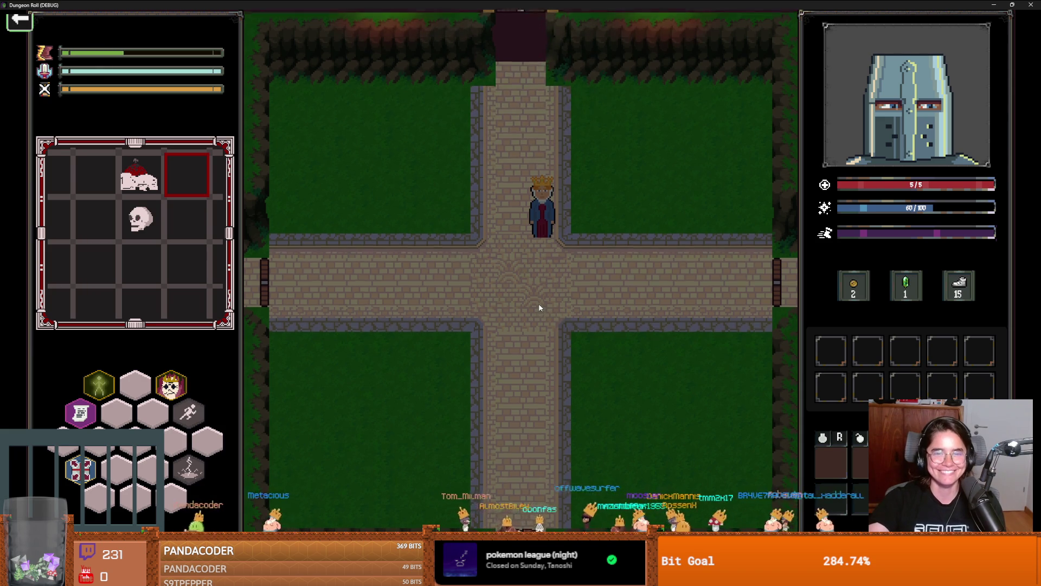
# Step: Get Holy Strike from King Baldwin via Lay on Hands, then exit through the lower door
pyautogui.press('w')
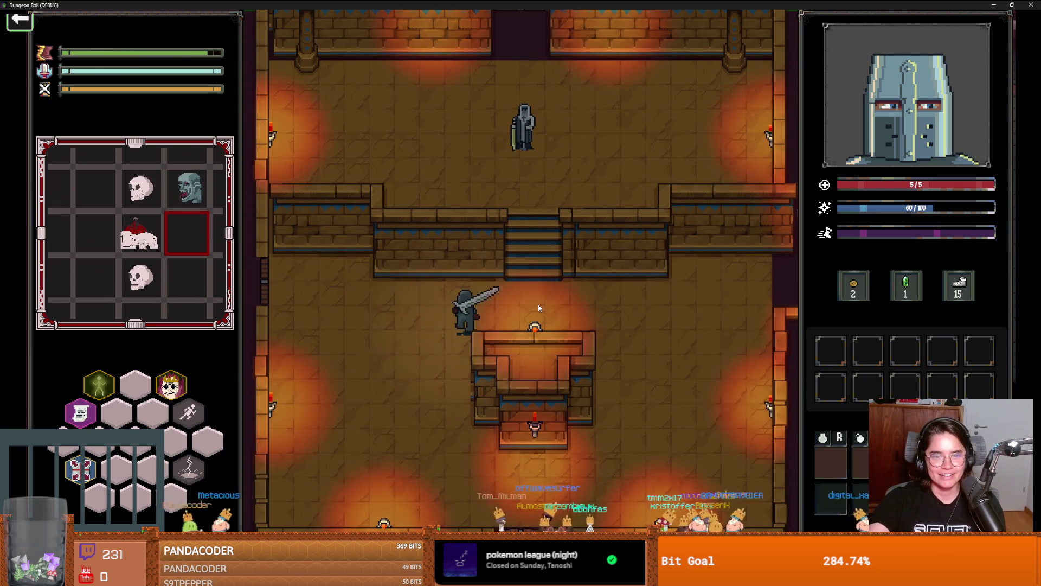
pyautogui.press('e')
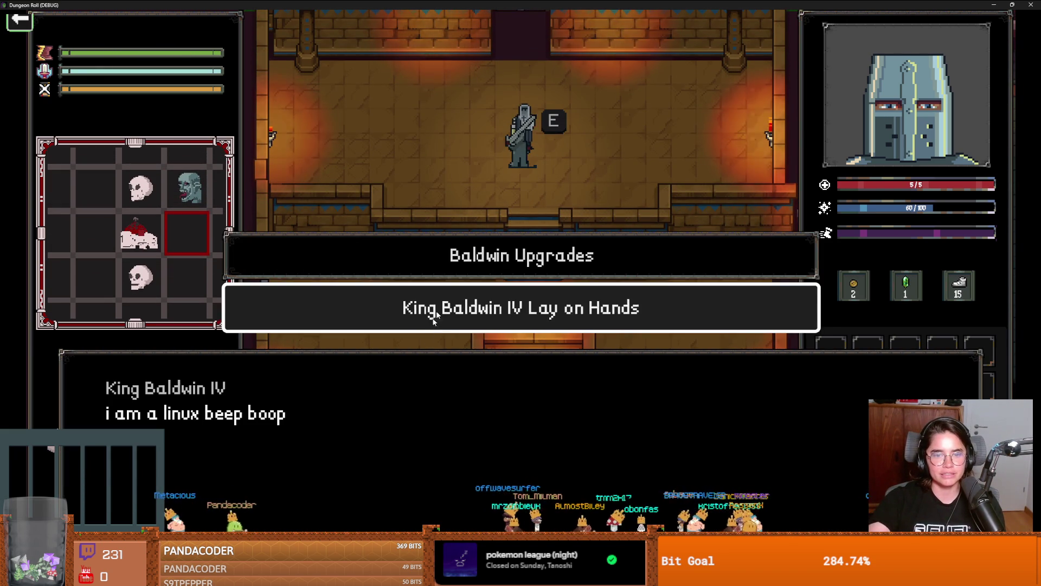
pyautogui.click(468, 308)
pyautogui.press('e')
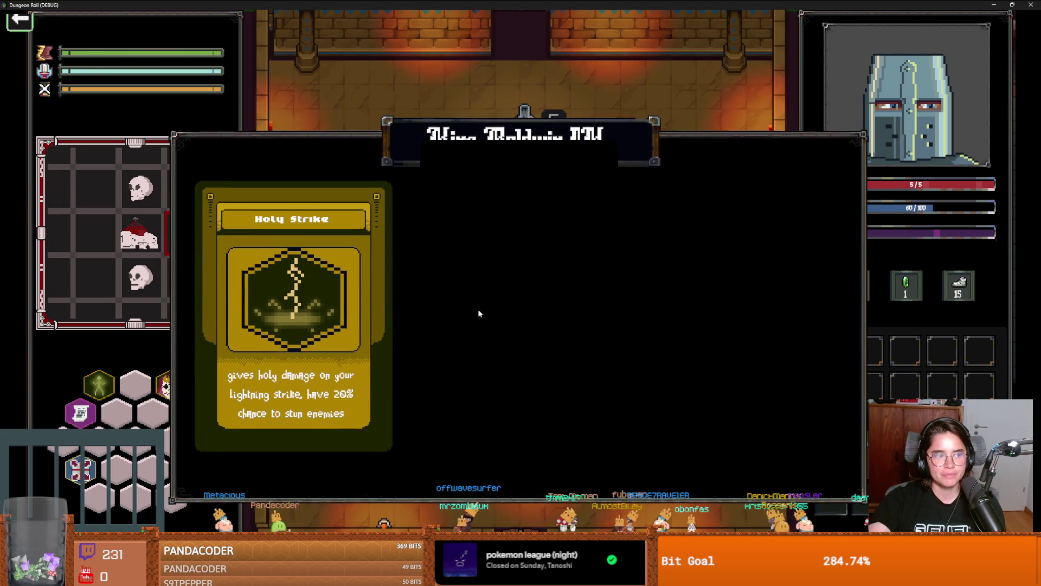
pyautogui.click(336, 285)
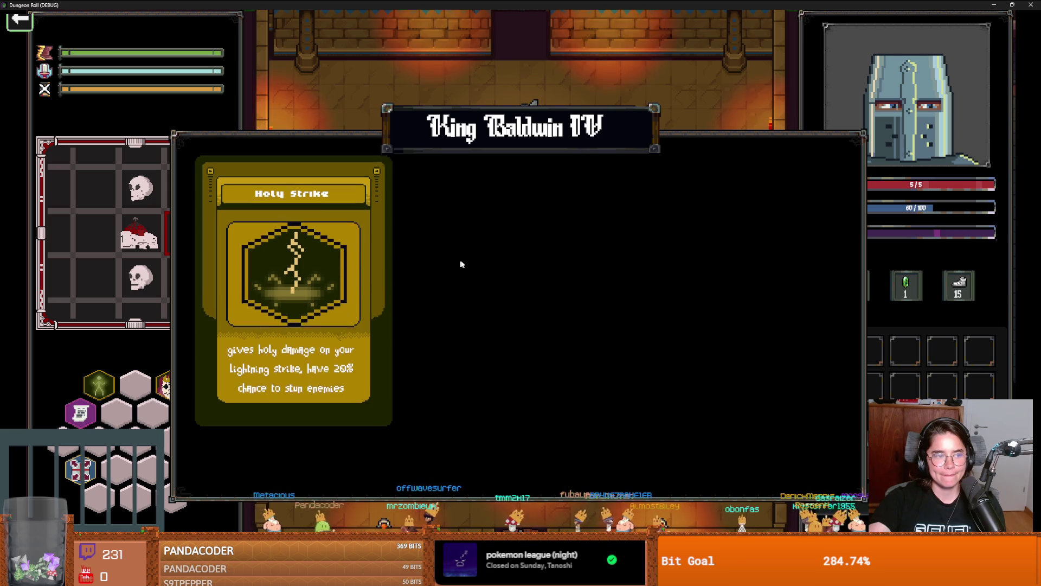
pyautogui.press('s')
pyautogui.press('a')
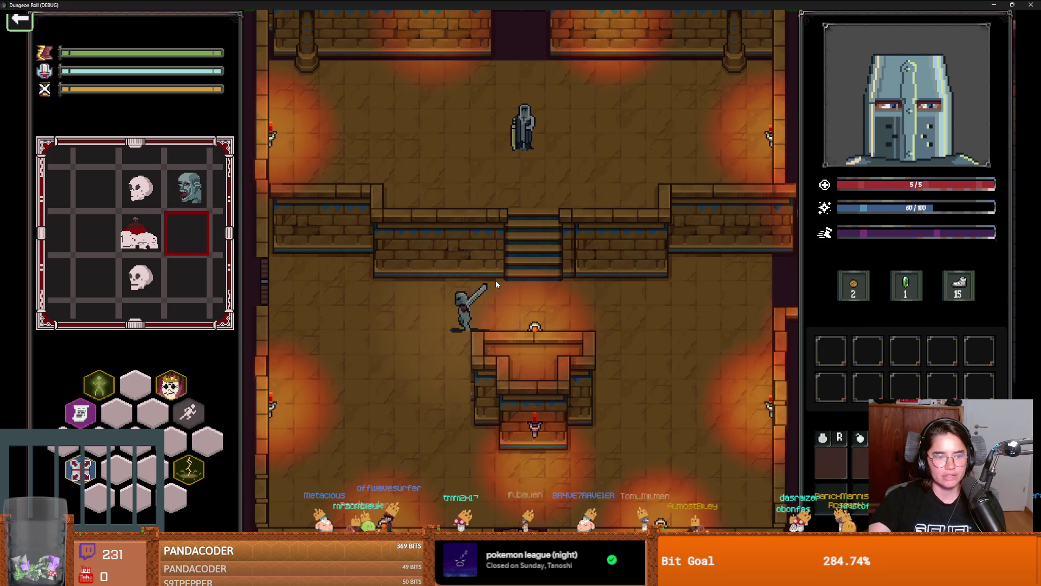
pyautogui.press('s')
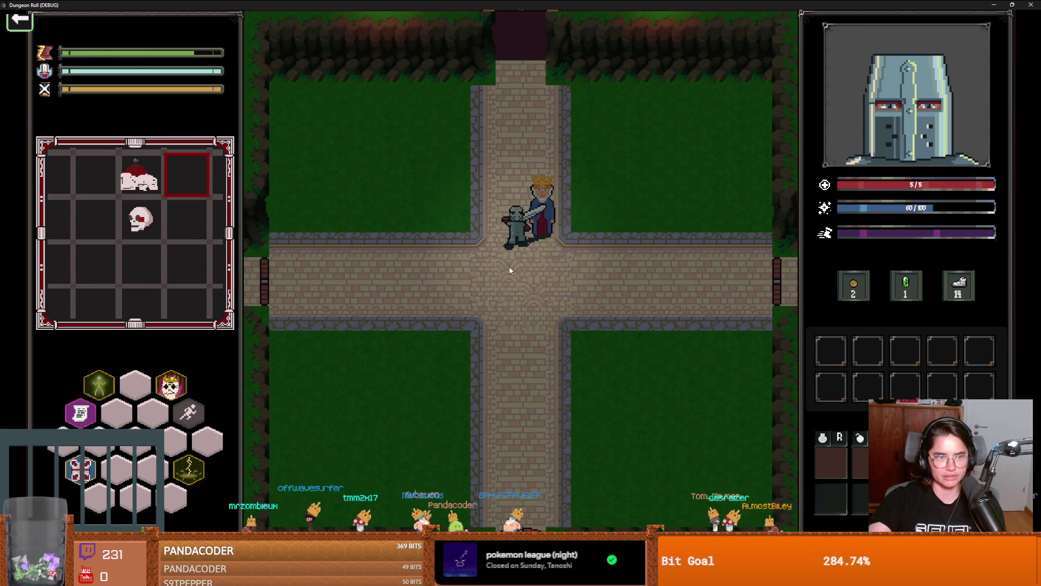
# Step: Walk past the king and enter a room chosen from the full debug room list
pyautogui.press('d')
pyautogui.press('d')
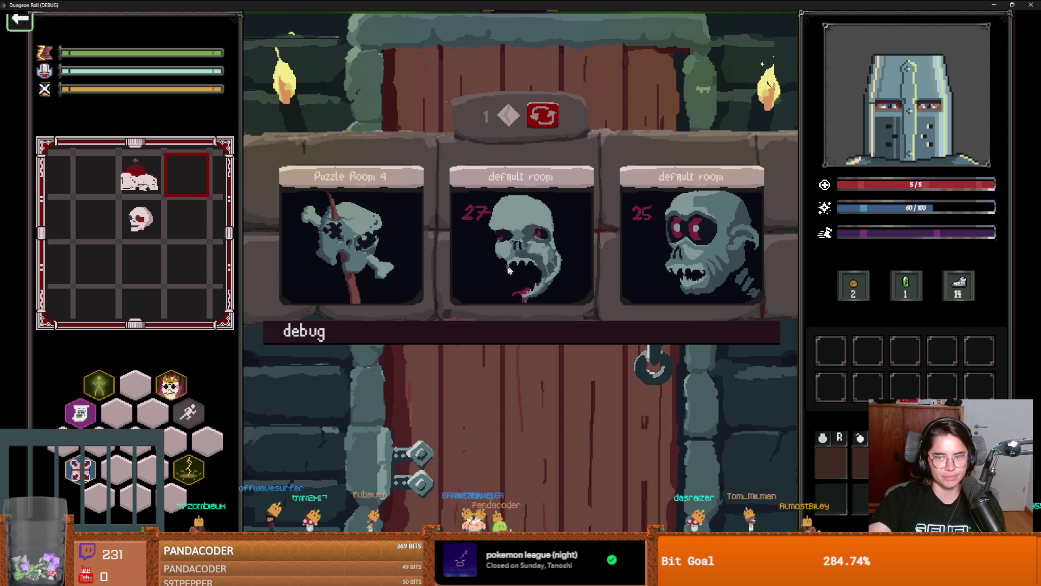
pyautogui.click(619, 332)
pyautogui.scroll(-3, 777, 417)
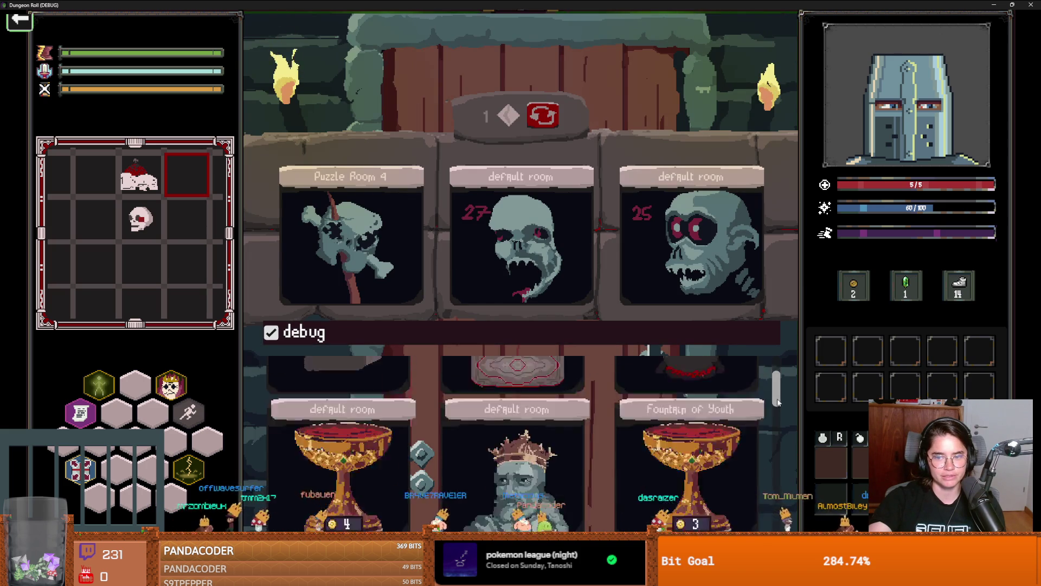
pyautogui.moveTo(777, 418); pyautogui.dragTo(774, 503)
pyautogui.click(734, 423)
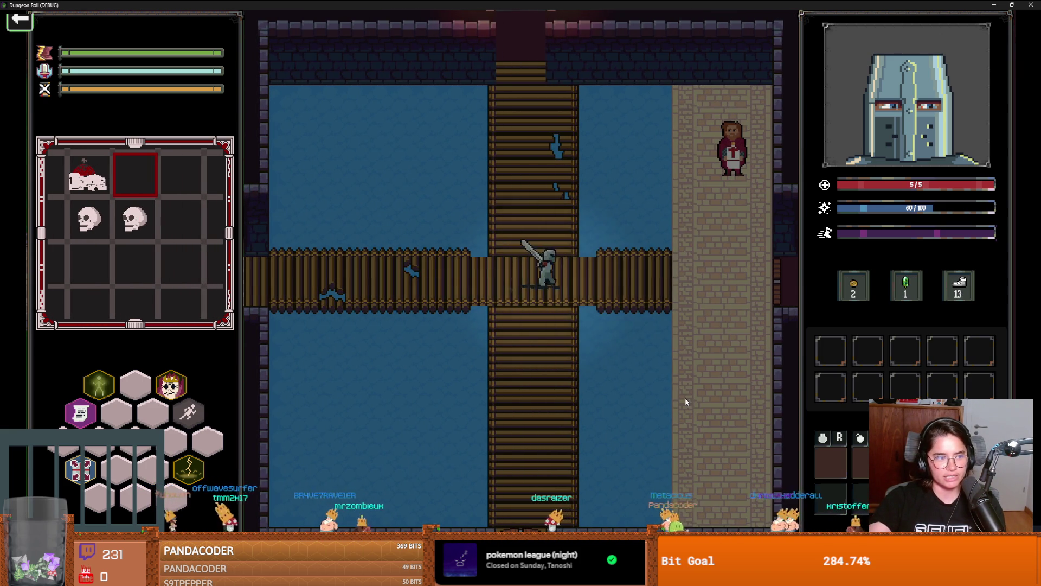
# Step: Walk the knight to Guglielmo and accept his Material Collector upgrade
pyautogui.press('d')
pyautogui.press('w')
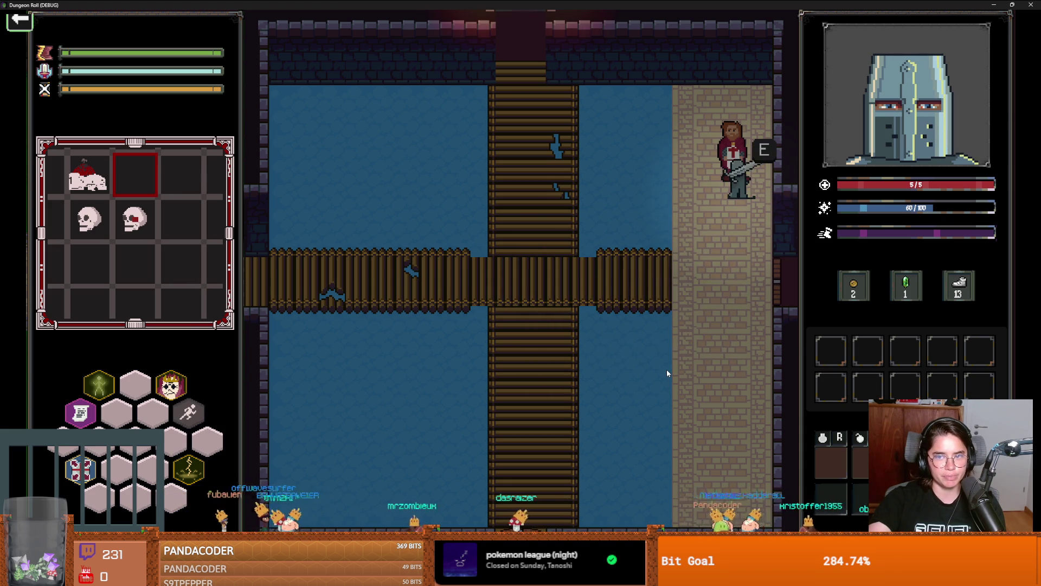
pyautogui.press('e')
pyautogui.click(521, 293)
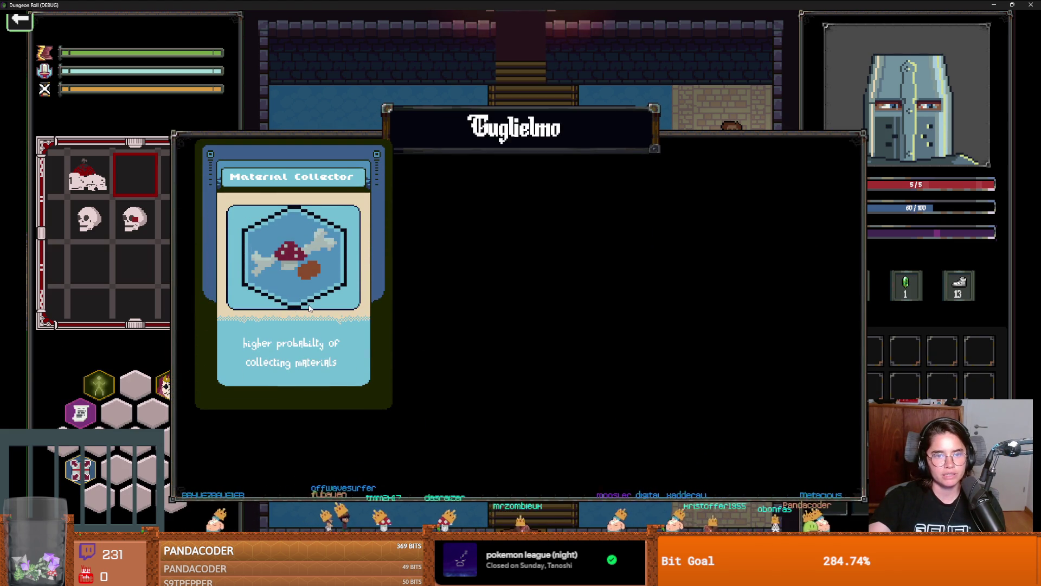
pyautogui.click(614, 301)
# Step: Return to Guglielmo and accept his Salvage upgrade
pyautogui.press('s')
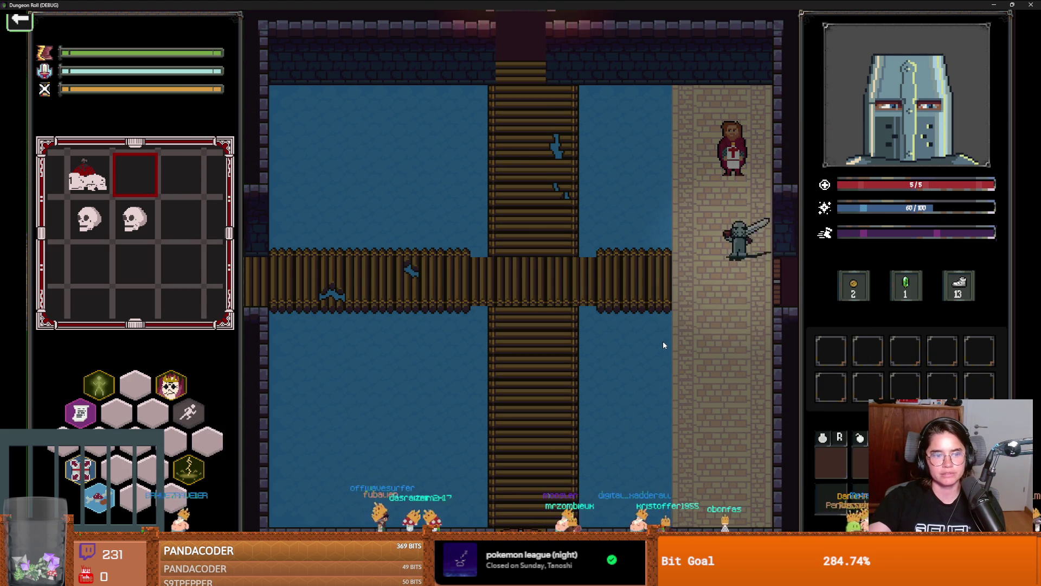
pyautogui.press('w')
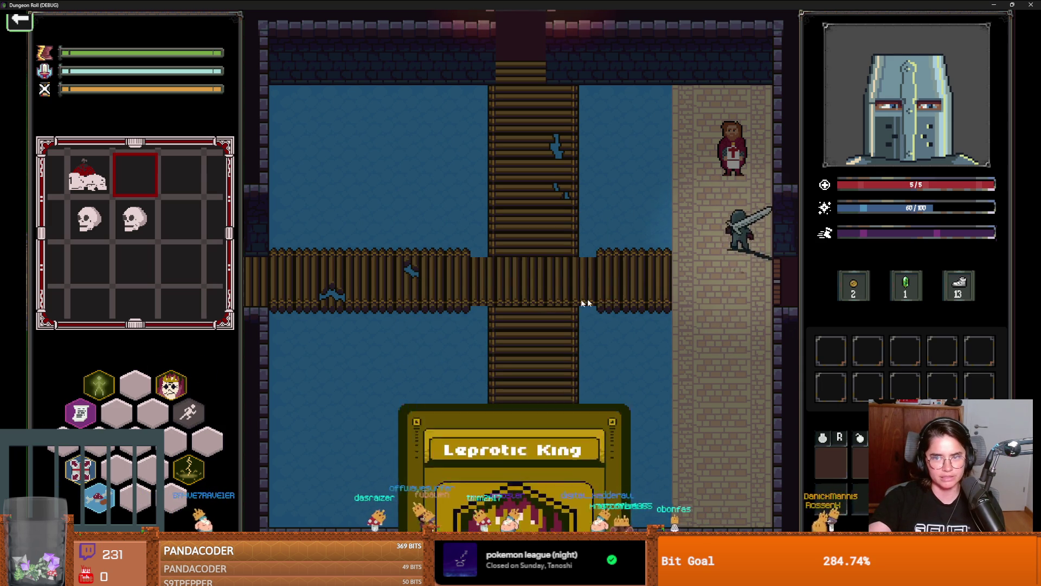
pyautogui.press('e')
pyautogui.click(529, 297)
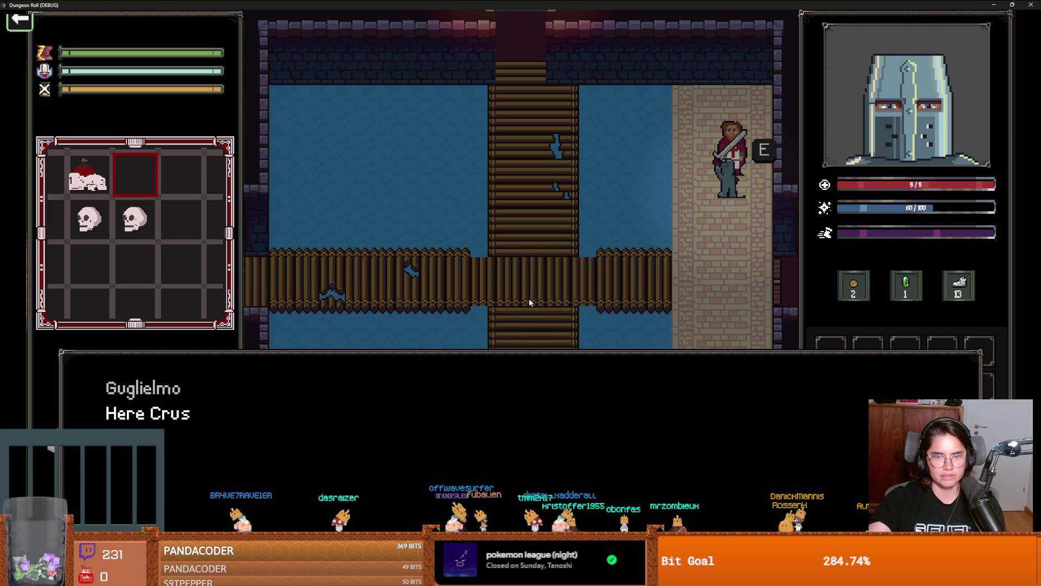
pyautogui.click(485, 383)
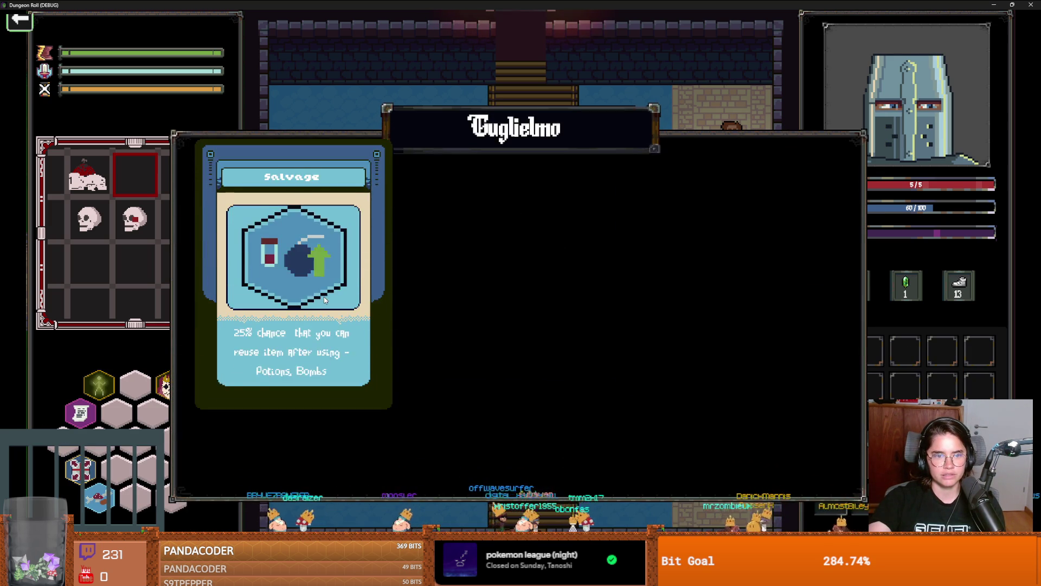
pyautogui.click(557, 306)
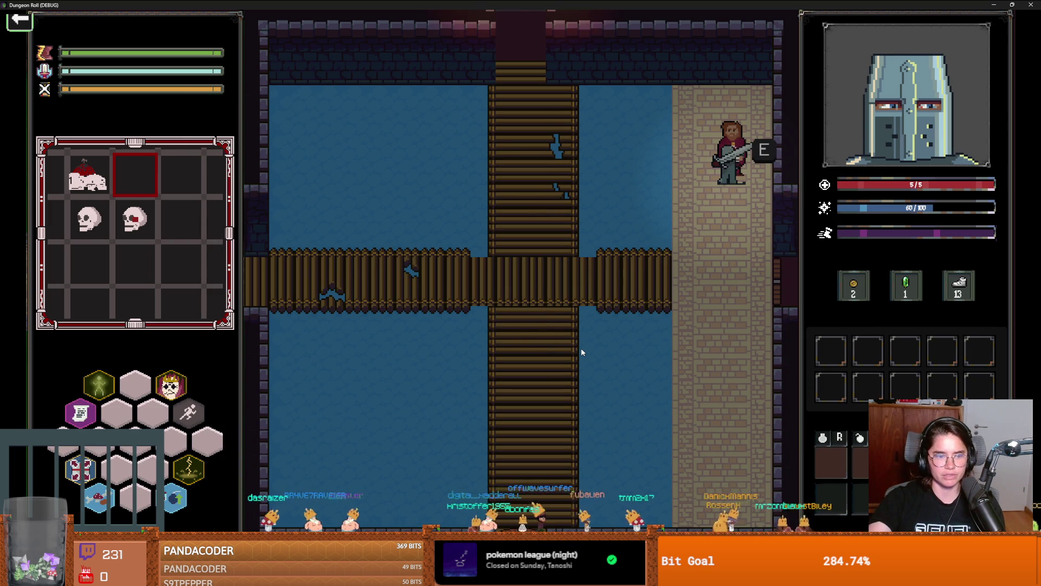
# Step: At the right-side door, load the next room from the debug room list
pyautogui.press('s')
pyautogui.press('e')
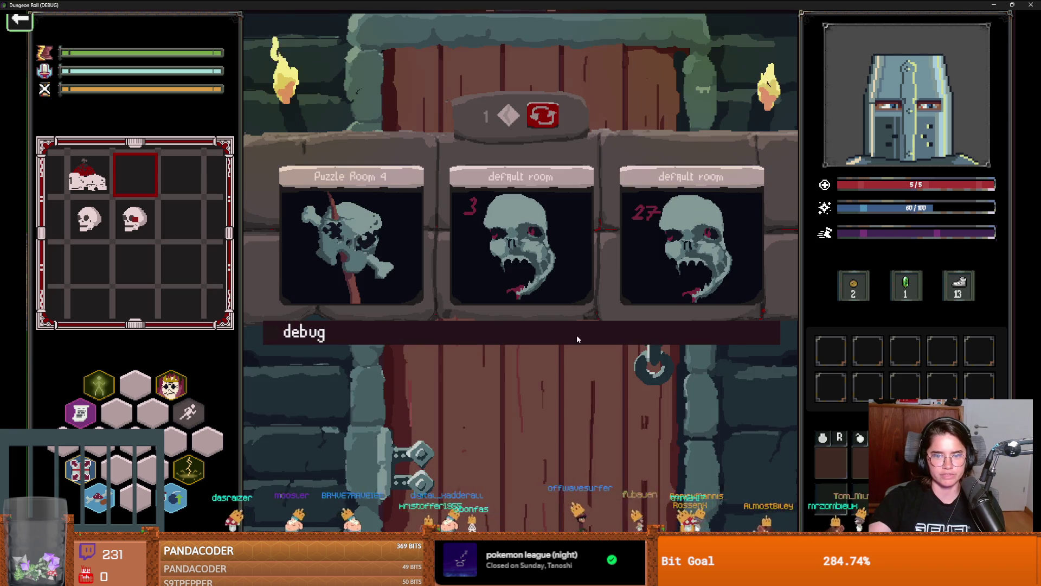
pyautogui.click(579, 337)
pyautogui.scroll(-3, 390, 466)
pyautogui.click(389, 467)
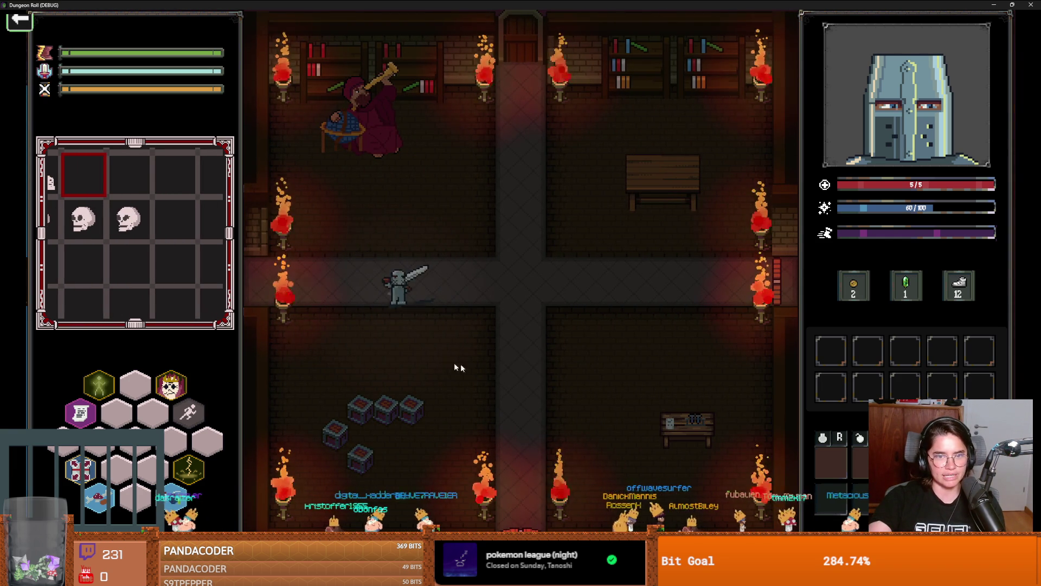
# Step: Walk the knight out of the library into the bridge room and back
pyautogui.press('a')
pyautogui.press('w')
pyautogui.press('a')
pyautogui.press('s')
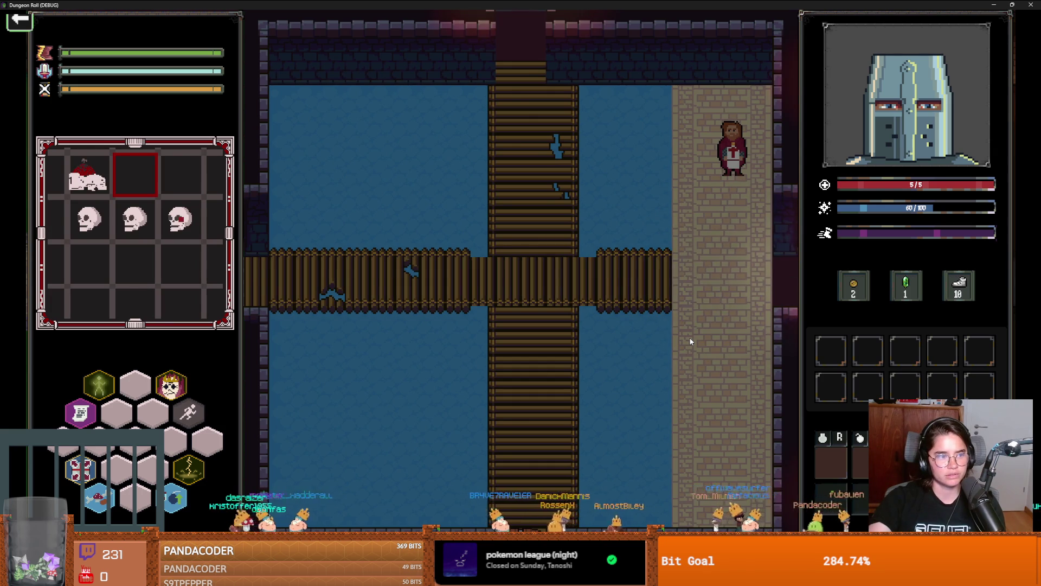
pyautogui.press('d')
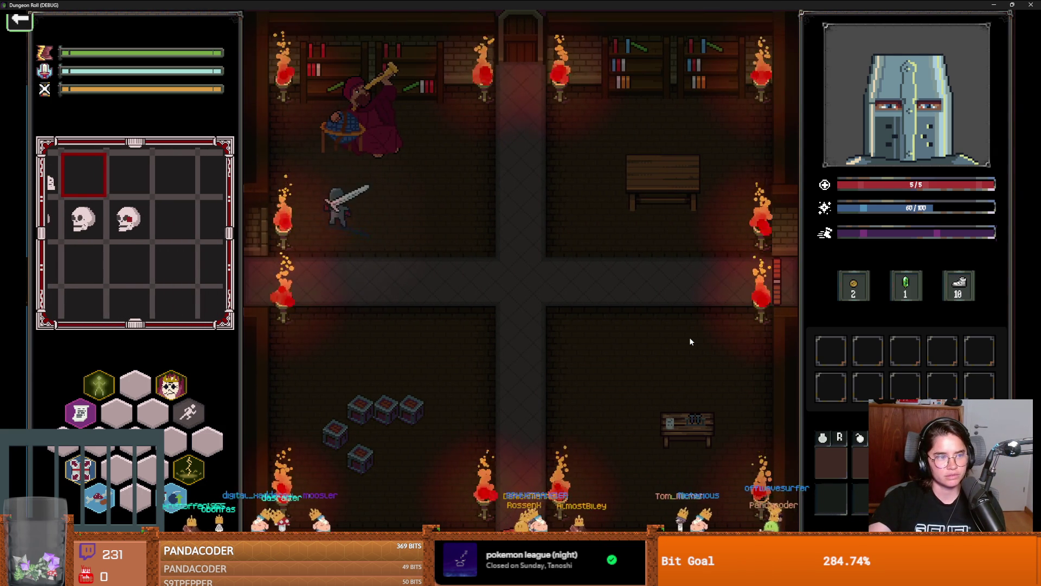
# Step: Talk to the Astrologer and accept the Faster Roll ability
pyautogui.press('w')
pyautogui.press('d')
pyautogui.press('a')
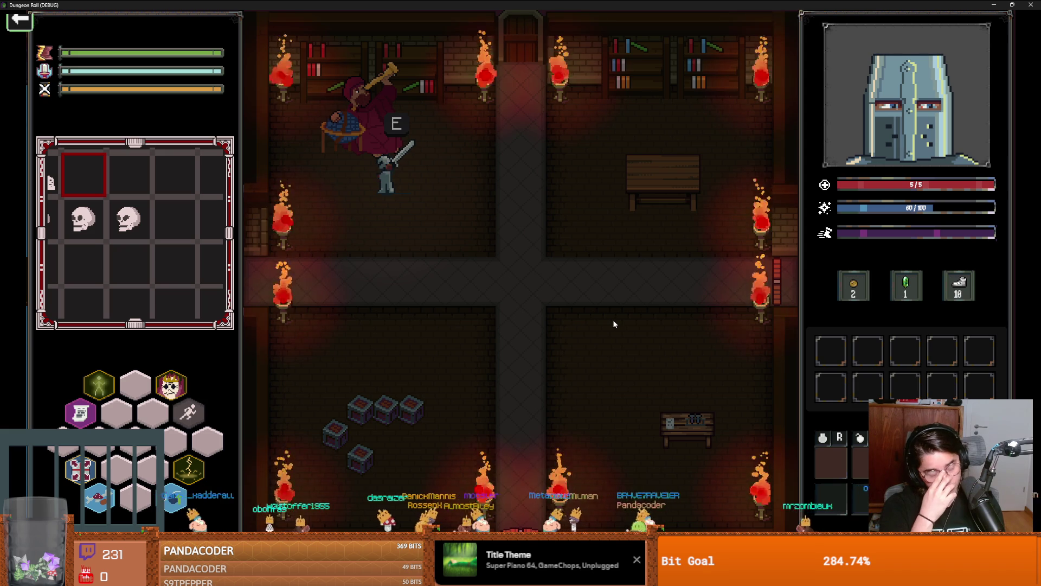
pyautogui.press('e')
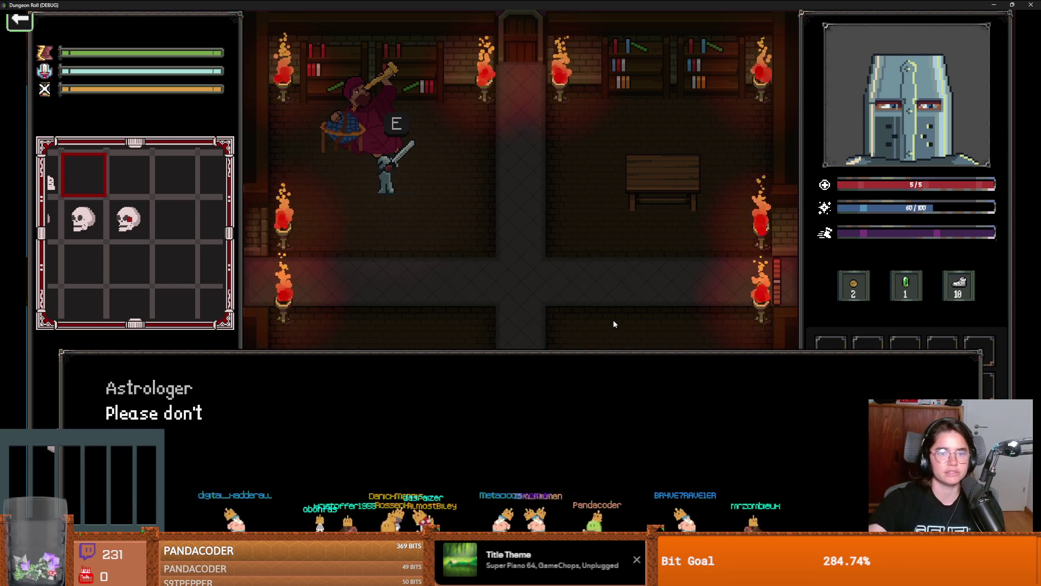
pyautogui.press('e')
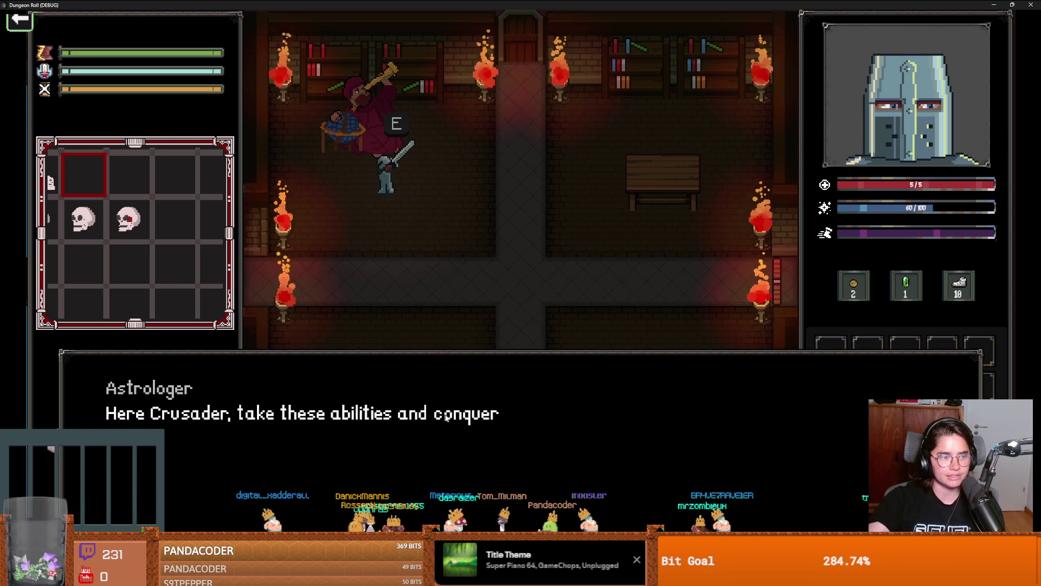
pyautogui.press('e')
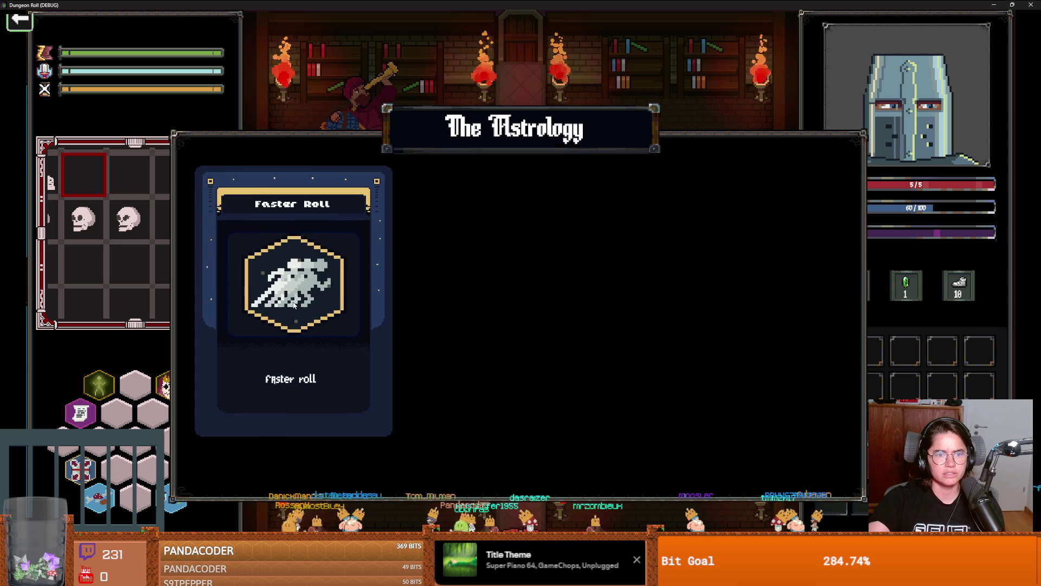
pyautogui.click(294, 306)
# Step: Test Faster Roll with dodge-rolls along the central corridor, then exit left into the bridge room
pyautogui.press('s')
pyautogui.press('s')
pyautogui.press('d')
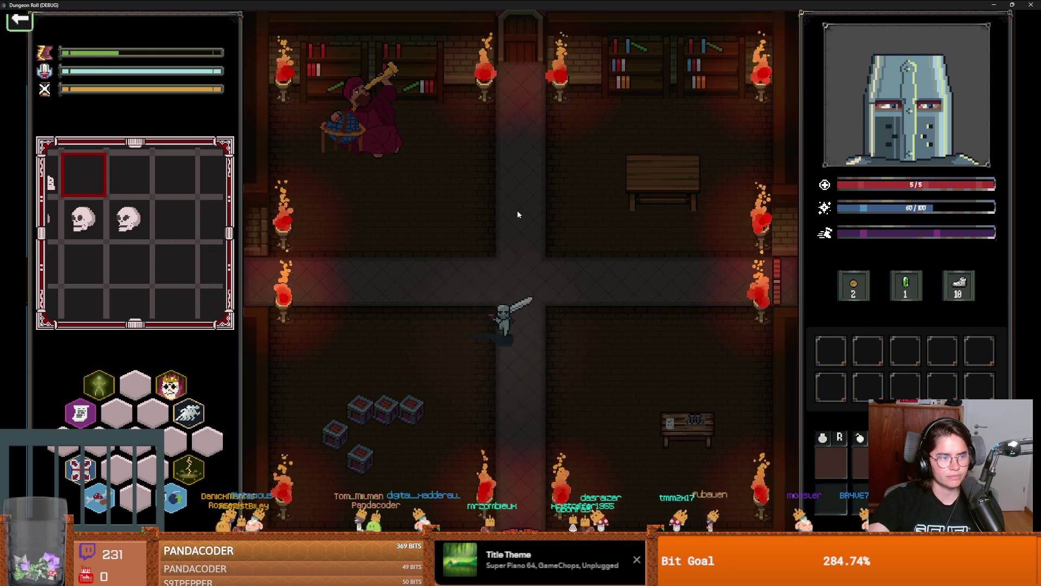
pyautogui.press('a')
pyautogui.press('a')
pyautogui.press('d')
pyautogui.press('d')
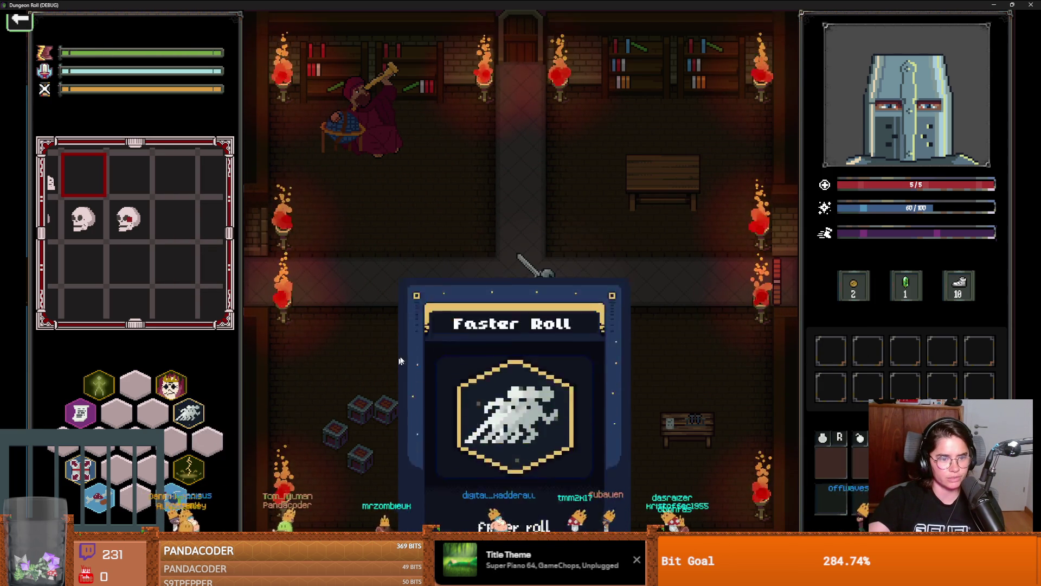
pyautogui.moveTo(190, 422)
pyautogui.press('a')
pyautogui.press('d')
pyautogui.press('d')
pyautogui.press('space')
pyautogui.press('a')
pyautogui.press('space')
pyautogui.press('a')
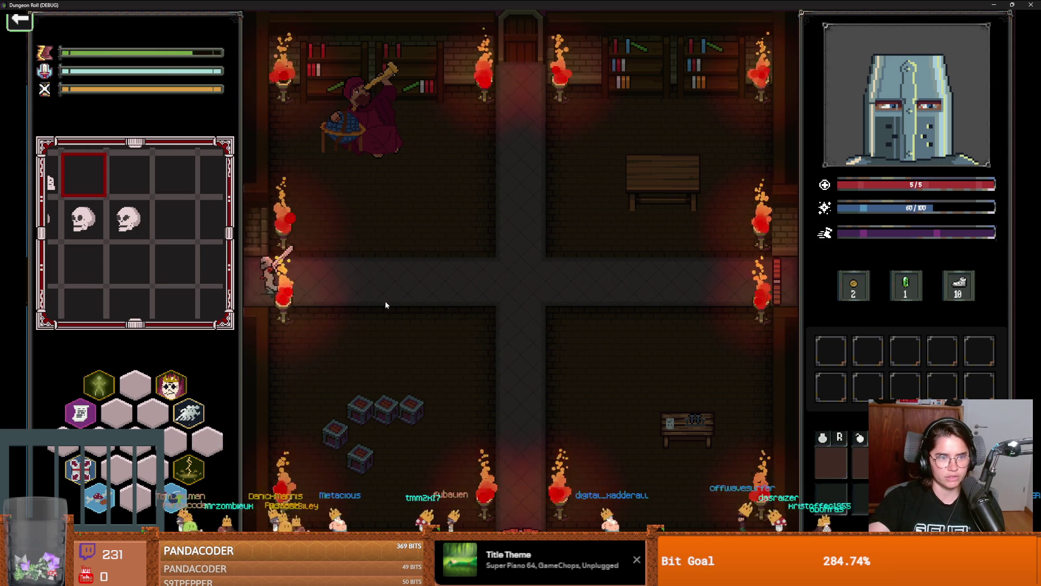
pyautogui.press('s')
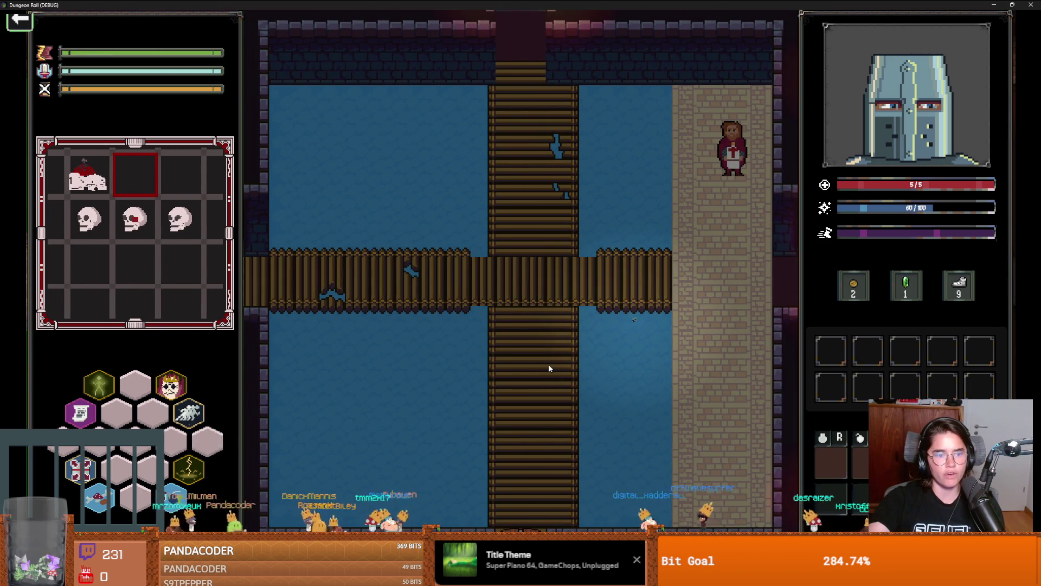
# Step: Walk around the bridge room, try the bottom door, and cancel the Unlock Door prompt
pyautogui.press('d')
pyautogui.press('a')
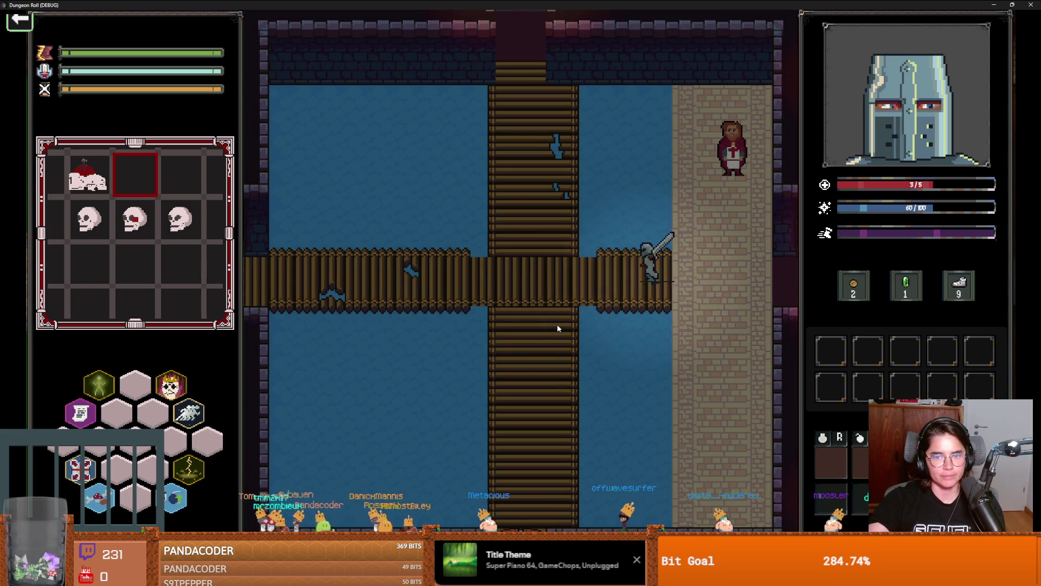
pyautogui.moveTo(87, 403)
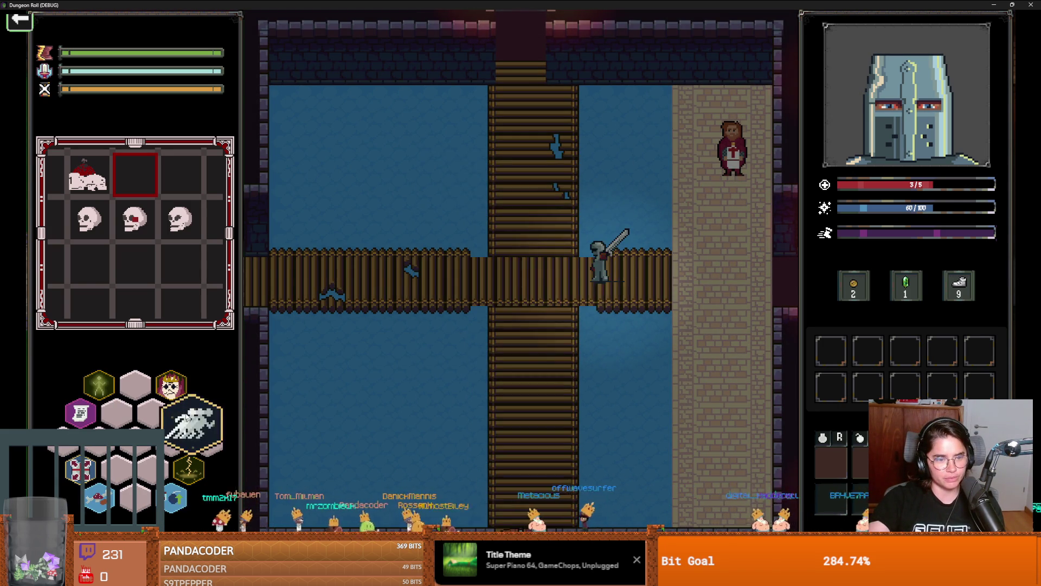
pyautogui.press('a')
pyautogui.press('s')
pyautogui.press('e')
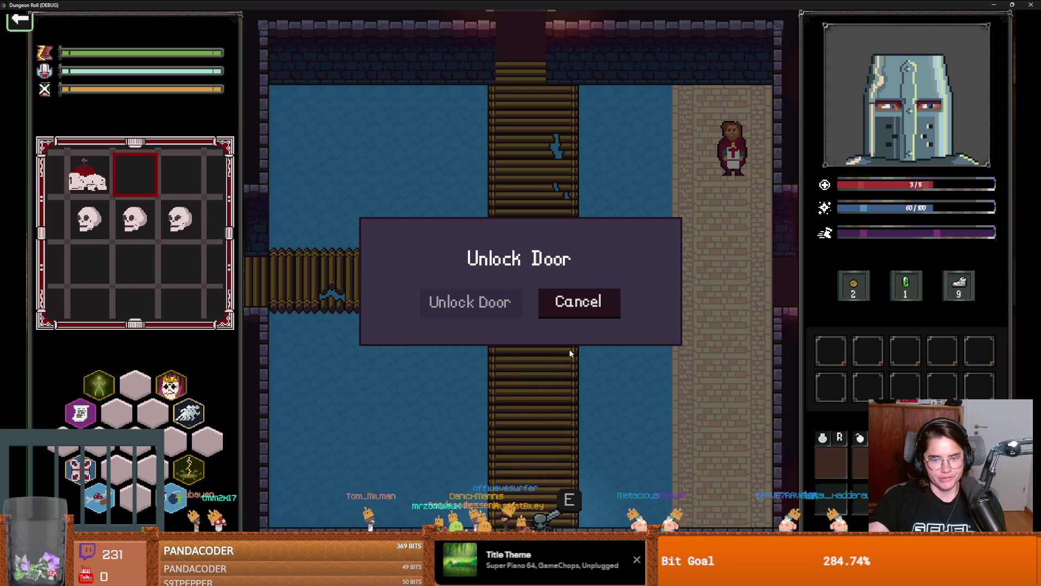
pyautogui.click(571, 313)
pyautogui.press('w')
pyautogui.press('w')
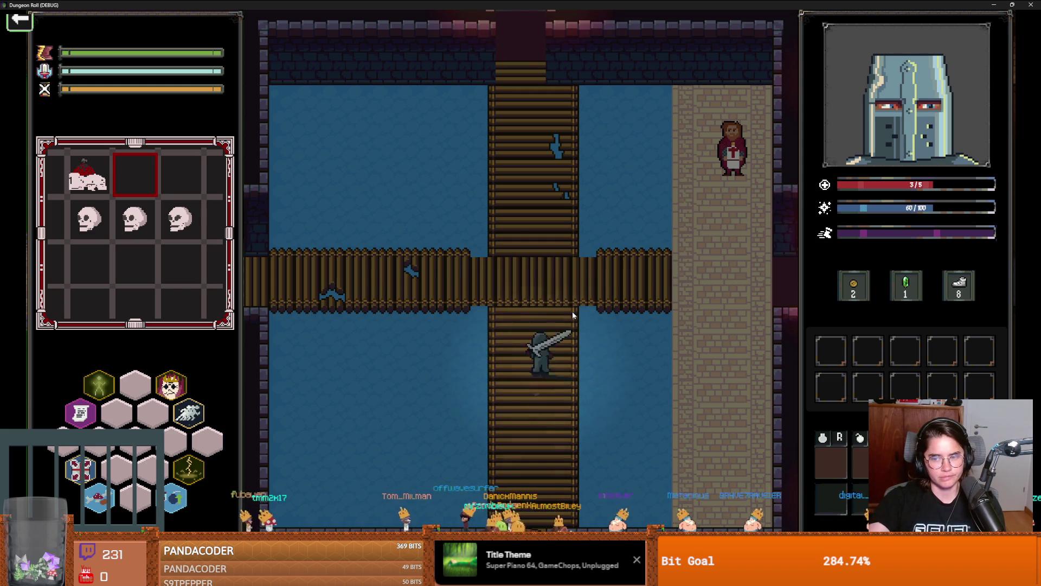
pyautogui.press('d')
pyautogui.press('d')
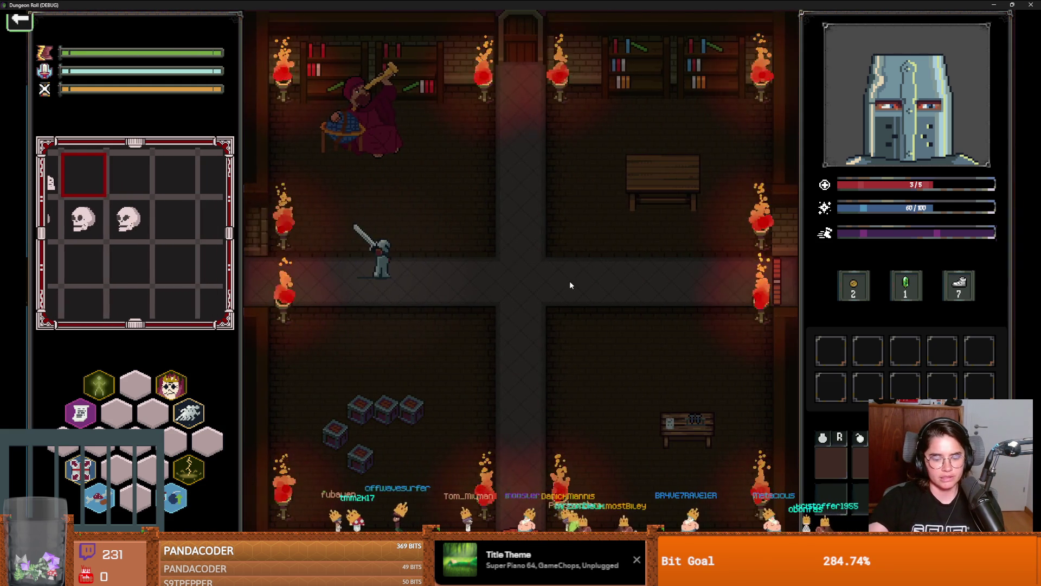
# Step: Run tp_to_before_boss from the debug console to teleport to the pre-boss room
pyautogui.press('`')
pyautogui.write('tp')
pyautogui.press('Tab')
pyautogui.press('Return')
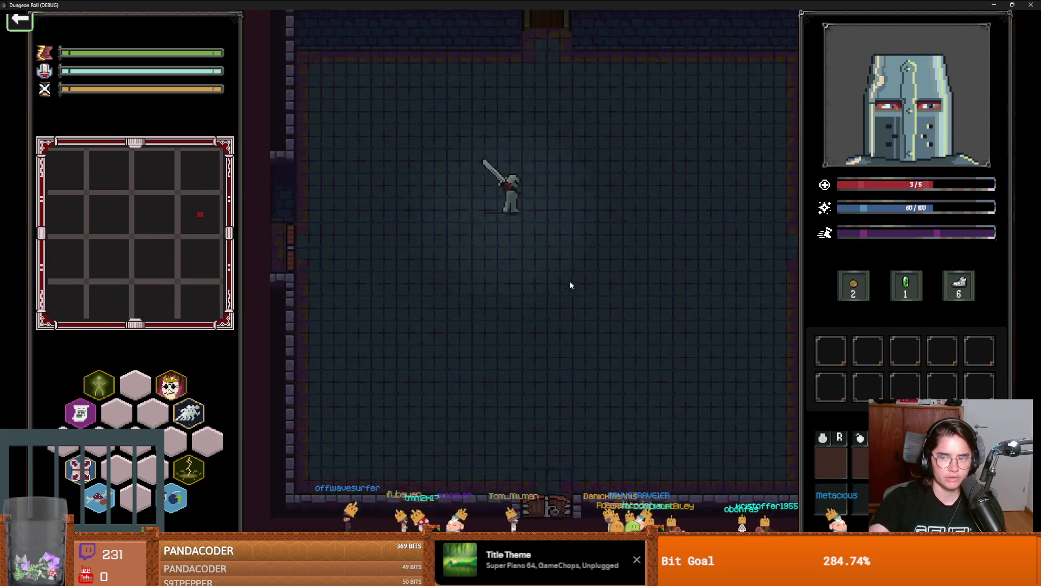
# Step: Walk across the empty room and through the east doorway into the boss room
pyautogui.press('d')
pyautogui.press('w')
pyautogui.press('d')
pyautogui.press('s')
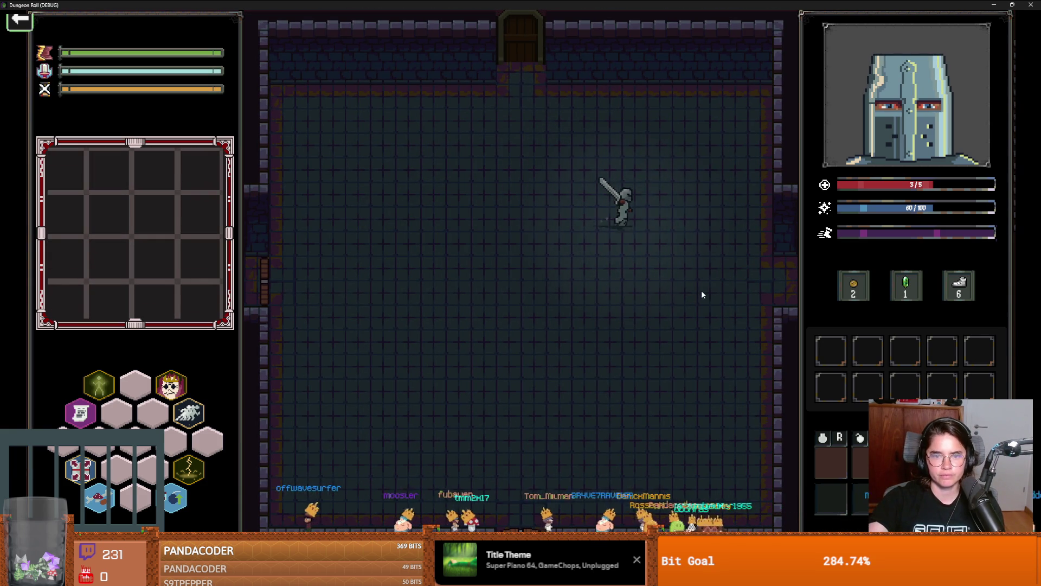
pyautogui.press('d')
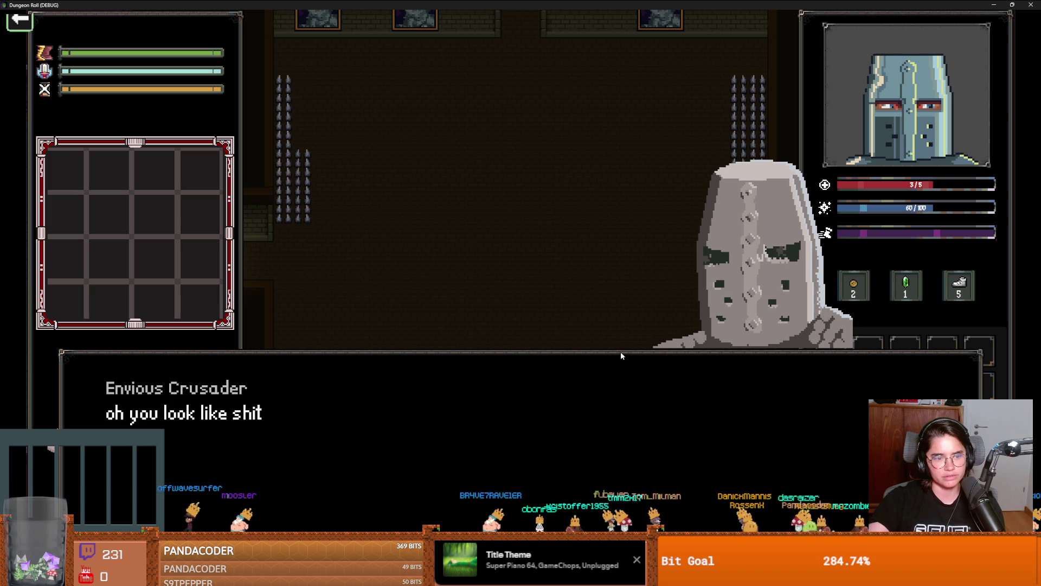
# Step: Advance the Envious Crusader's dialogue and start the boss fight
pyautogui.press('space')
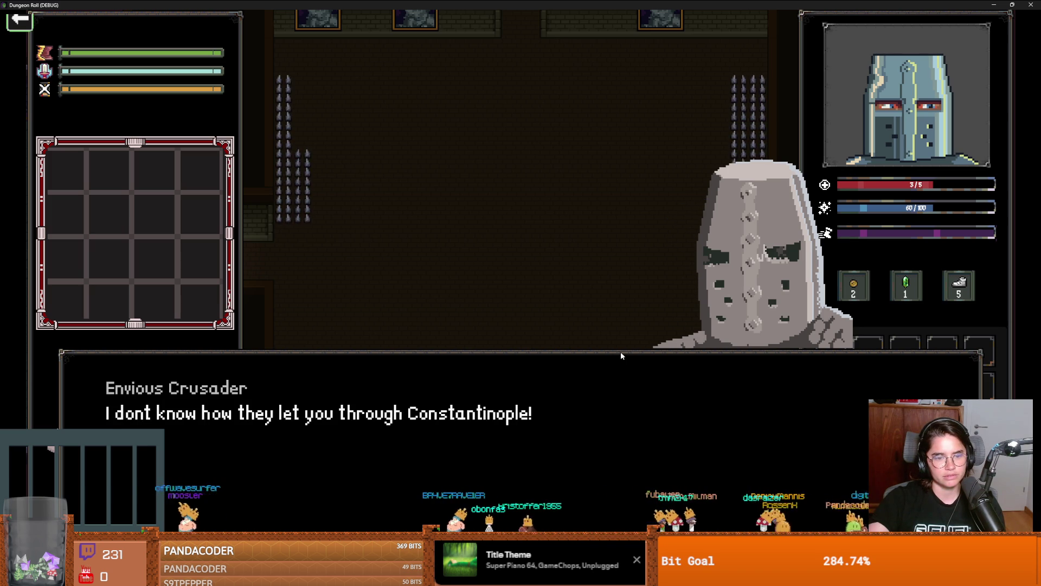
pyautogui.press('space')
pyautogui.press('space')
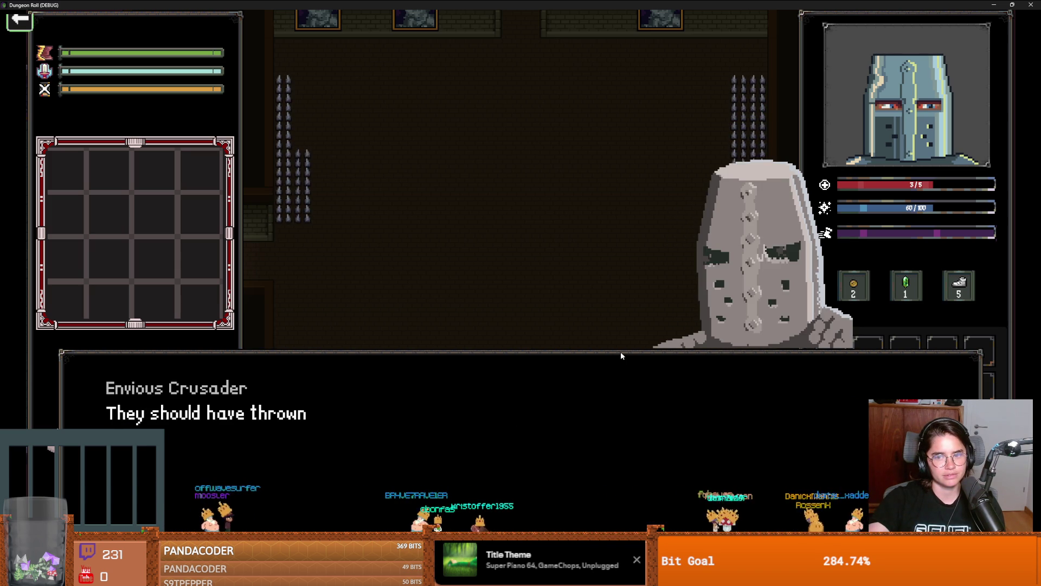
pyautogui.press('space')
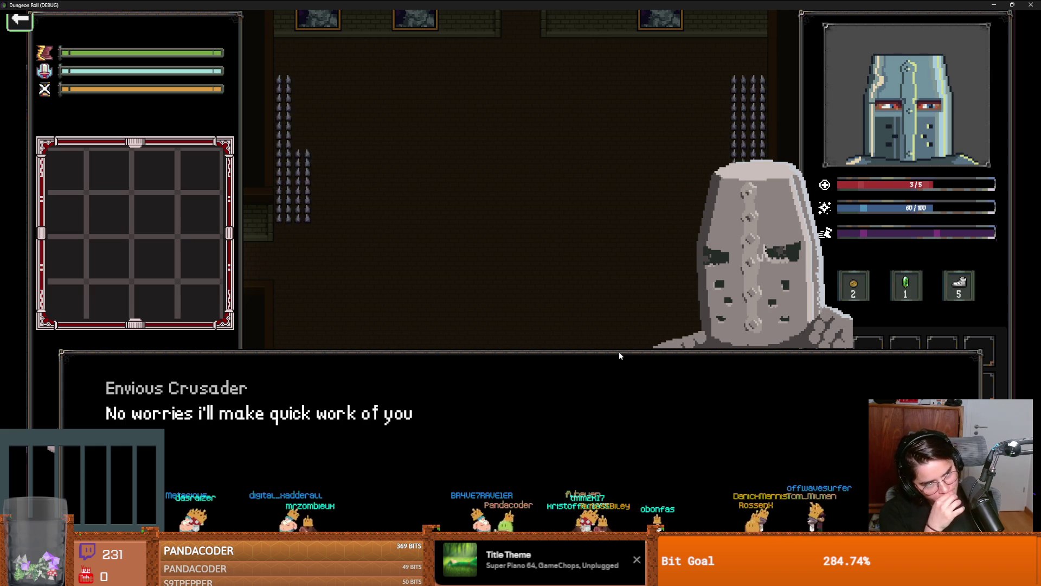
pyautogui.click(620, 356)
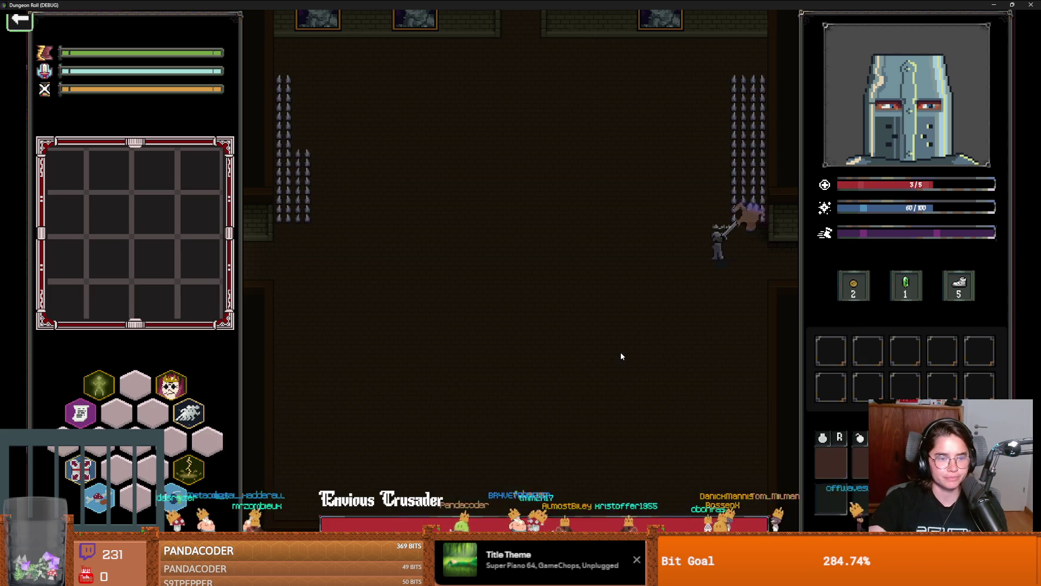
# Step: Move and dash toward the knights until the game halts on the null 'timeout' error
pyautogui.press('a')
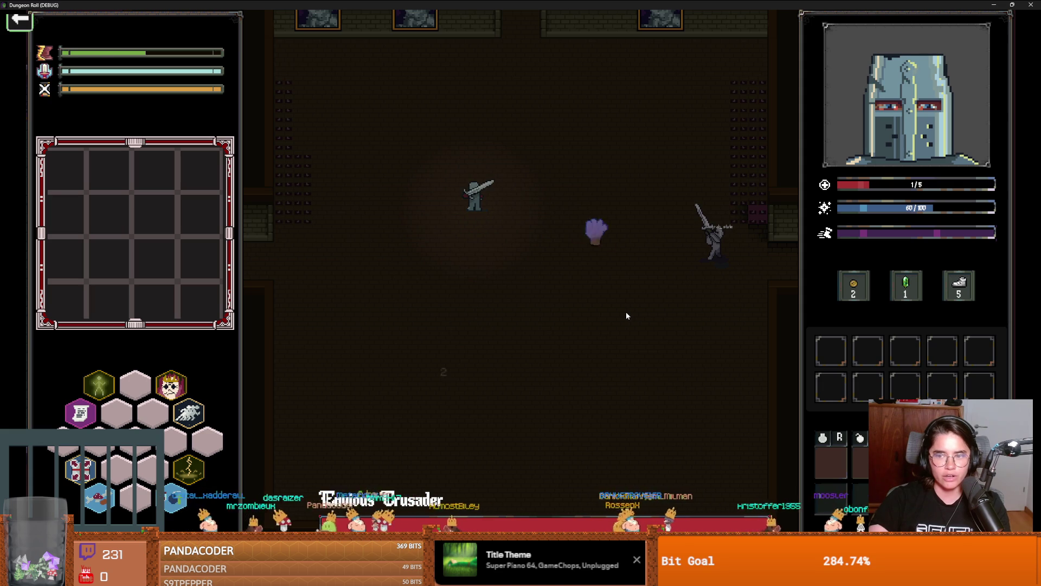
pyautogui.click(582, 263)
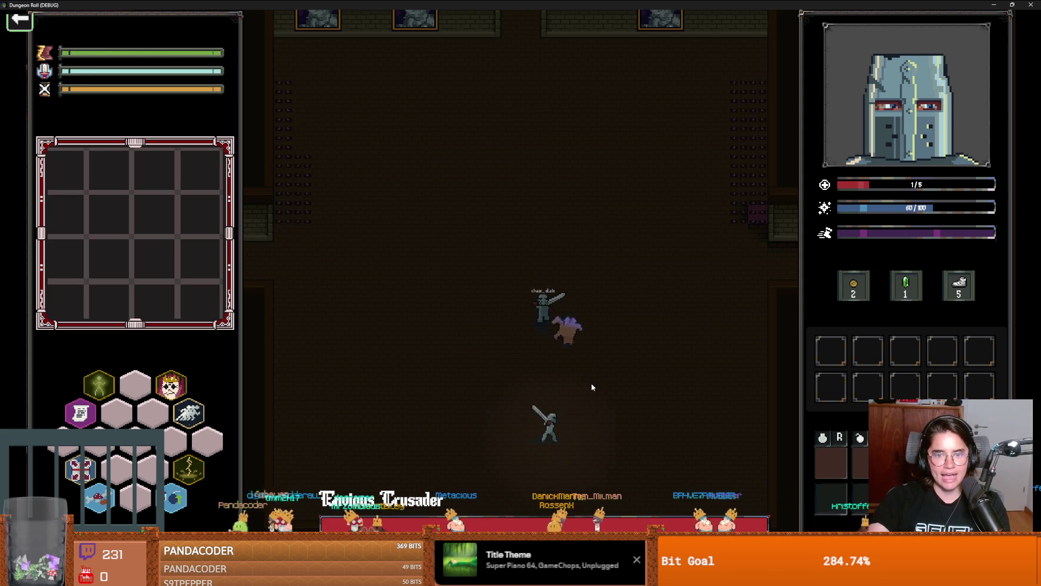
pyautogui.click(612, 372)
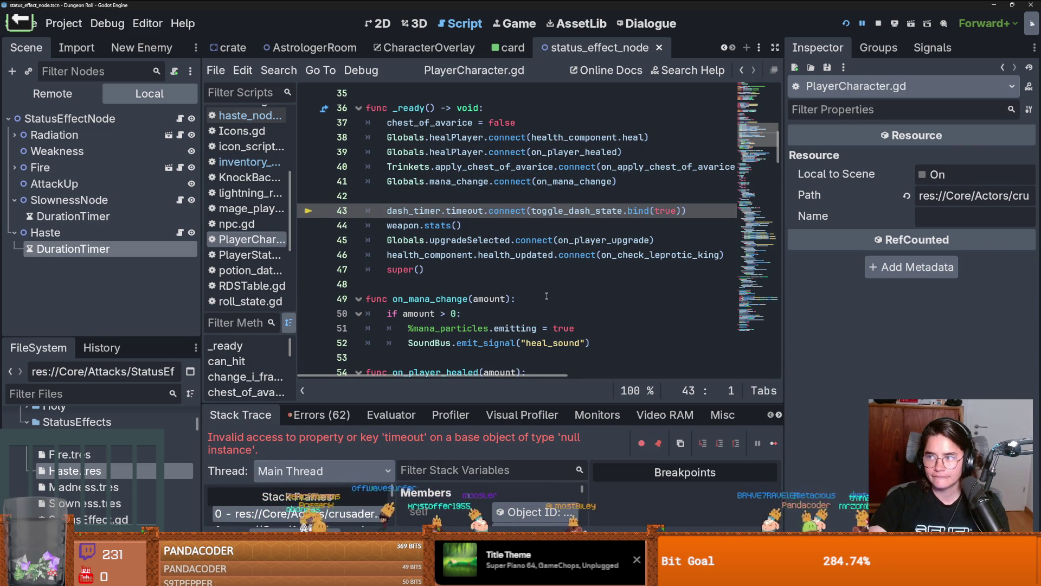
# Step: Check dash_timer on line 43 of PlayerCharacter.gd and see that it is null
pyautogui.click(543, 297)
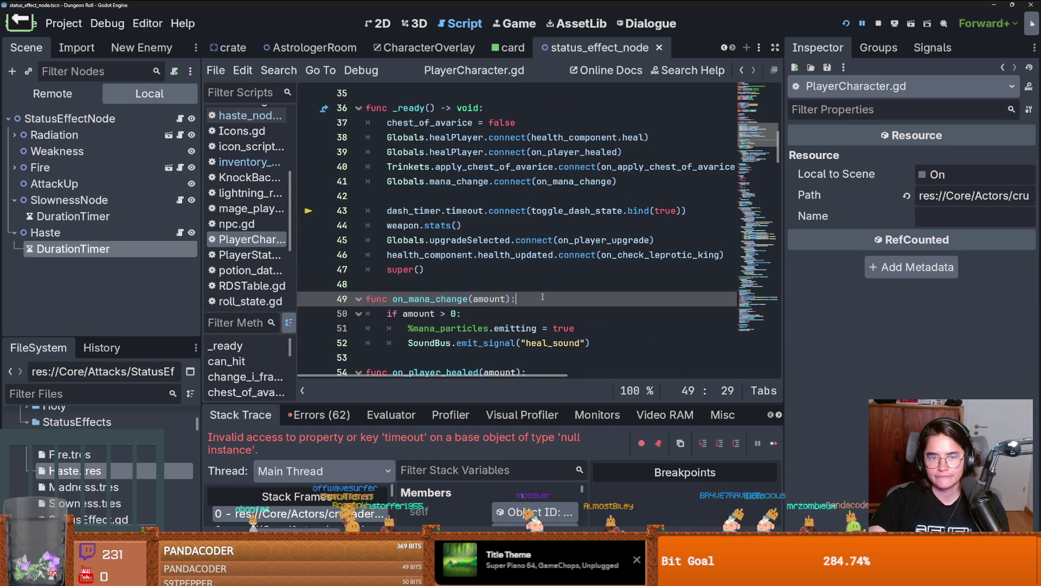
pyautogui.doubleClick(426, 211)
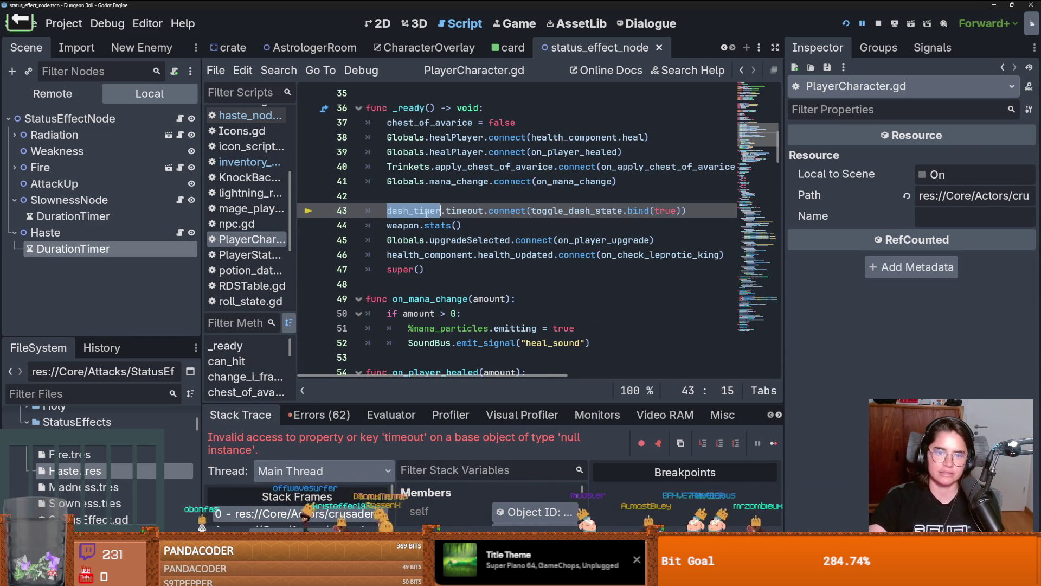
pyautogui.moveTo(426, 213)
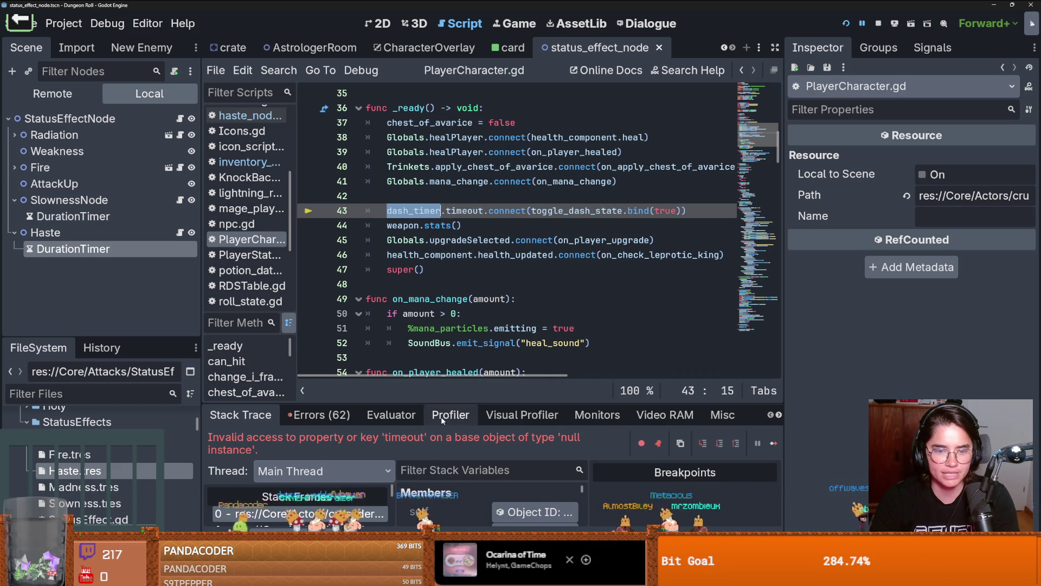
# Step: Widen the debugger panel to show stack variables and give the FileSystem list more height
pyautogui.moveTo(483, 402)
pyautogui.mouseDown()
pyautogui.moveTo(484, 189)
pyautogui.moveTo(488, 403)
pyautogui.mouseUp()
pyautogui.scroll(-5, 512, 452)
pyautogui.scroll(10, 553, 291)
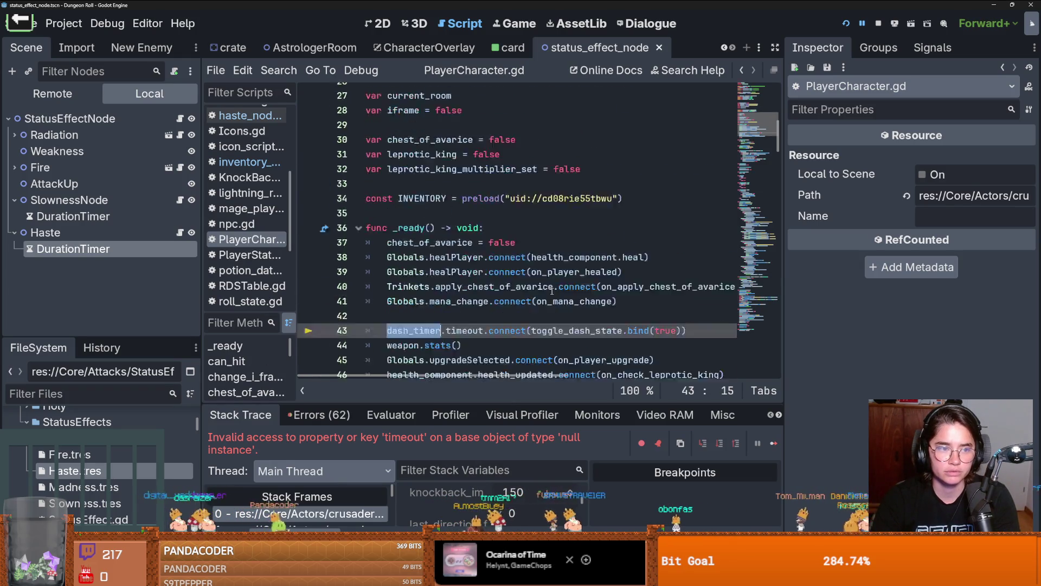
pyautogui.hscroll(3, 553, 291)
pyautogui.hscroll(-3, 596, 255)
pyautogui.hscroll(2, 650, 220)
pyautogui.hscroll(-2, 651, 220)
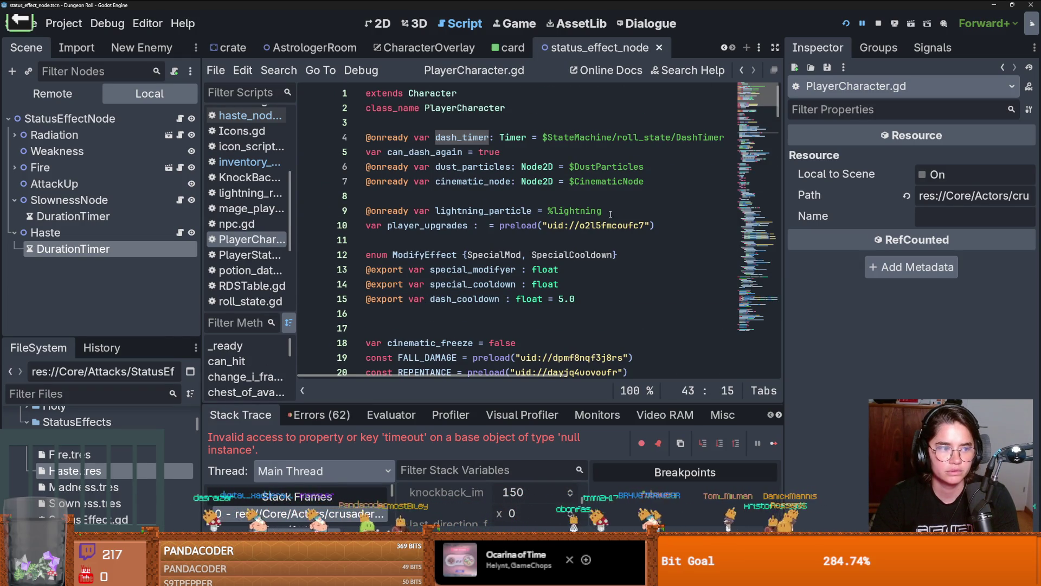
pyautogui.moveTo(101, 337); pyautogui.dragTo(101, 259)
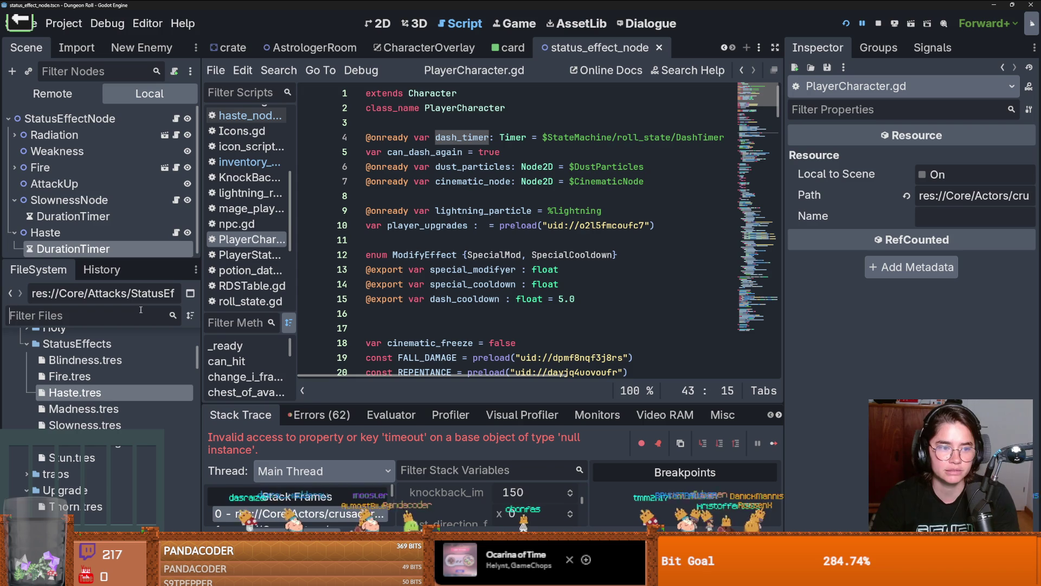
# Step: Filter the FileSystem by 'crusader' and open crusader.tscn
pyautogui.click(177, 309)
pyautogui.write('crusader')
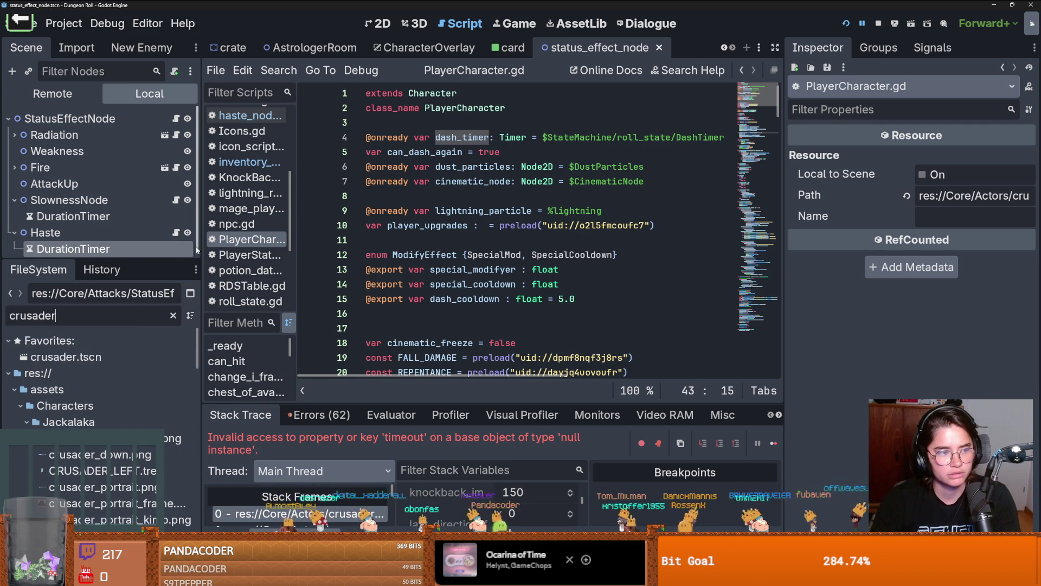
pyautogui.doubleClick(103, 358)
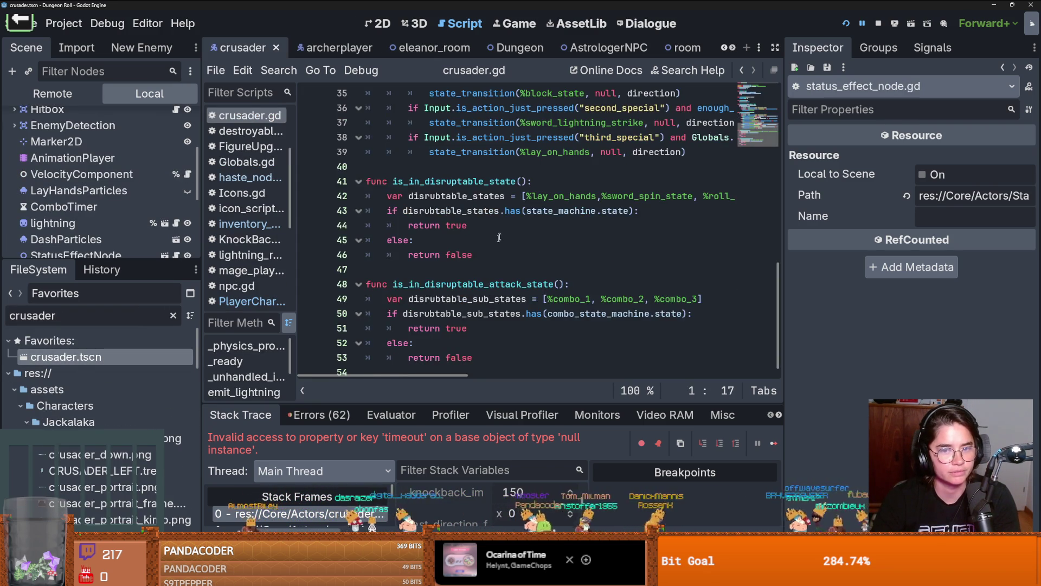
# Step: Jump from crusader.gd to PlayerCharacter.gd and select the dash_timer declaration on line 4
pyautogui.scroll(6, 611, 234)
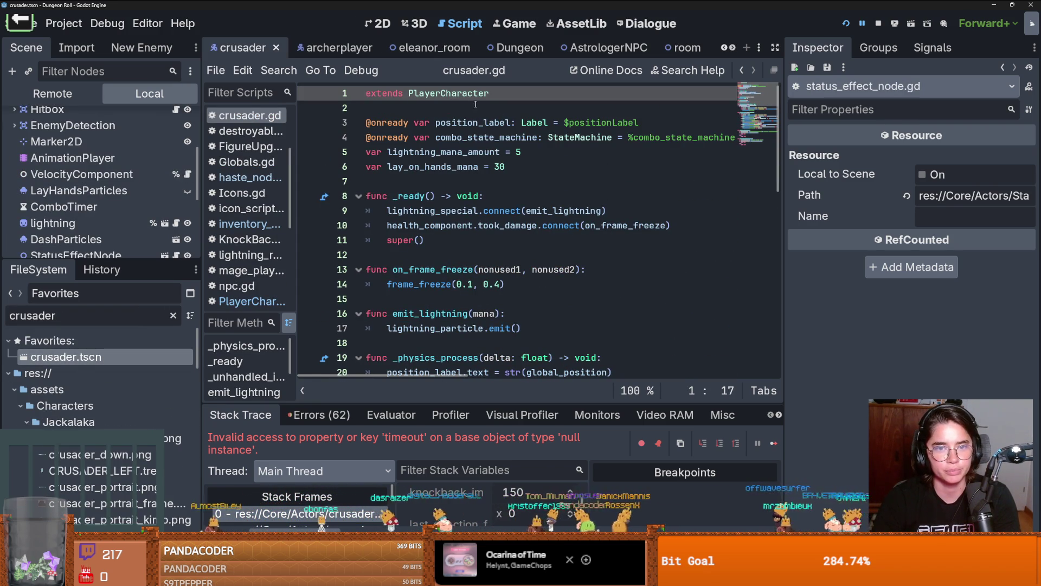
pyautogui.keyDown('ctrl'); pyautogui.click(439, 94); pyautogui.keyUp('ctrl')
pyautogui.click(468, 138)
pyautogui.doubleClick(469, 138)
pyautogui.scroll(-20, 542, 217)
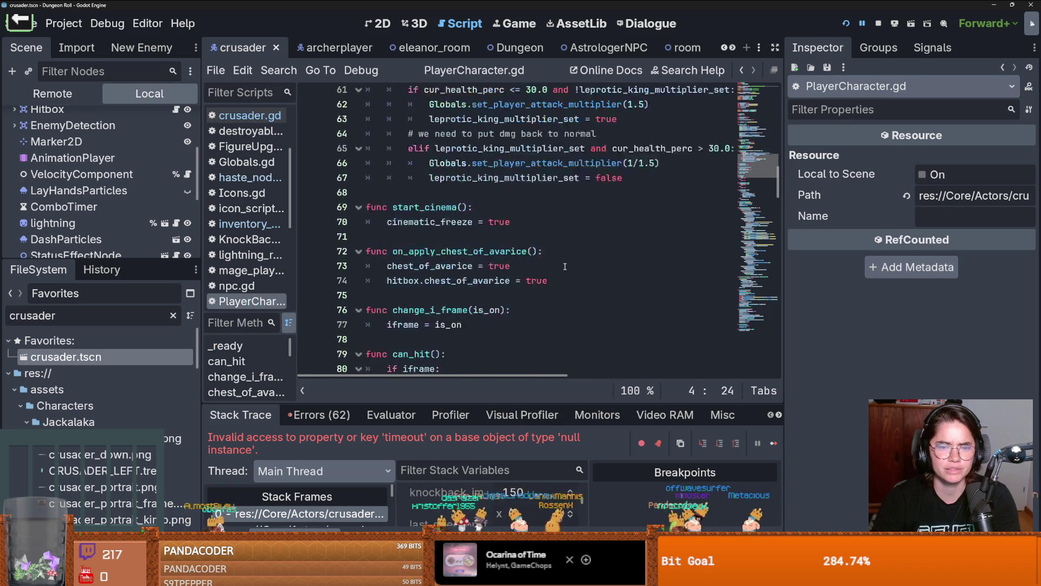
pyautogui.scroll(-20, 565, 266)
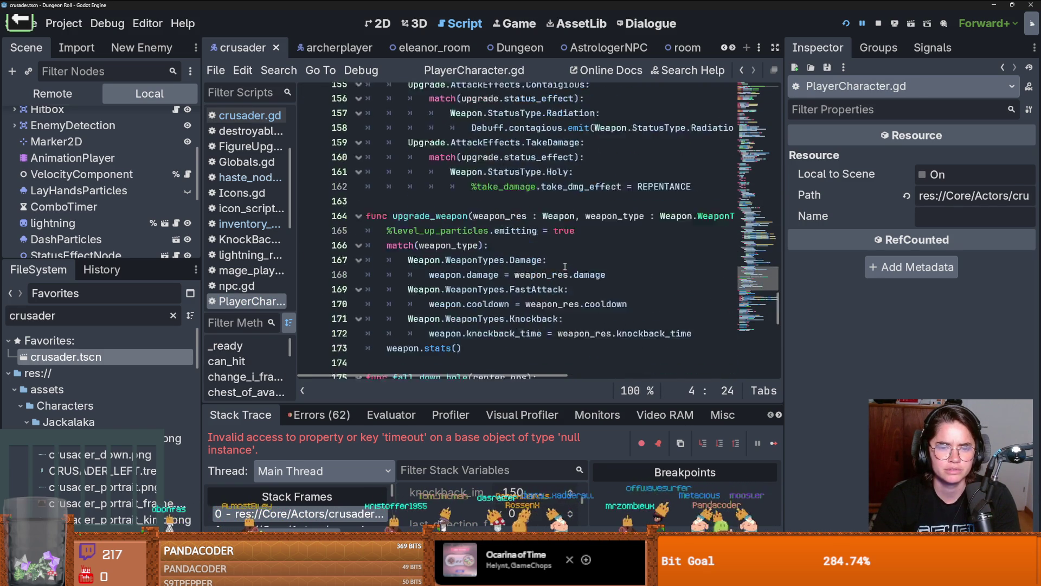
# Step: Read the 'timeout' and 'toggle_dash_state' tooltips on line 43, then save the crusader scene
pyautogui.scroll(20, 564, 266)
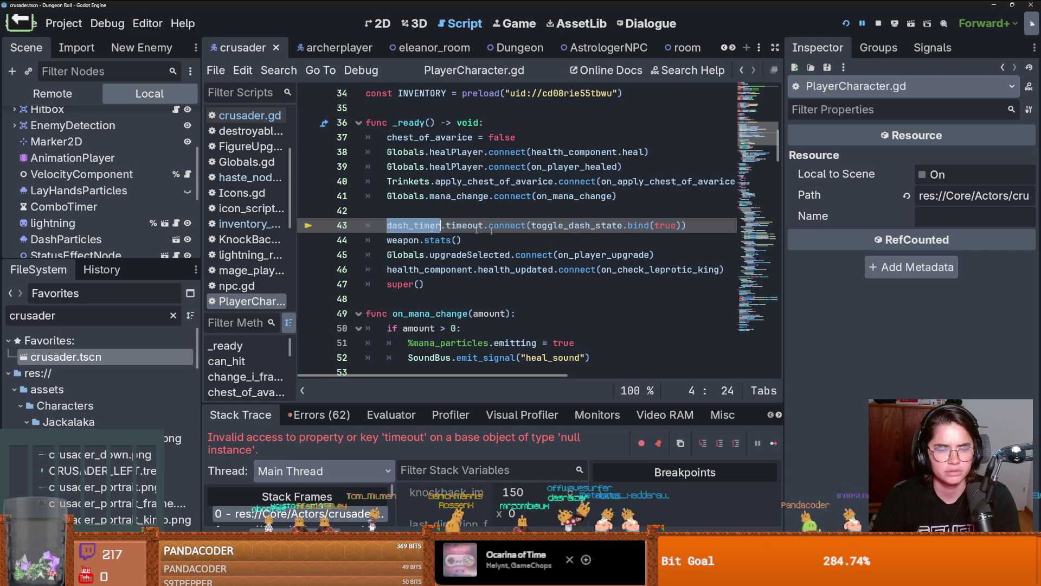
pyautogui.doubleClick(464, 225)
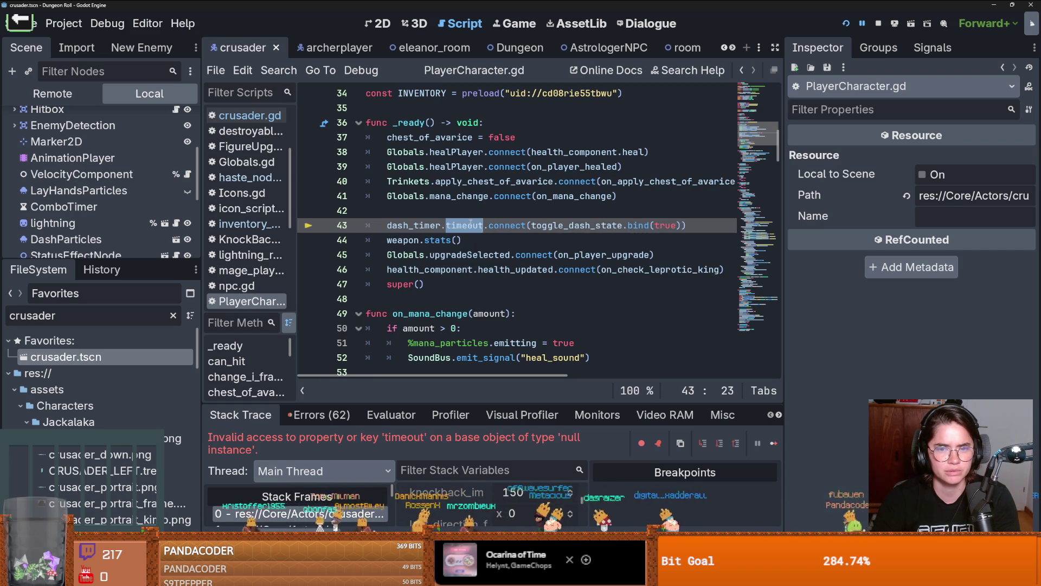
pyautogui.doubleClick(574, 225)
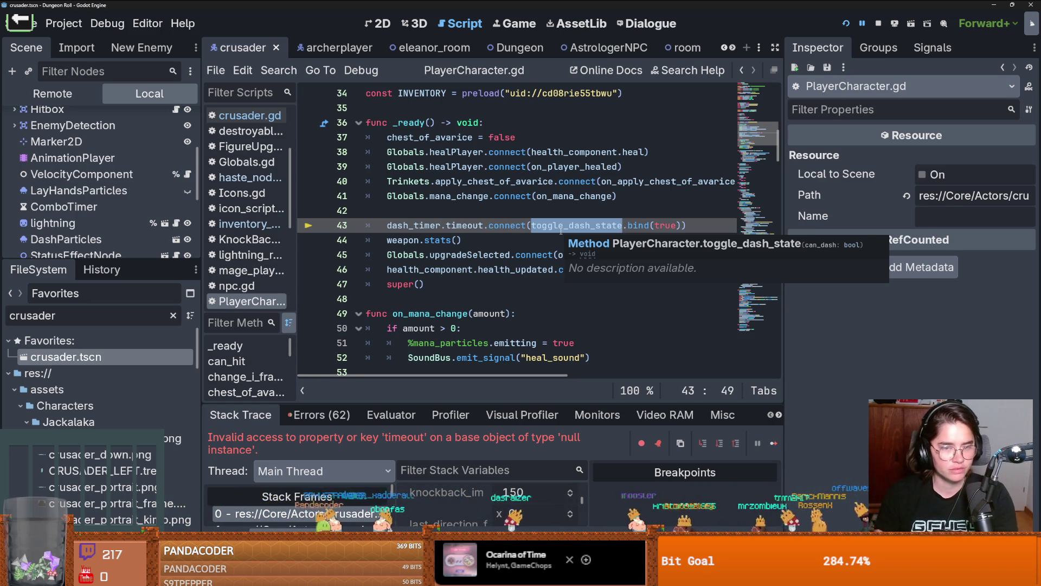
pyautogui.click(457, 205)
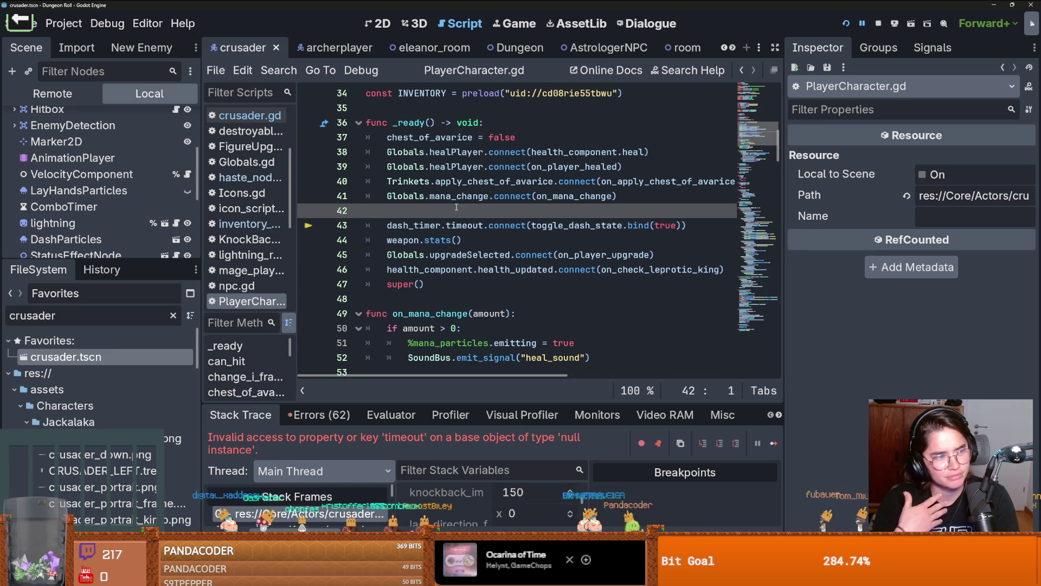
pyautogui.hotkey('ctrl', 's')
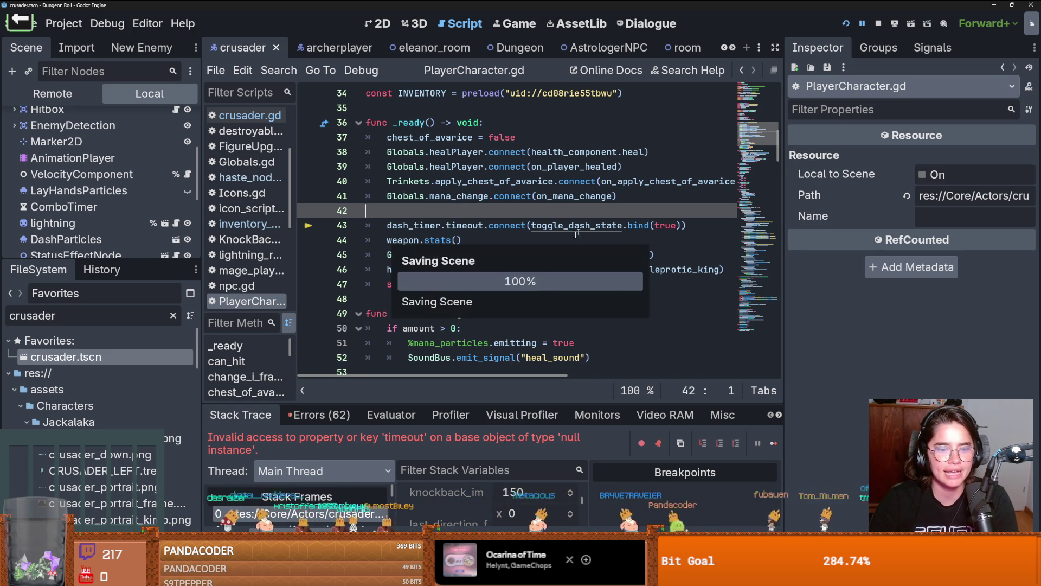
# Step: Inspect dash_timer's timeout on line 43 and scroll through the functions below _ready
pyautogui.click(414, 225)
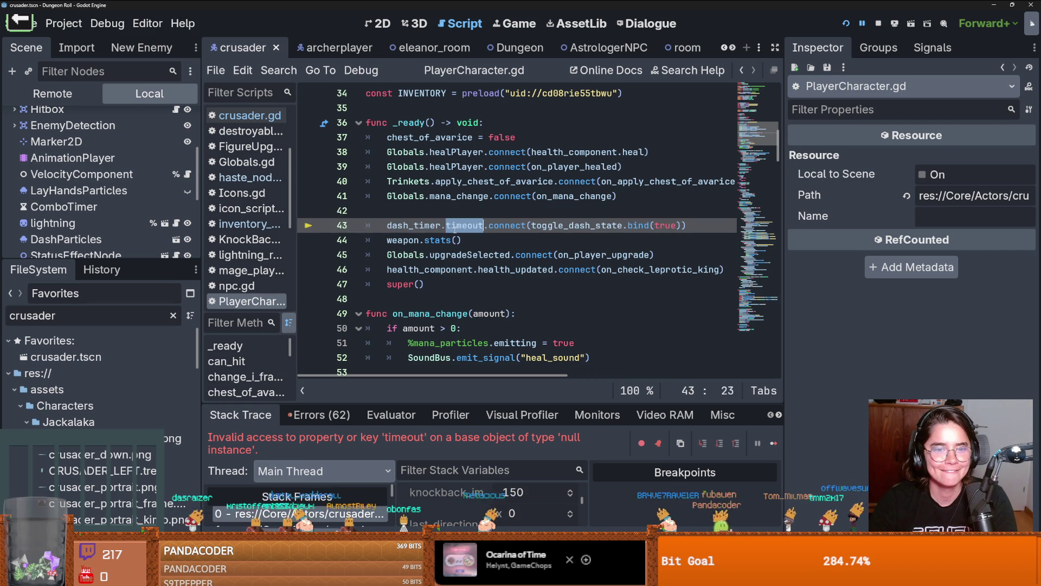
pyautogui.moveTo(473, 230)
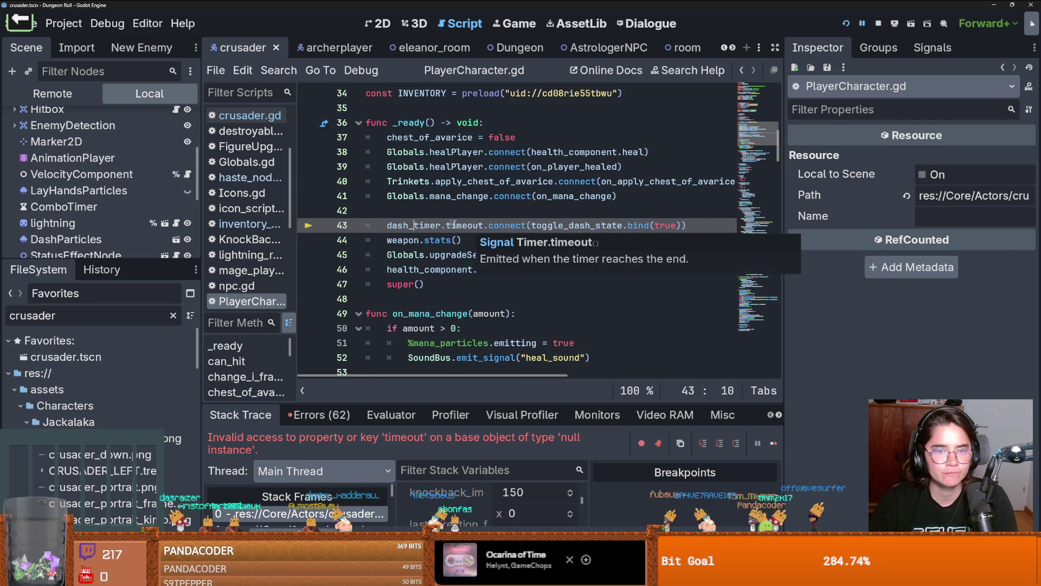
pyautogui.scroll(-7, 696, 226)
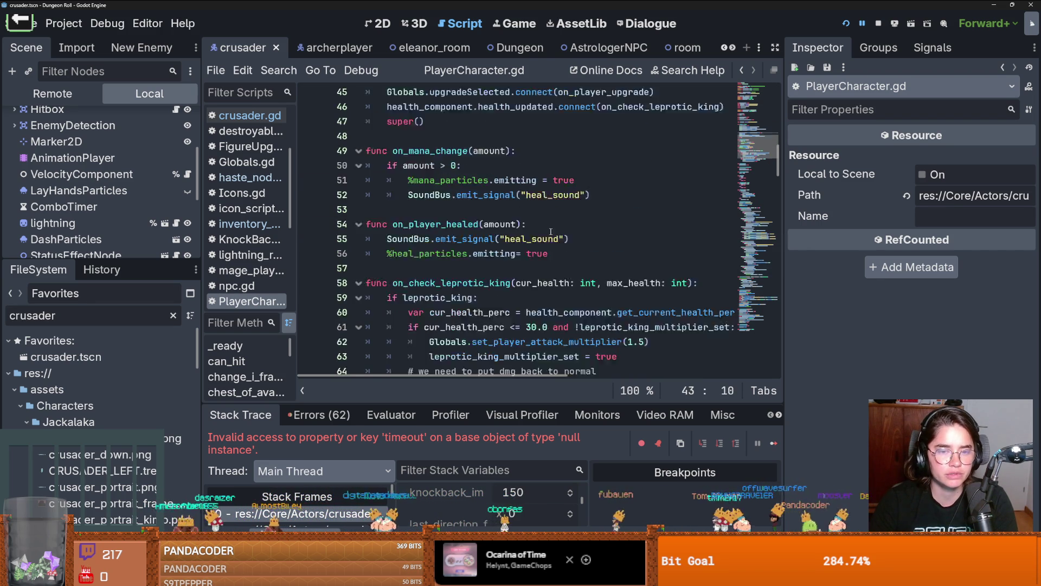
# Step: Give the scene tree more height and save the scene again
pyautogui.moveTo(118, 257)
pyautogui.mouseDown()
pyautogui.moveTo(118, 382)
pyautogui.moveTo(118, 304)
pyautogui.mouseUp()
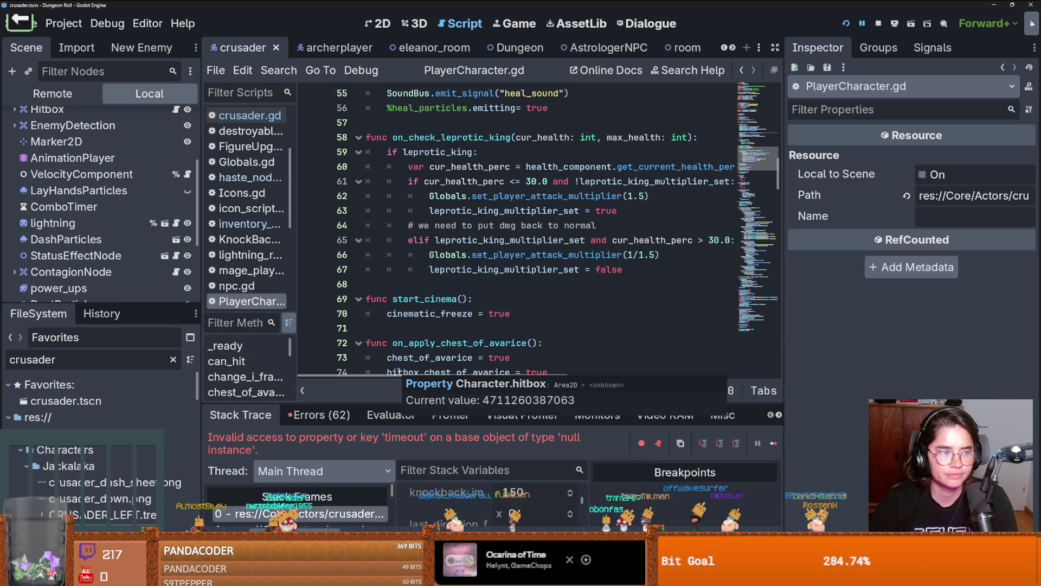
pyautogui.click(403, 310)
pyautogui.hotkey('ctrl', 's')
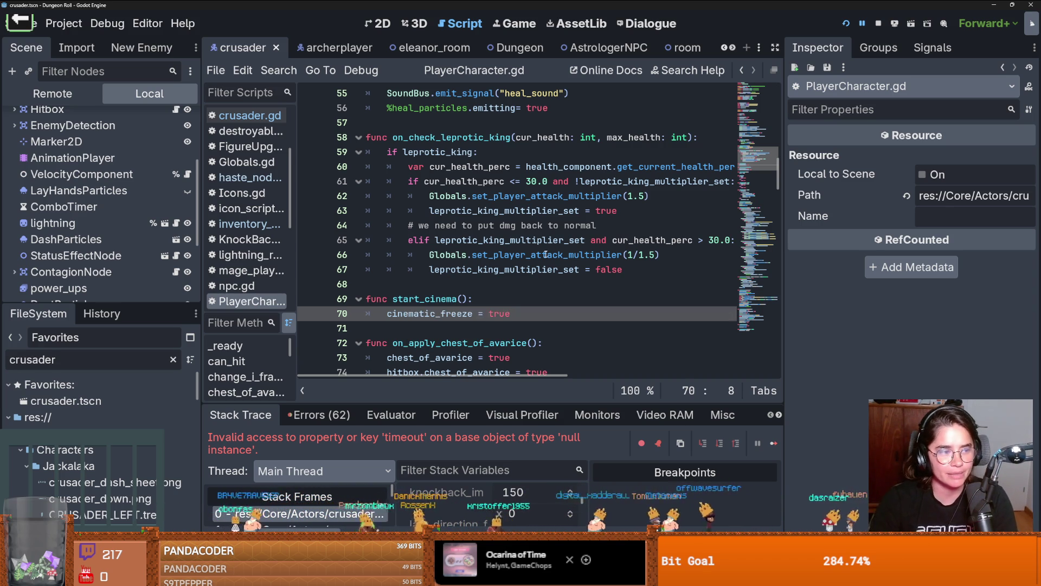
pyautogui.click(493, 287)
pyautogui.hotkey('ctrl', 's')
pyautogui.scroll(4, 495, 291)
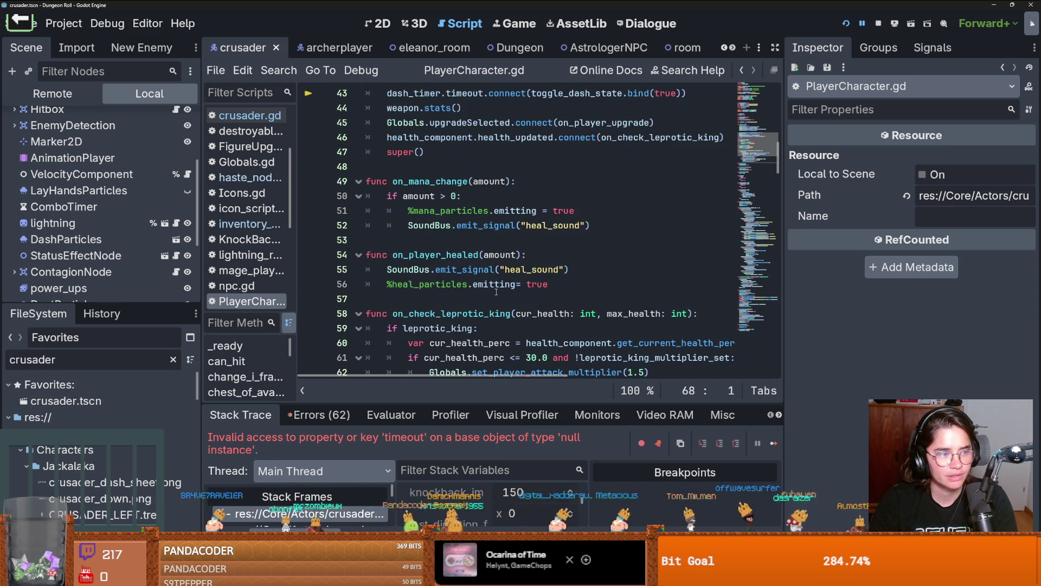
pyautogui.scroll(-1, 495, 288)
pyautogui.click(474, 269)
pyautogui.scroll(2, 474, 270)
pyautogui.scroll(-1, 475, 273)
pyautogui.scroll(2, 475, 273)
pyautogui.hotkey('ctrl', 's')
pyautogui.click(434, 255)
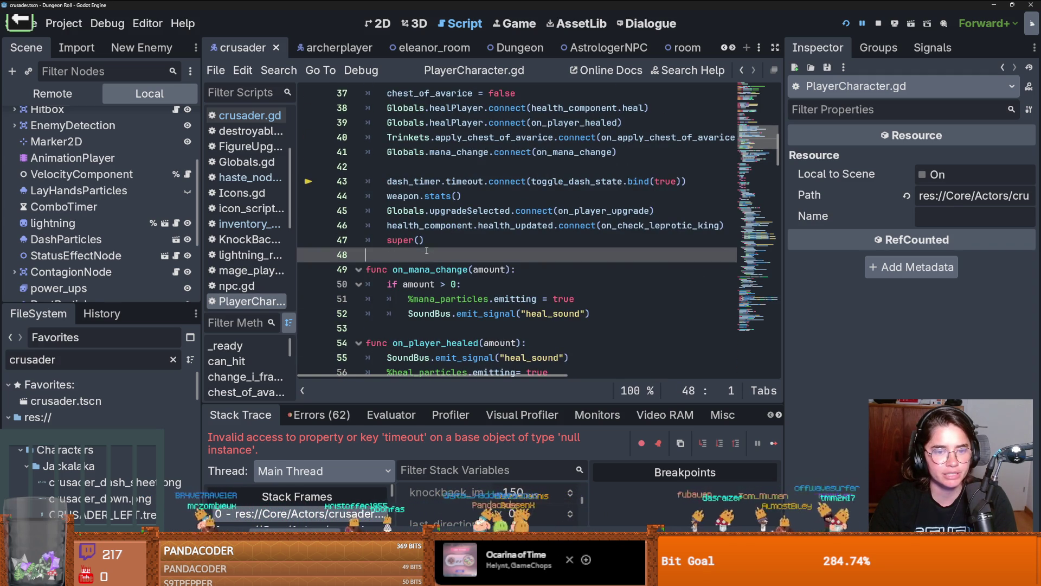
pyautogui.scroll(4, 432, 270)
pyautogui.scroll(5, 433, 270)
pyautogui.scroll(-6, 433, 269)
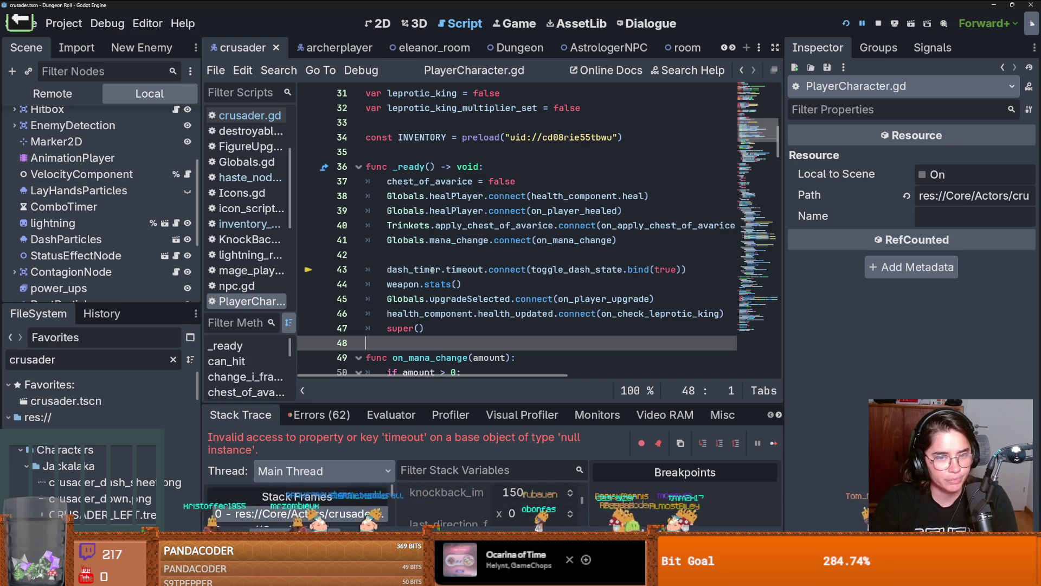
pyautogui.hotkey('ctrl', 's')
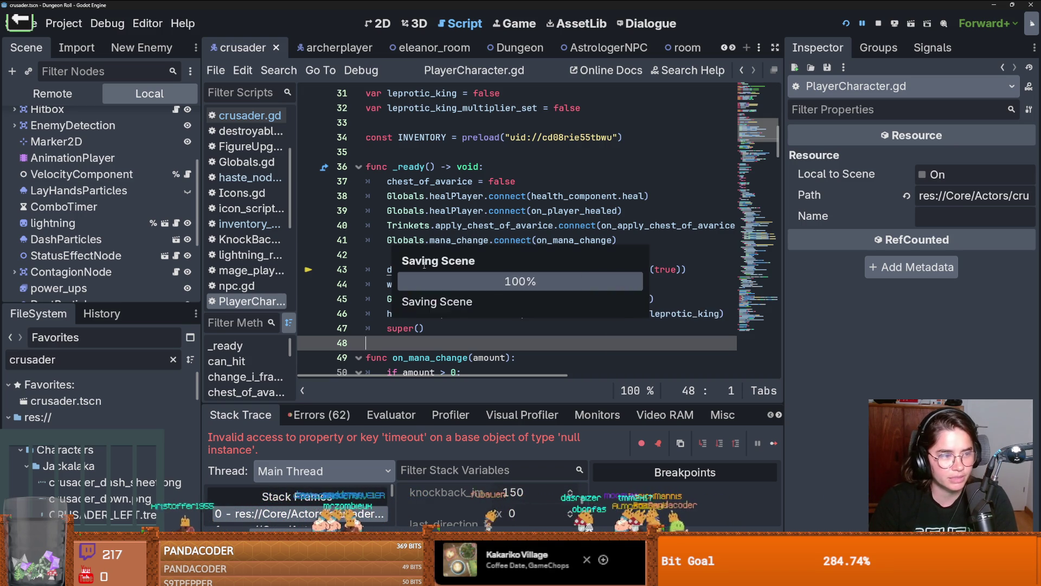
pyautogui.scroll(-1, 423, 269)
pyautogui.scroll(-1, 422, 270)
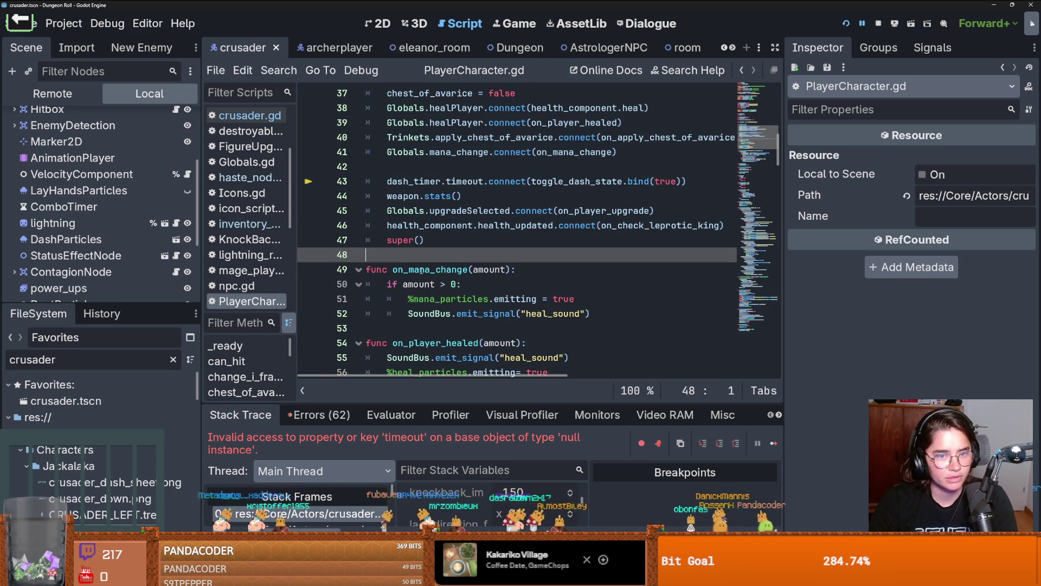
pyautogui.hotkey('ctrl', 's')
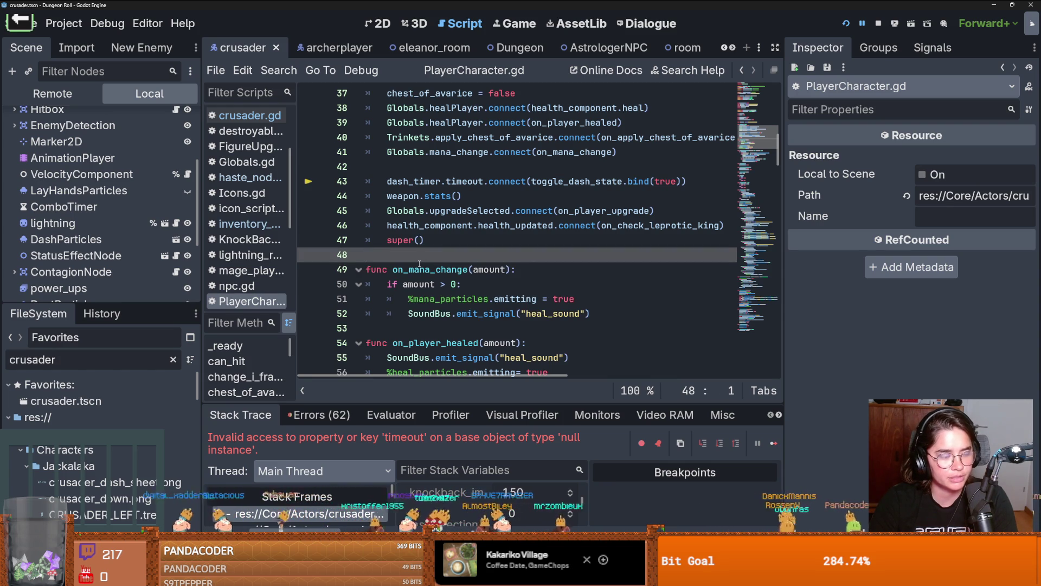
pyautogui.hotkey('ctrl', 's')
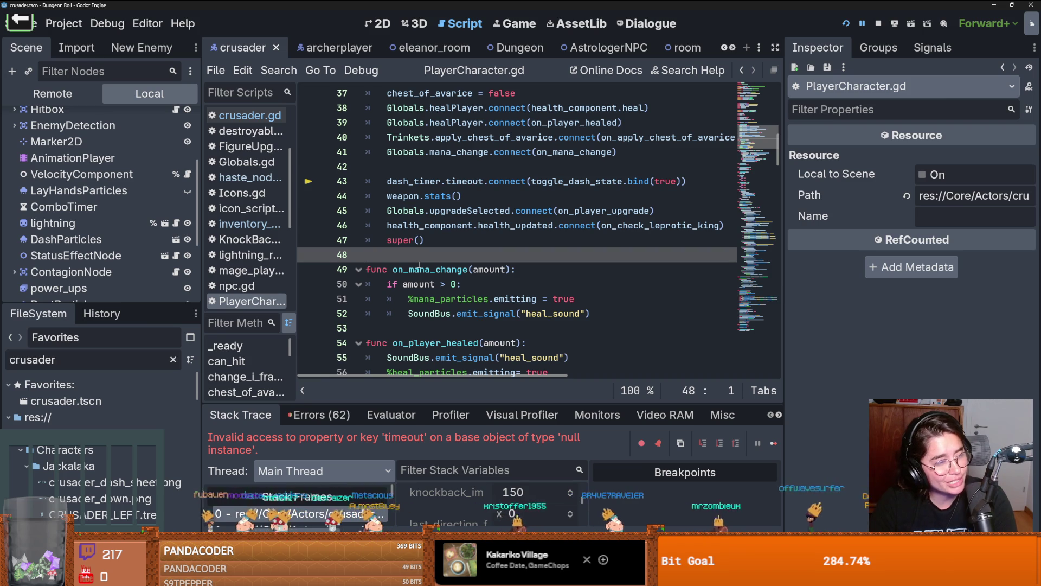
pyautogui.scroll(-1, 418, 265)
pyautogui.scroll(1, 418, 265)
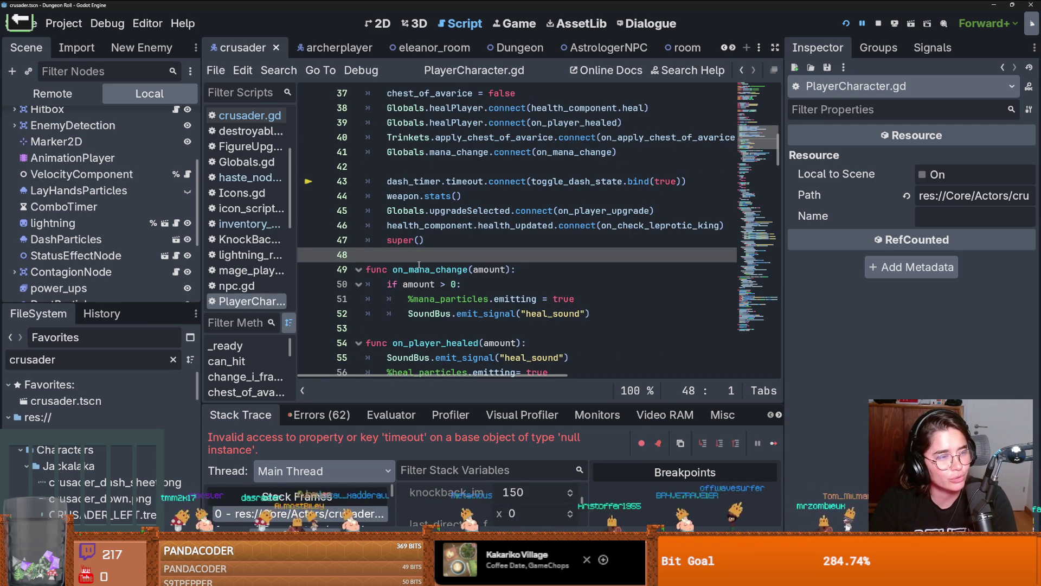
pyautogui.hotkey('ctrl', 's')
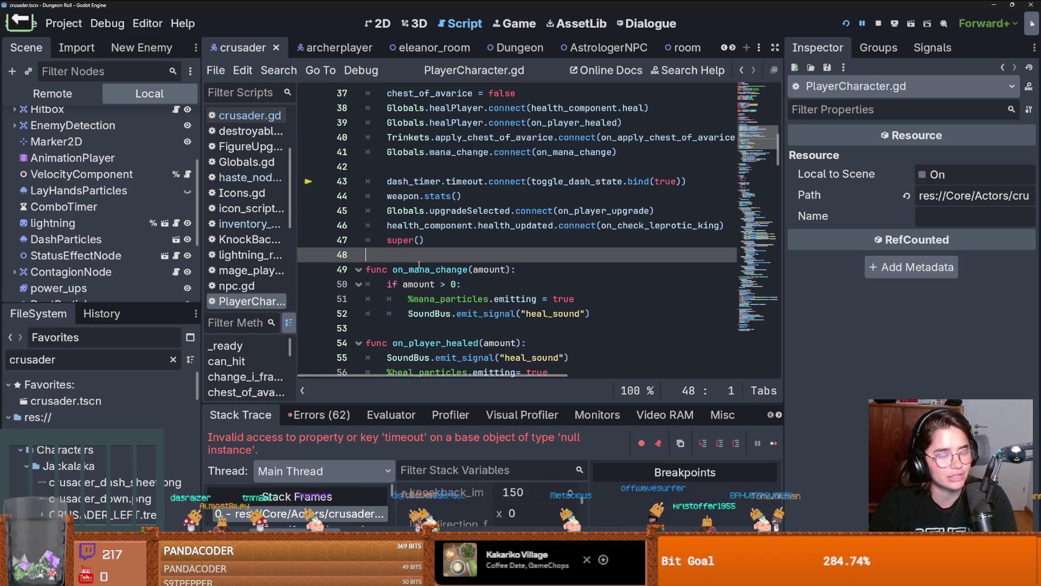
pyautogui.click(411, 183)
pyautogui.click(417, 167)
pyautogui.hotkey('ctrl', 's')
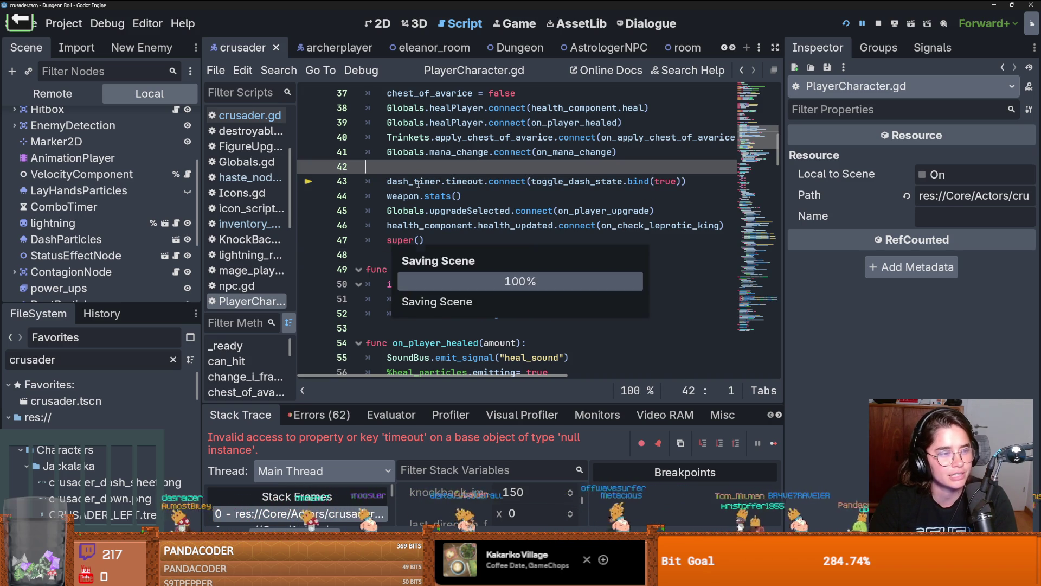
pyautogui.moveTo(400, 185)
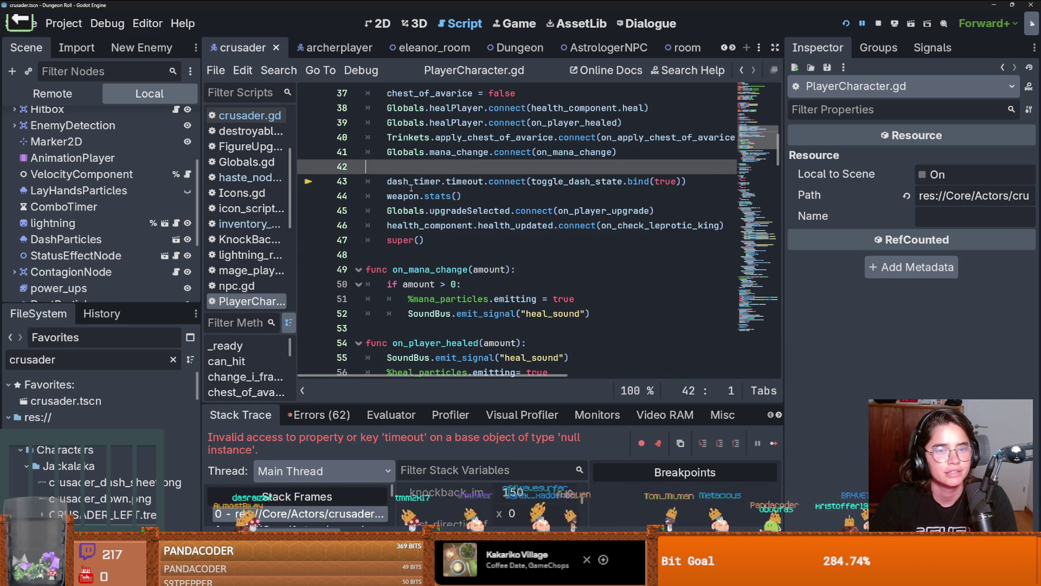
pyautogui.scroll(2, 411, 193)
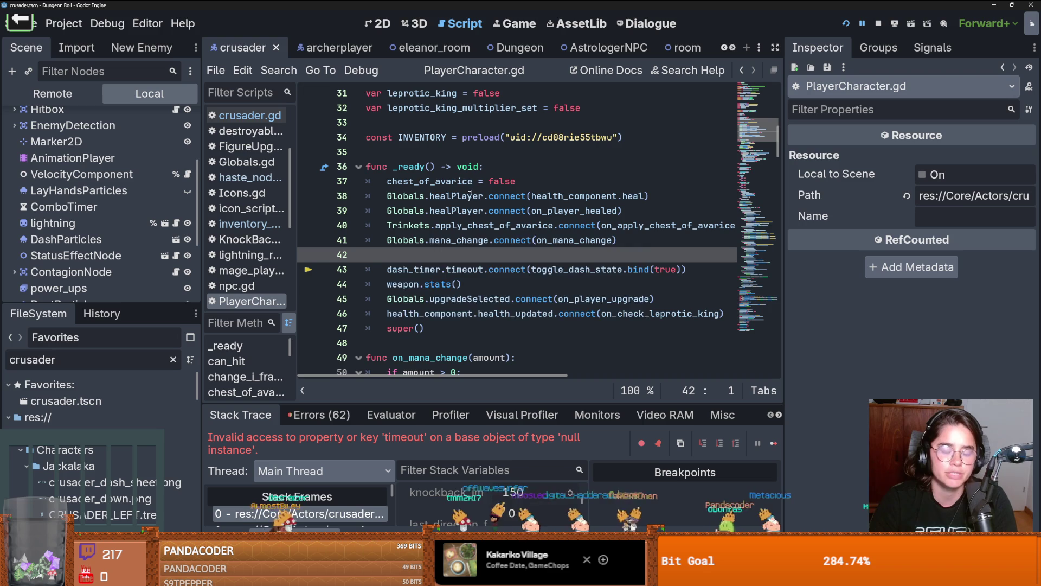
pyautogui.hotkey('ctrl', 's')
pyautogui.scroll(-1, 455, 205)
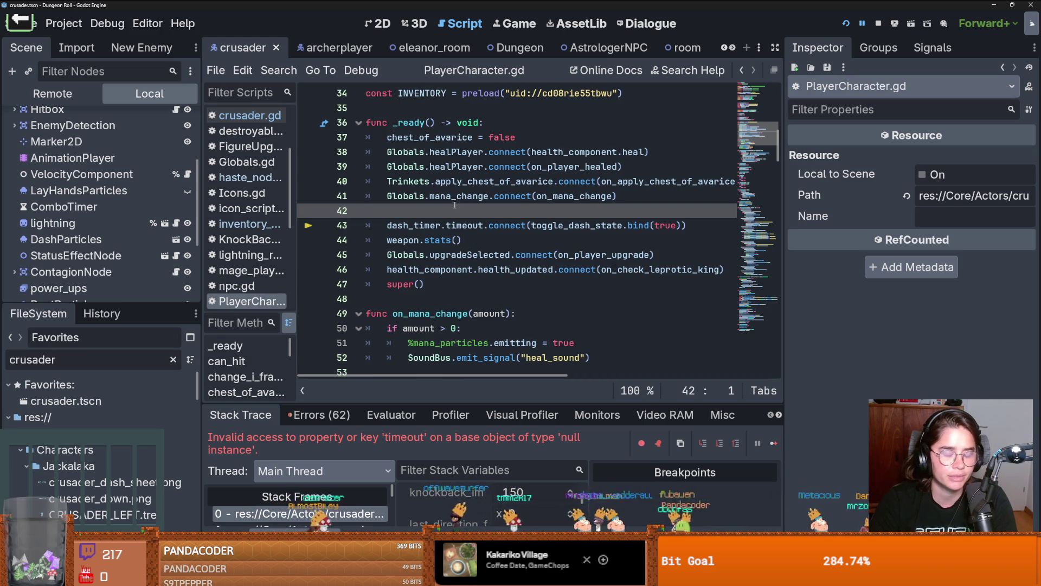
pyautogui.scroll(-2, 455, 232)
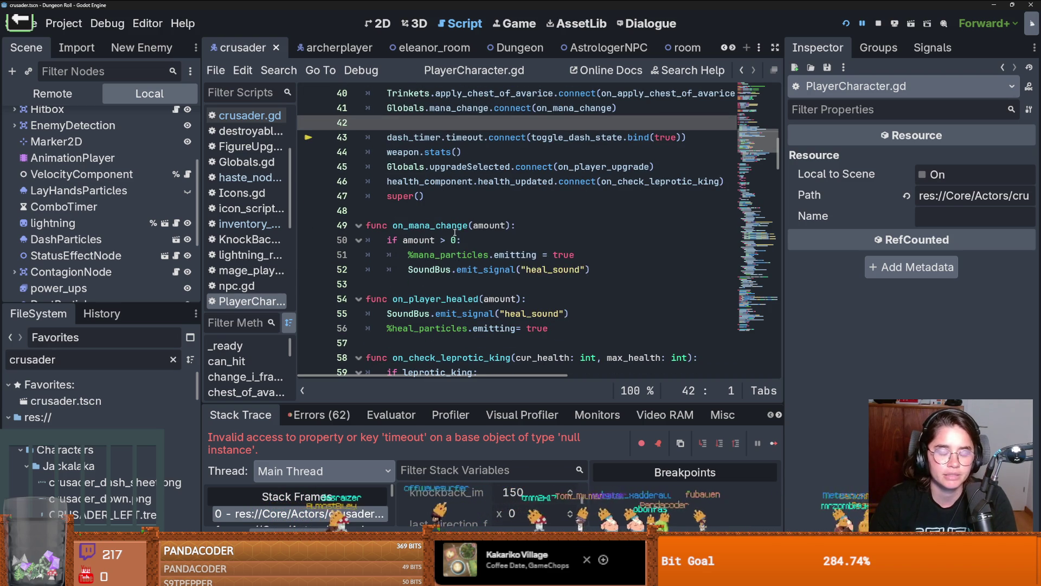
pyautogui.click(456, 284)
pyautogui.hotkey('ctrl', 's')
pyautogui.scroll(-4, 456, 280)
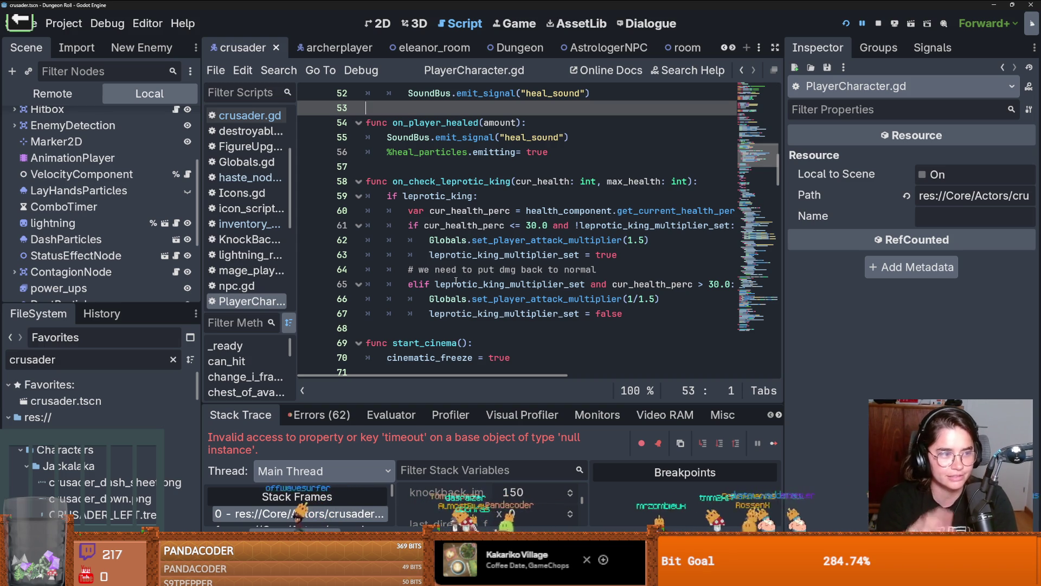
pyautogui.hotkey('ctrl', 's')
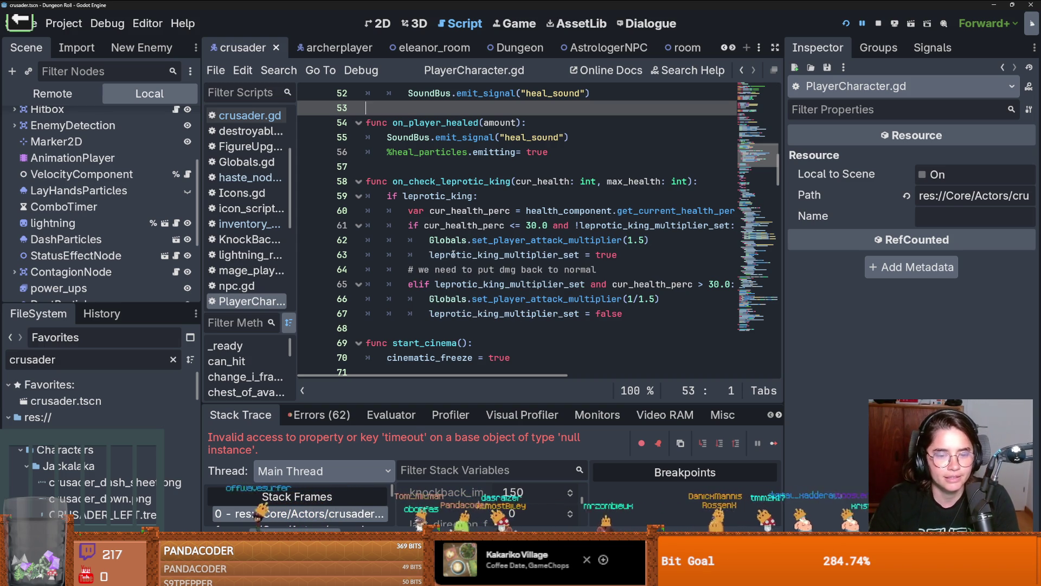
pyautogui.click(467, 323)
pyautogui.scroll(-4, 386, 254)
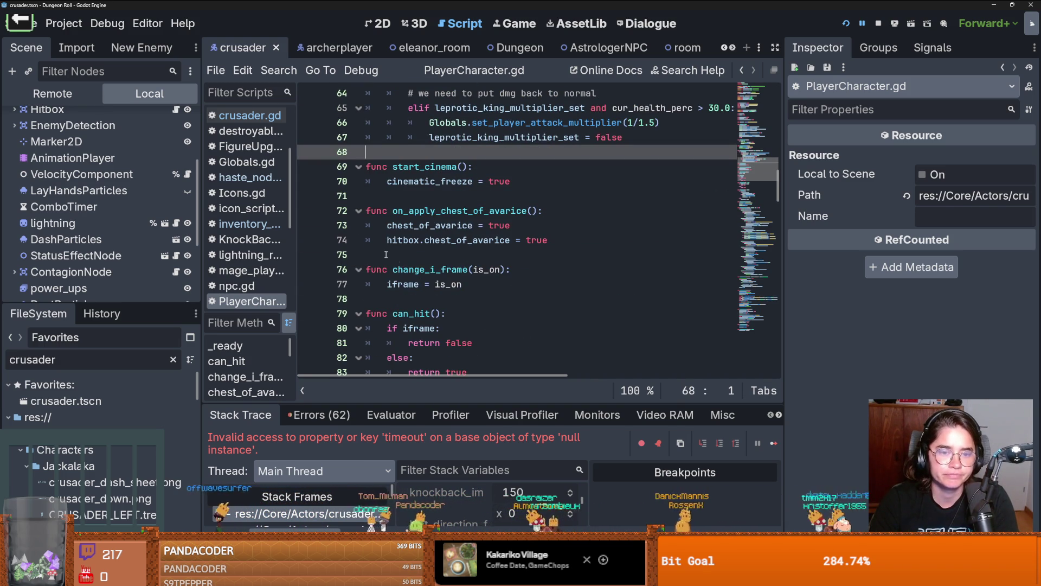
pyautogui.scroll(-4, 393, 298)
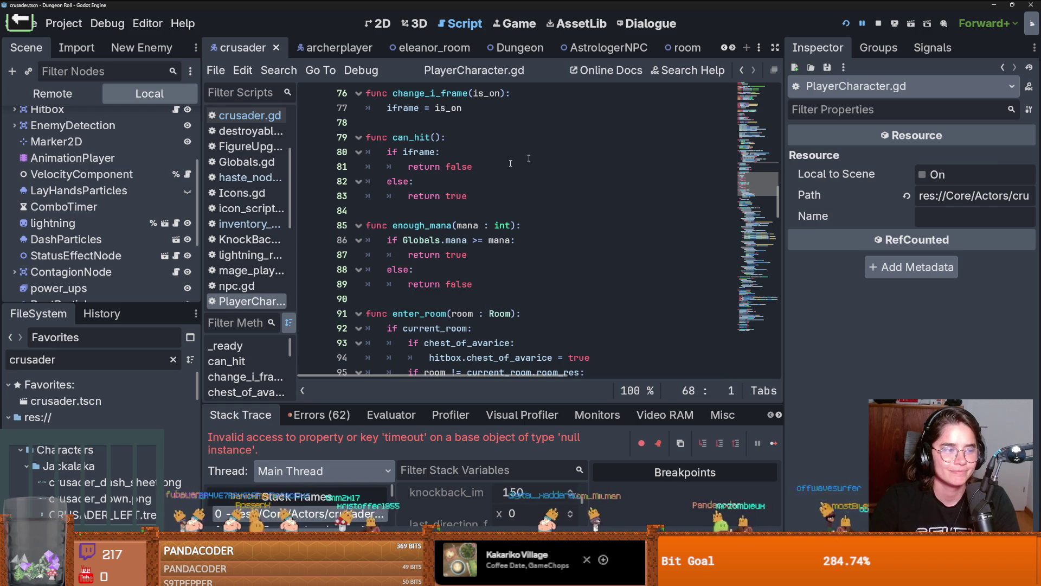
pyautogui.click(413, 181)
pyautogui.scroll(4, 460, 222)
pyautogui.scroll(2, 461, 227)
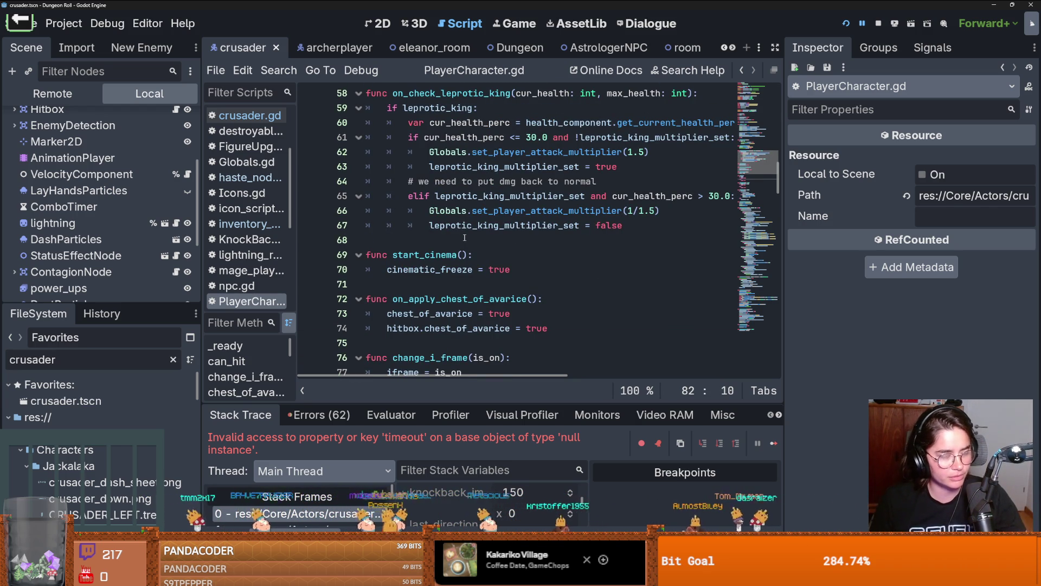
pyautogui.click(465, 238)
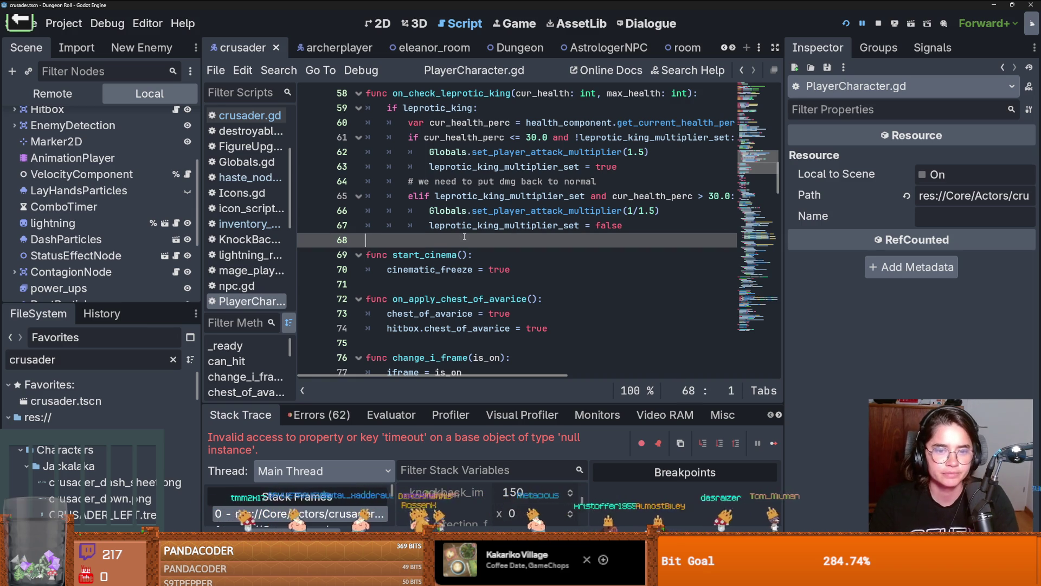
pyautogui.hotkey('ctrl', 's')
pyautogui.scroll(-2, 467, 243)
pyautogui.scroll(-2, 468, 244)
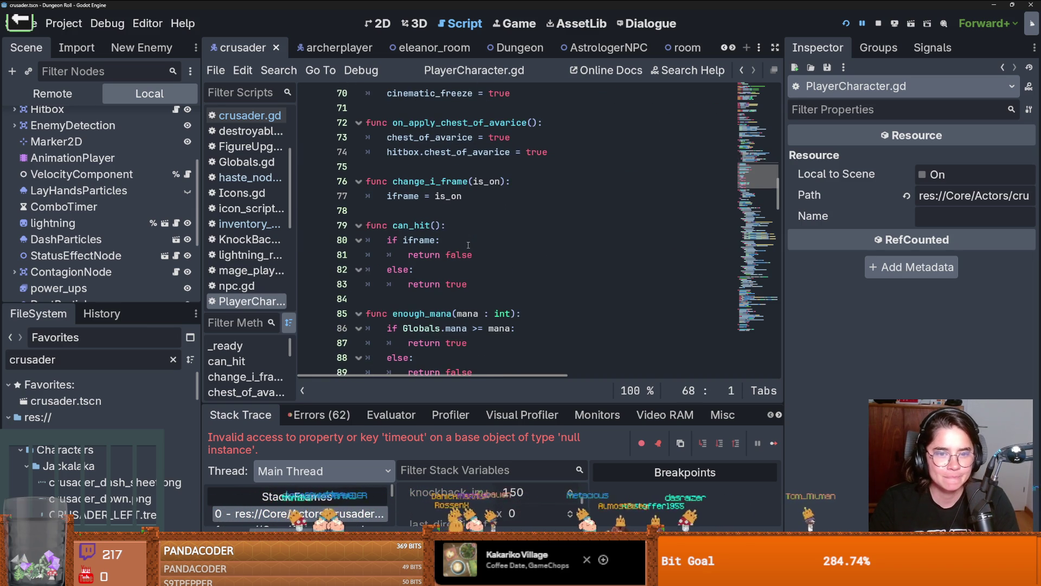
pyautogui.scroll(-5, 468, 245)
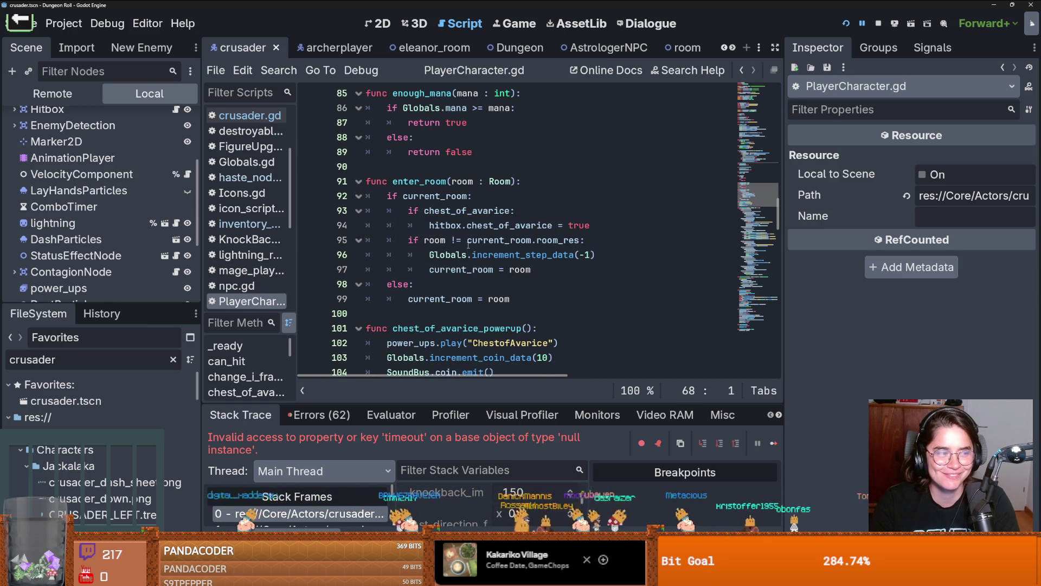
pyautogui.scroll(-1, 462, 248)
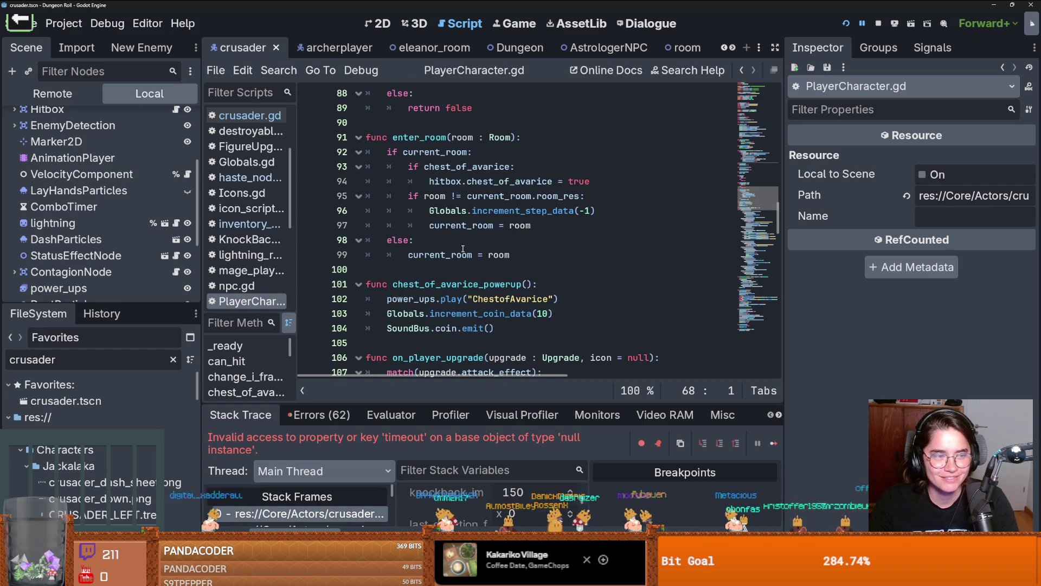
pyautogui.moveTo(442, 254)
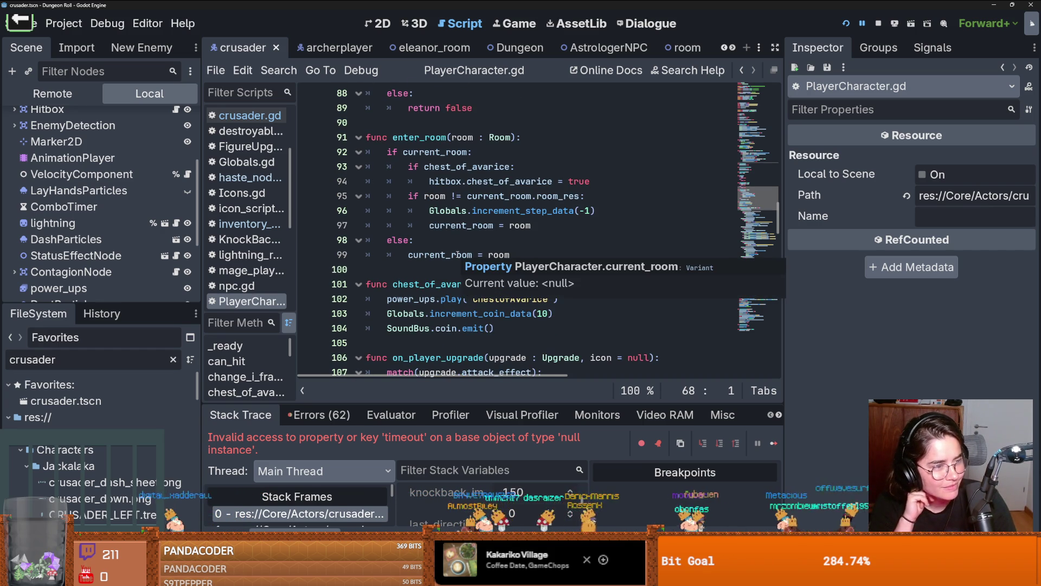
pyautogui.scroll(4, 320, 291)
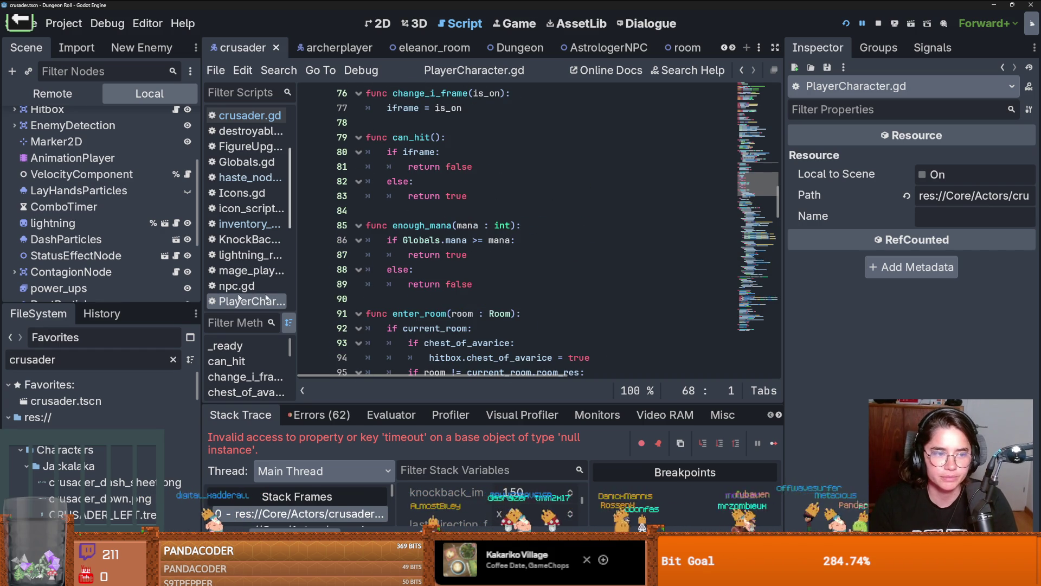
pyautogui.moveTo(141, 308); pyautogui.dragTo(151, 389)
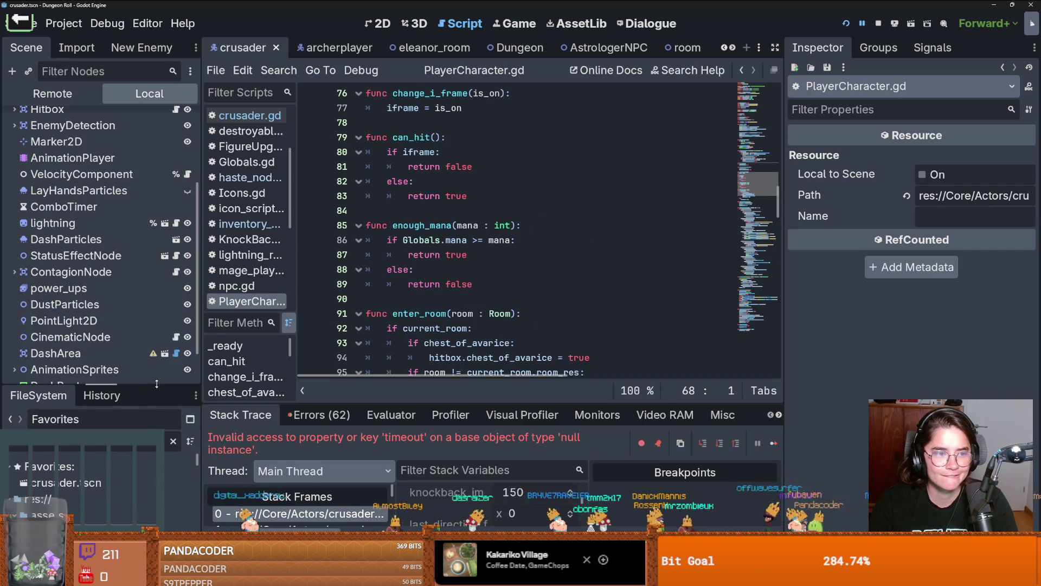
pyautogui.scroll(-9, 435, 316)
pyautogui.scroll(20, 439, 314)
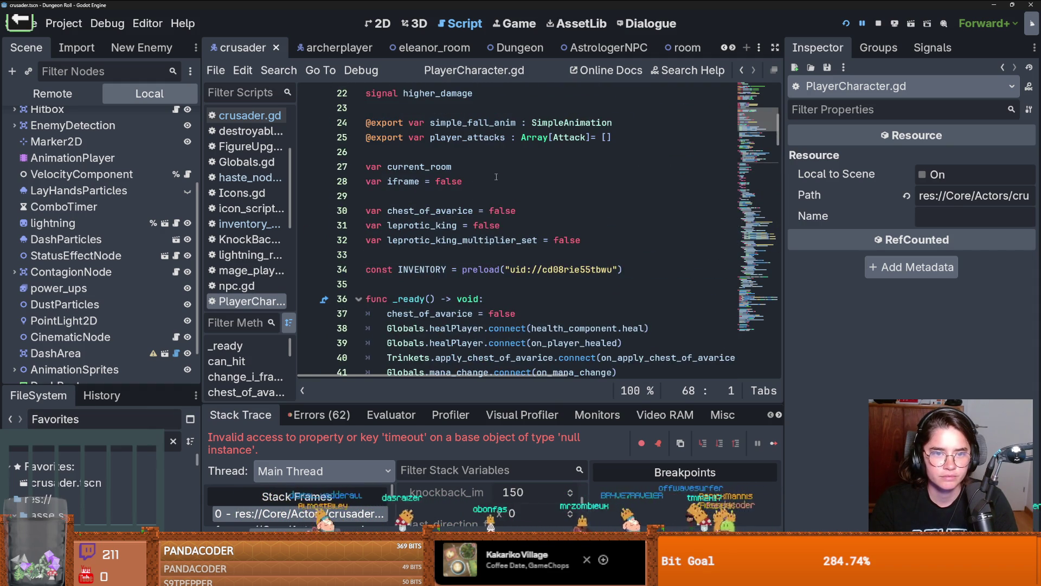
# Step: Cut the dash_timer and can_dash_again declarations from lines 4–5 of PlayerCharacter.gd
pyautogui.scroll(7, 456, 232)
pyautogui.click(727, 137)
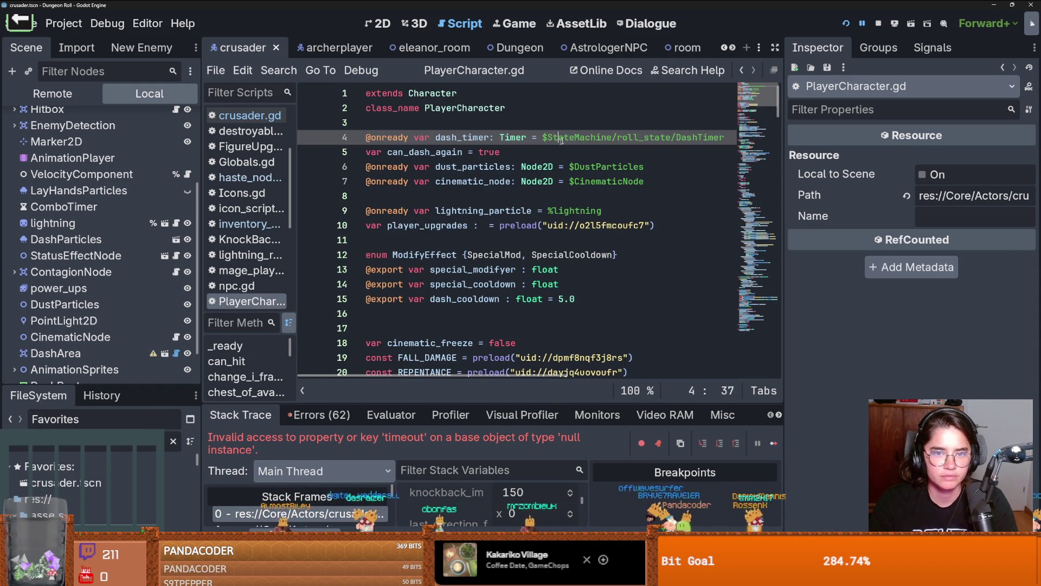
pyautogui.moveTo(727, 137); pyautogui.dragTo(234, 135)
pyautogui.hotkey('ctrl', 'x')
pyautogui.press('Down')
pyautogui.press('End')
pyautogui.hotkey('shift', 'Home')
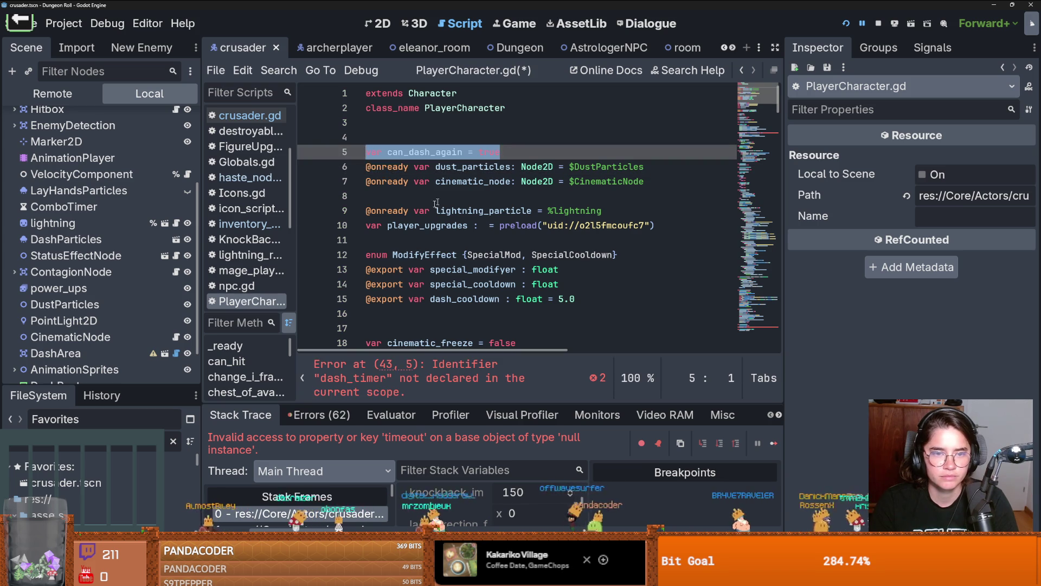
pyautogui.hotkey('ctrl', 'x')
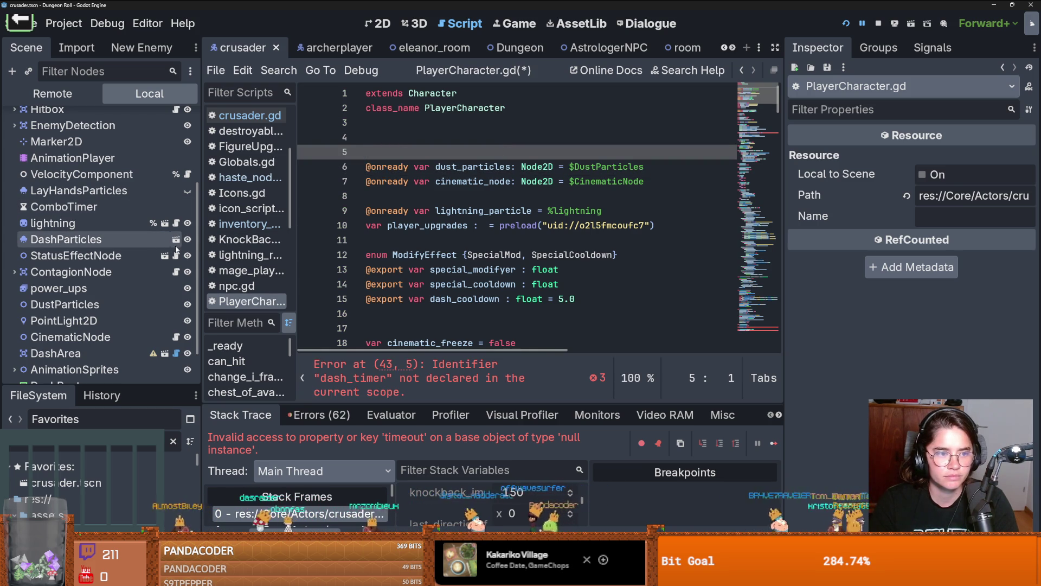
# Step: Expand StateMachine and open roll_state.gd at its var dash_col declaration
pyautogui.scroll(3, 157, 238)
pyautogui.scroll(3, 158, 242)
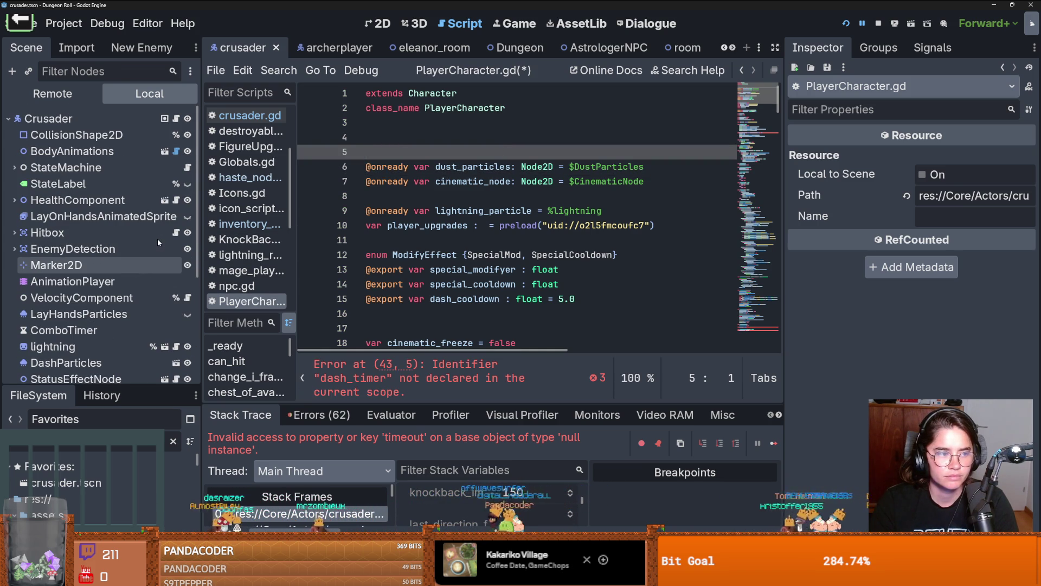
pyautogui.scroll(-2, 157, 241)
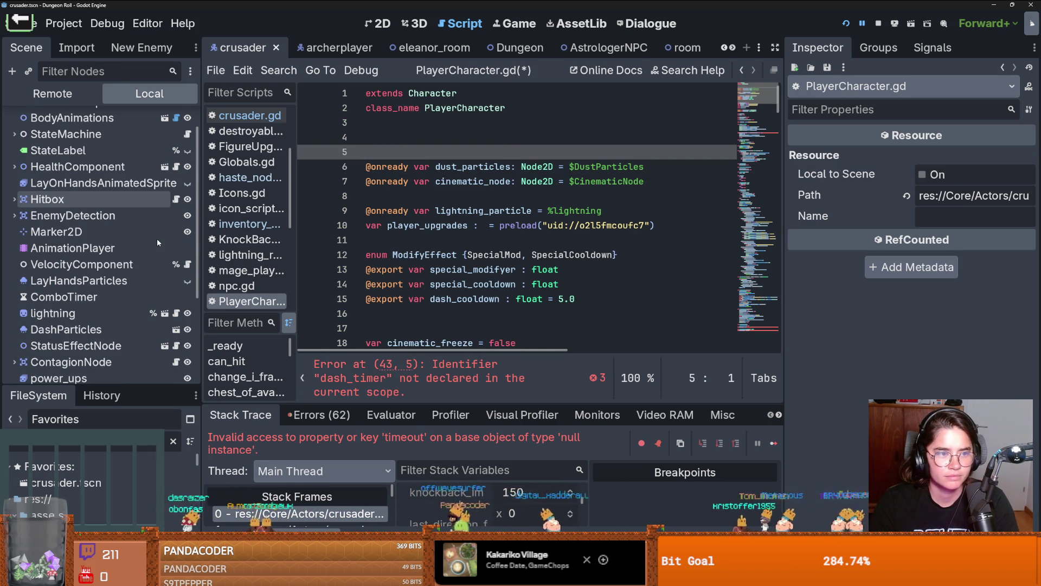
pyautogui.scroll(-4, 154, 237)
pyautogui.scroll(2, 16, 193)
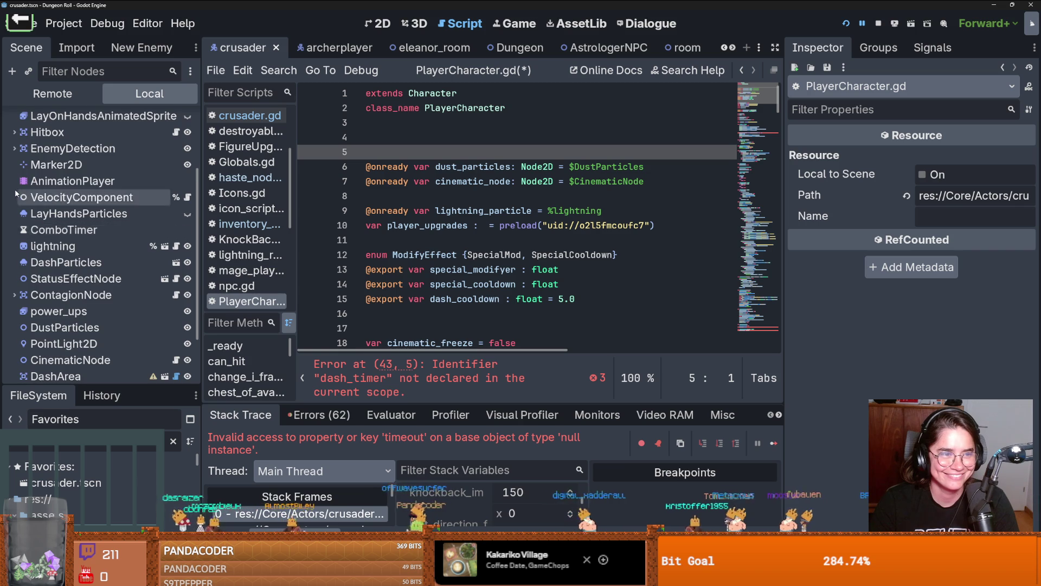
pyautogui.scroll(5, 16, 193)
pyautogui.click(15, 134)
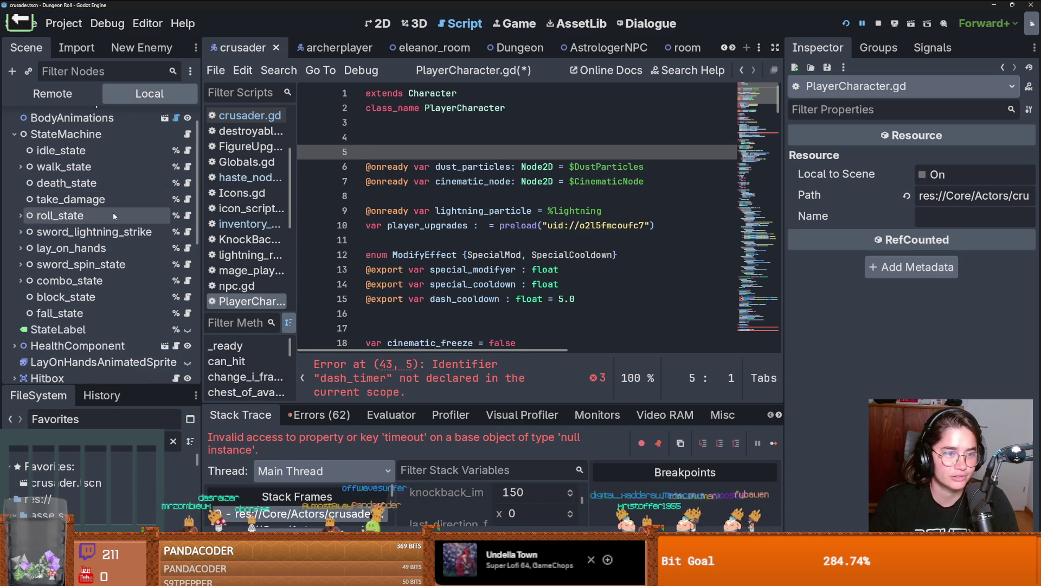
pyautogui.click(187, 215)
pyautogui.scroll(-5, 456, 205)
pyautogui.click(461, 255)
pyautogui.click(465, 238)
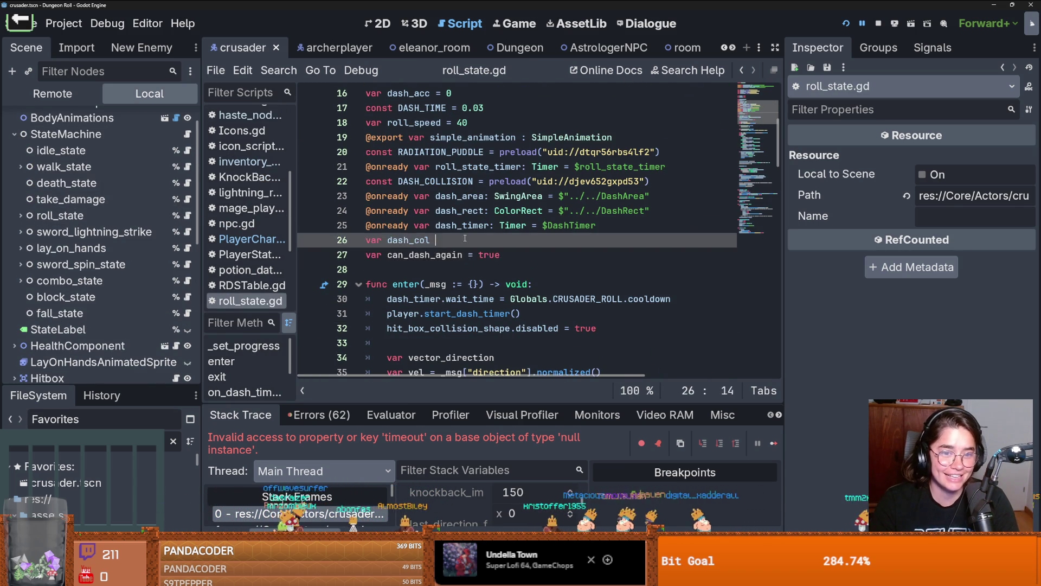
# Step: Add an empty line after var dash_col, then go back to PlayerCharacter.gd's line 43
pyautogui.press('Return')
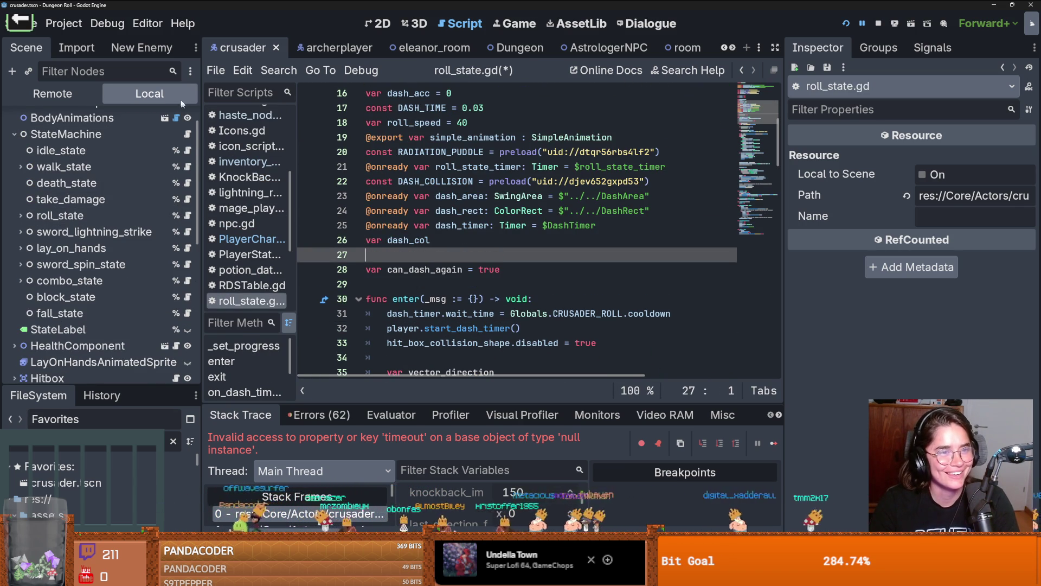
pyautogui.scroll(2, 177, 119)
pyautogui.click(175, 118)
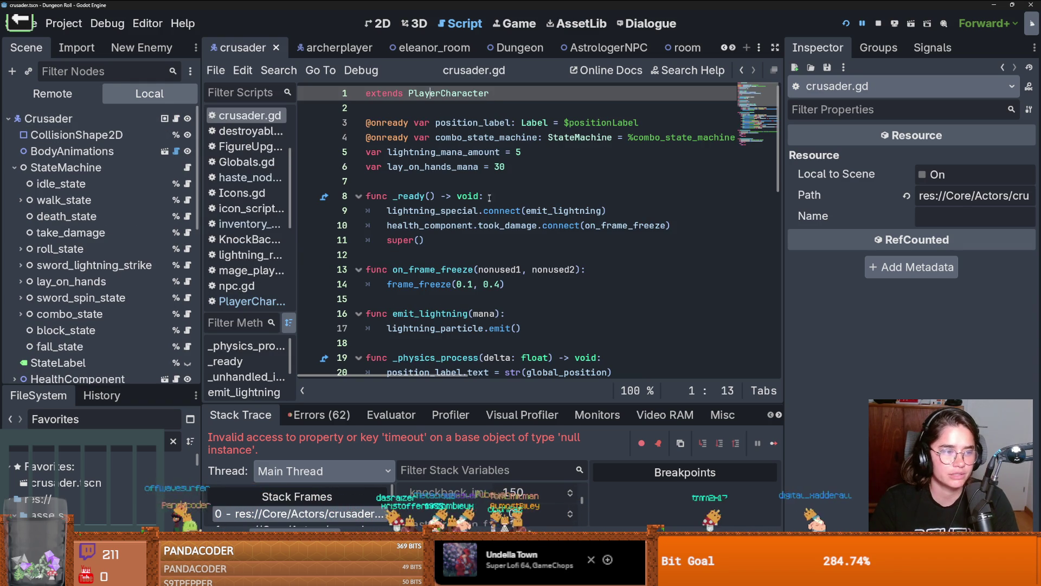
pyautogui.keyDown('ctrl'); pyautogui.click(461, 93); pyautogui.keyUp('ctrl')
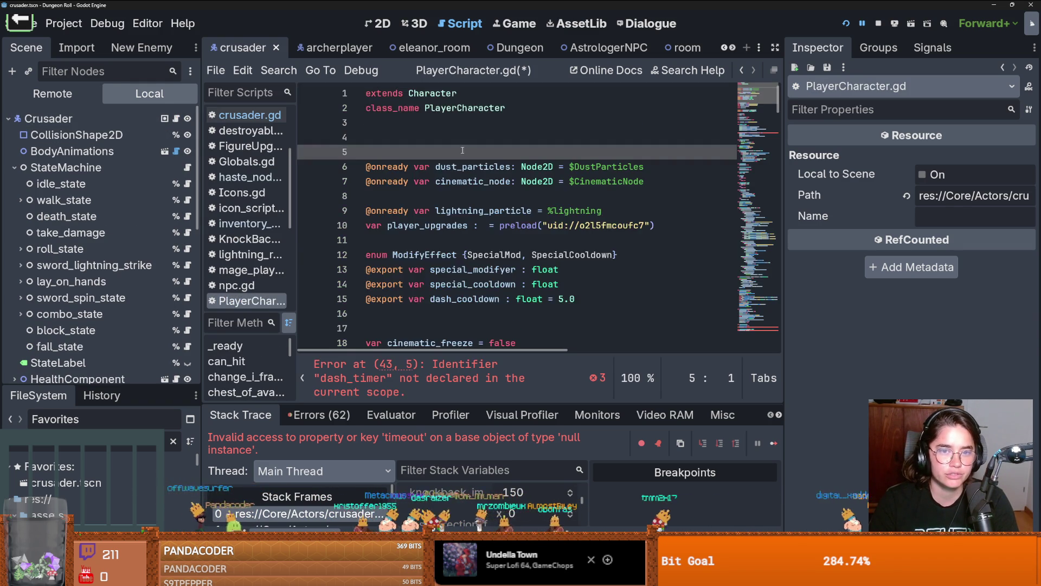
pyautogui.scroll(-10, 519, 131)
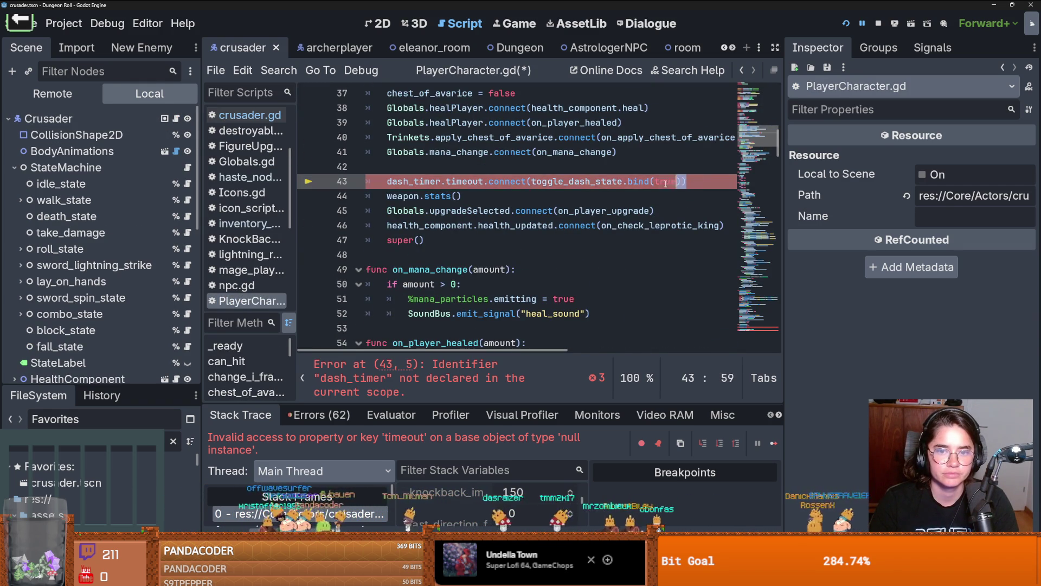
pyautogui.click(599, 173)
pyautogui.click(597, 181)
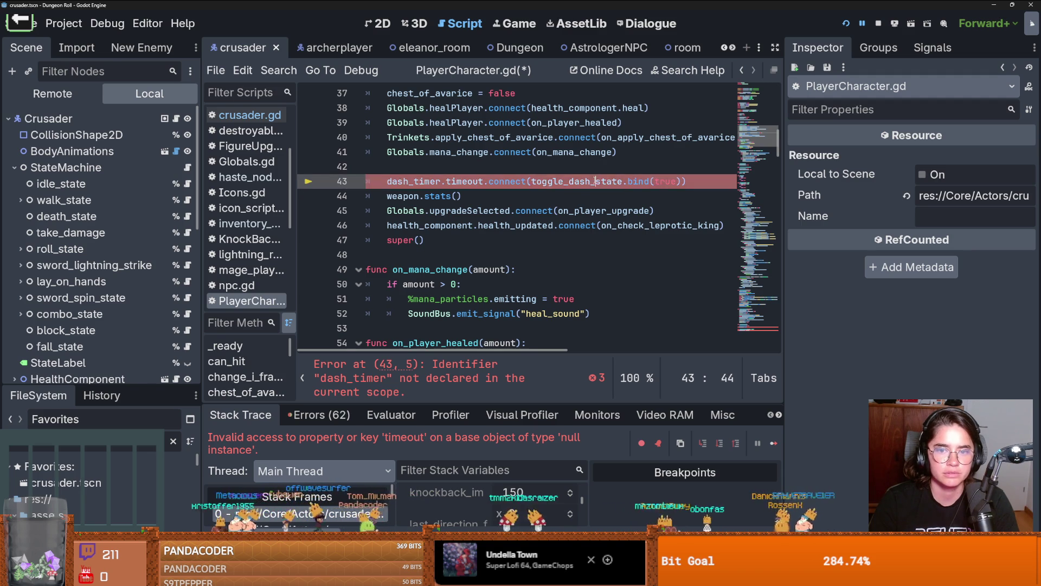
# Step: Delete the toggle_dash_state function from PlayerCharacter.gd and reopen roll_state.gd
pyautogui.scroll(-15, 589, 190)
pyautogui.scroll(-20, 589, 189)
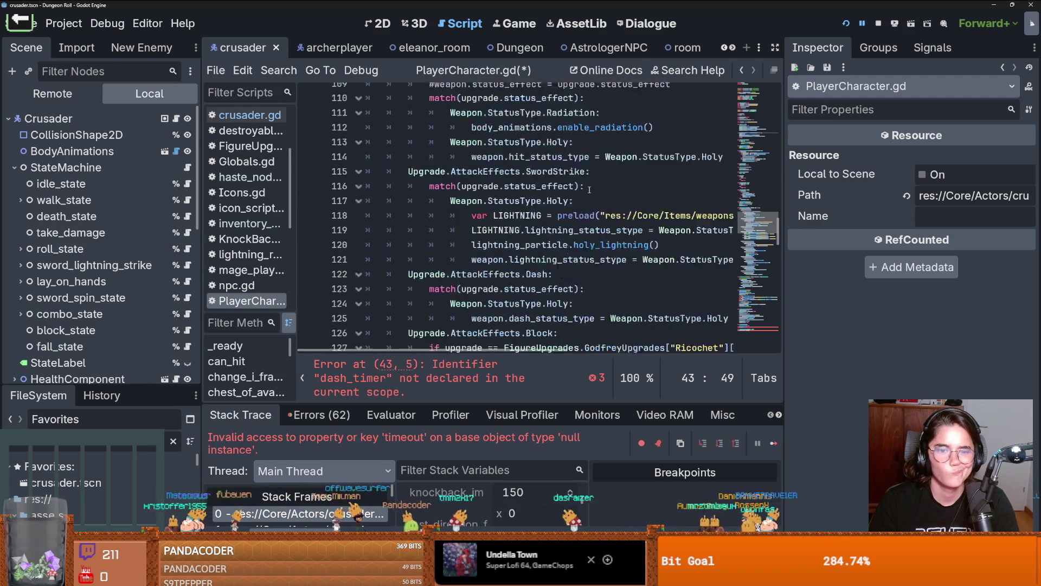
pyautogui.scroll(-1, 589, 190)
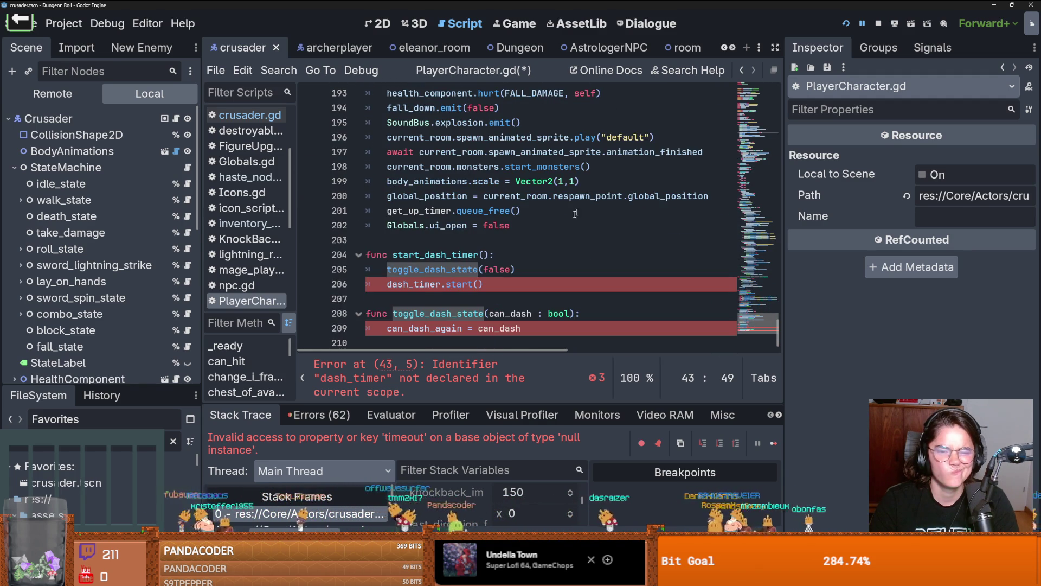
pyautogui.moveTo(557, 334)
pyautogui.mouseDown()
pyautogui.moveTo(346, 325)
pyautogui.moveTo(332, 315)
pyautogui.mouseUp()
pyautogui.press('BackSpace')
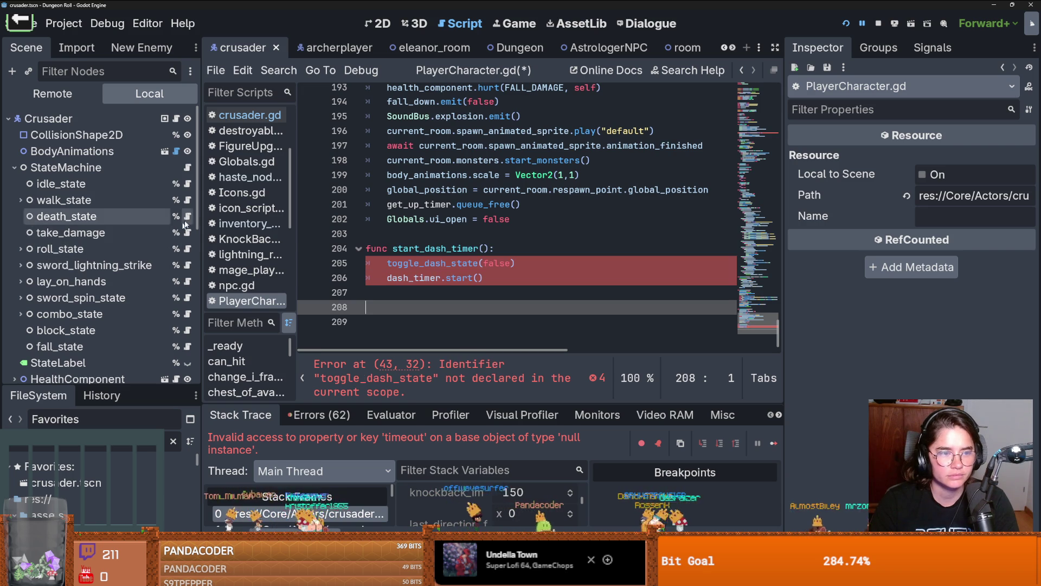
pyautogui.click(187, 248)
pyautogui.scroll(-20, 518, 255)
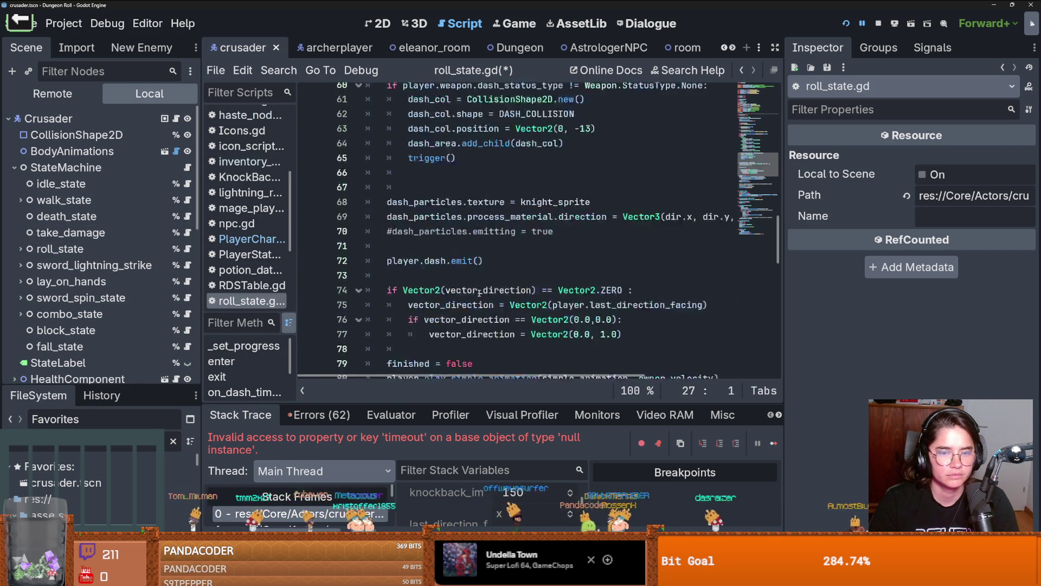
# Step: Paste the toggle_dash_state(can_dash) function onto empty line 123 of roll_state.gd
pyautogui.click(412, 275)
pyautogui.press('Return')
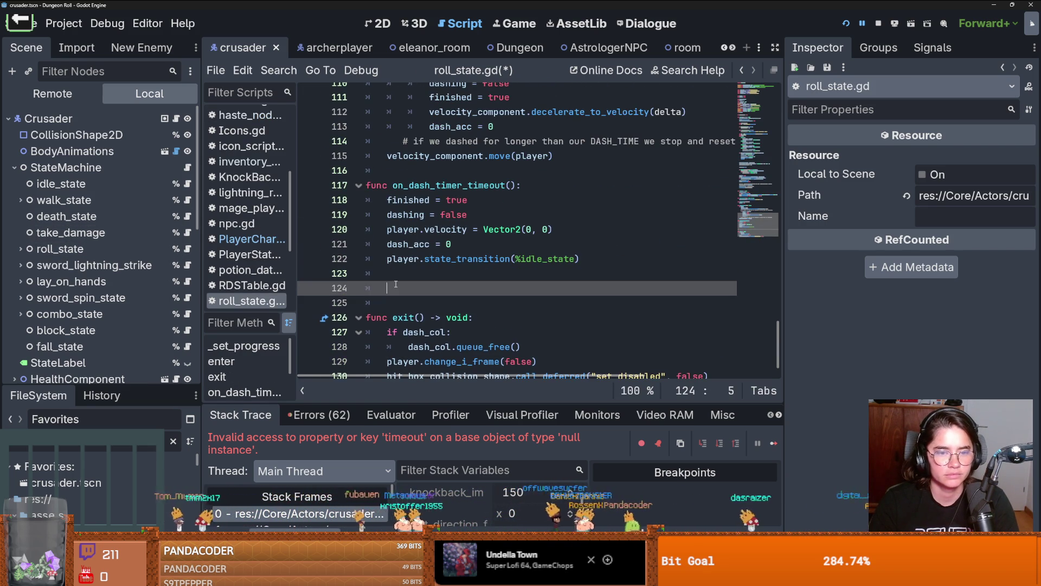
pyautogui.hotkey('ctrl', 'v')
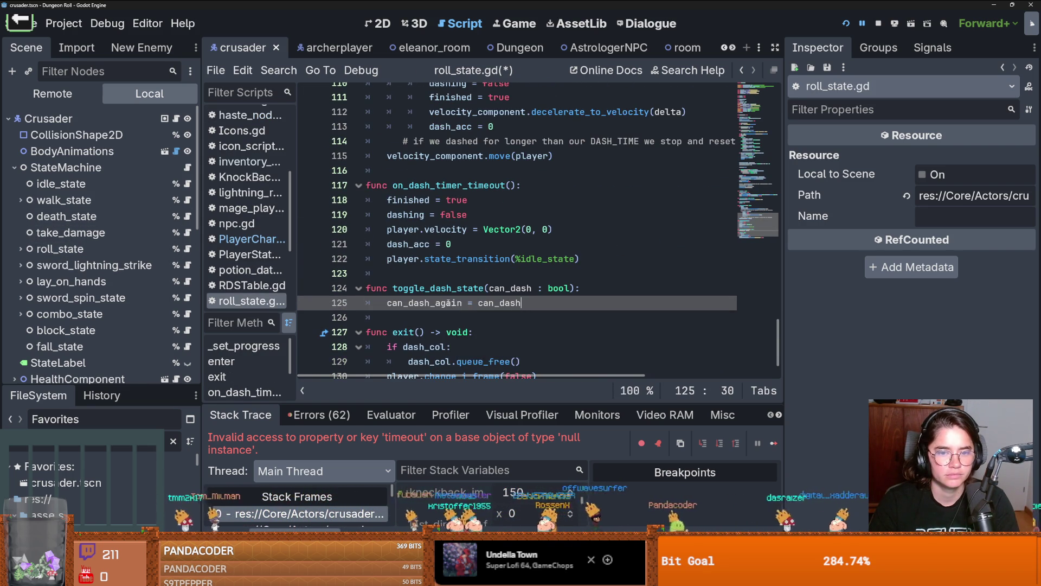
pyautogui.scroll(20, 455, 303)
pyautogui.scroll(1, 464, 308)
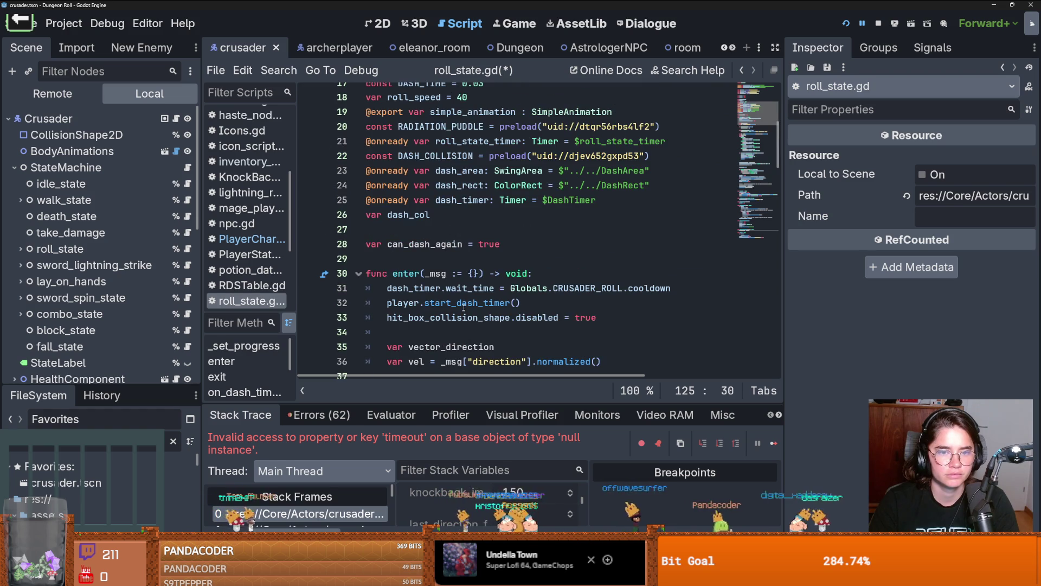
# Step: Search roll_state.gd for can_dash_again, save the script, and switch to crusader.gd
pyautogui.doubleClick(443, 244)
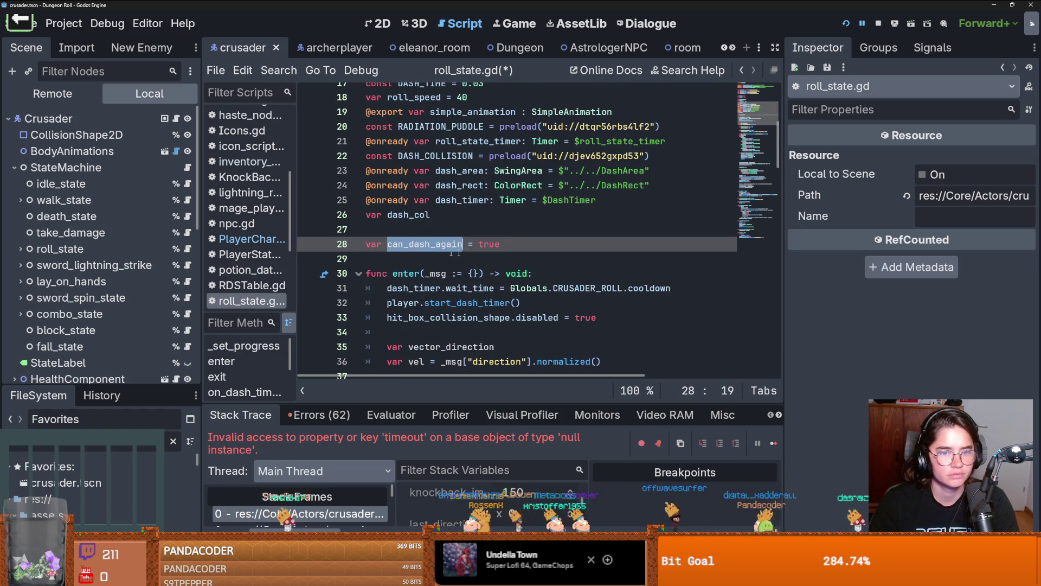
pyautogui.scroll(-8, 470, 258)
pyautogui.scroll(-3, 468, 258)
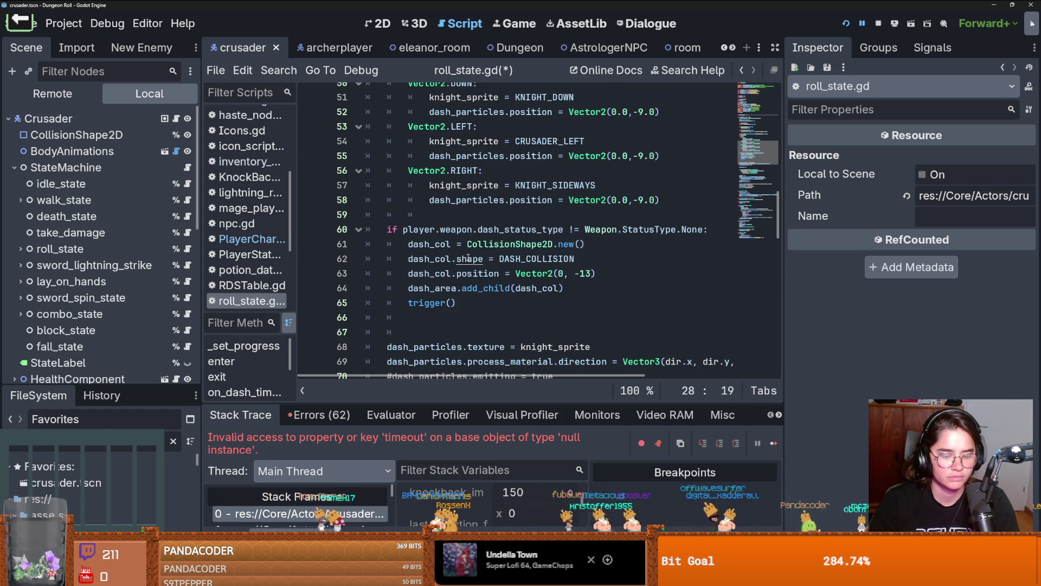
pyautogui.hotkey('ctrl', 'f')
pyautogui.press('Return')
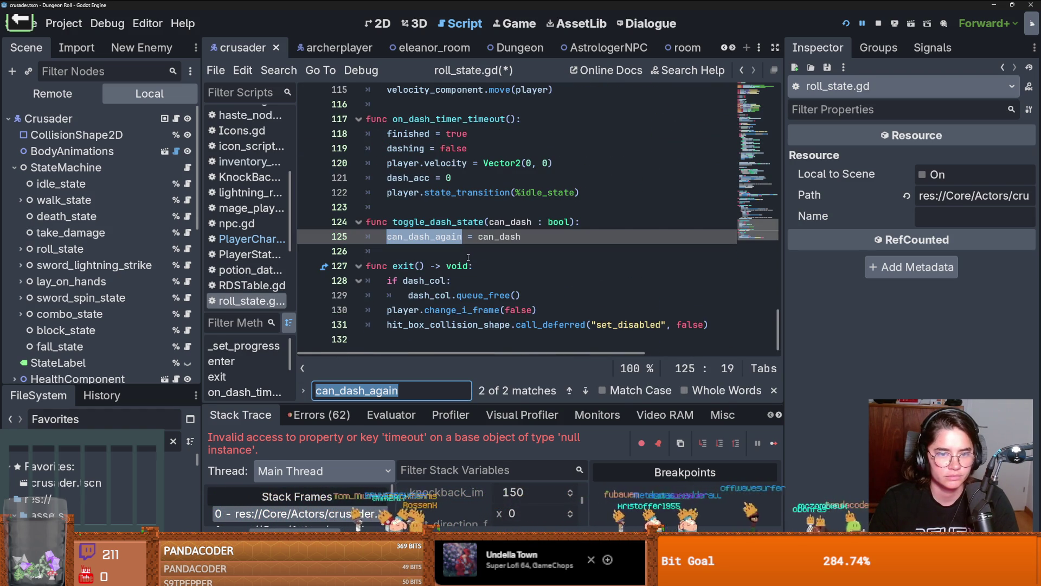
pyautogui.hotkey('ctrl', 's')
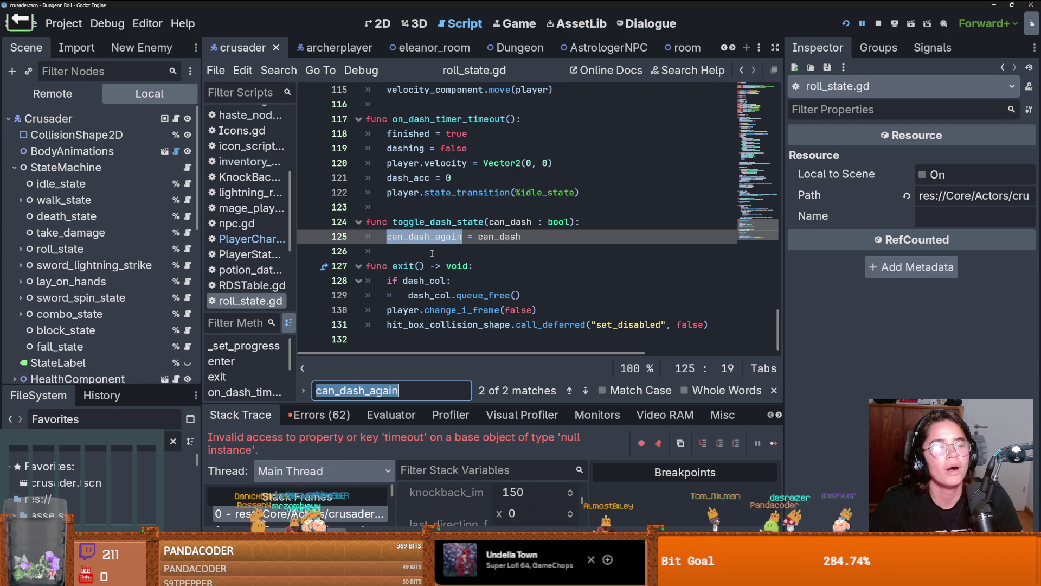
pyautogui.click(176, 119)
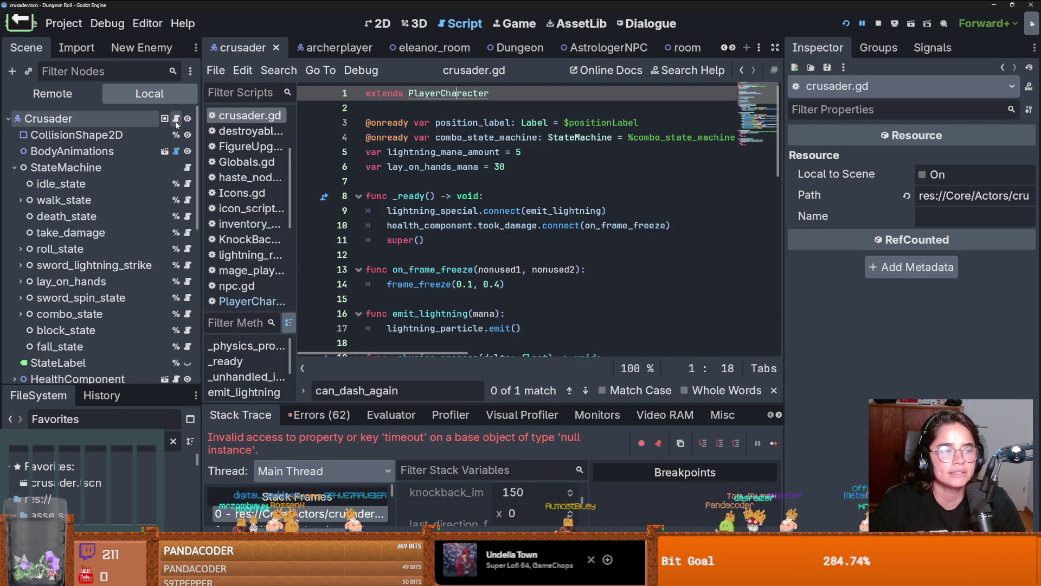
# Step: Cut the start_dash_timer function (lines 204–206) out of PlayerCharacter.gd
pyautogui.keyDown('ctrl'); pyautogui.click(459, 94); pyautogui.keyUp('ctrl')
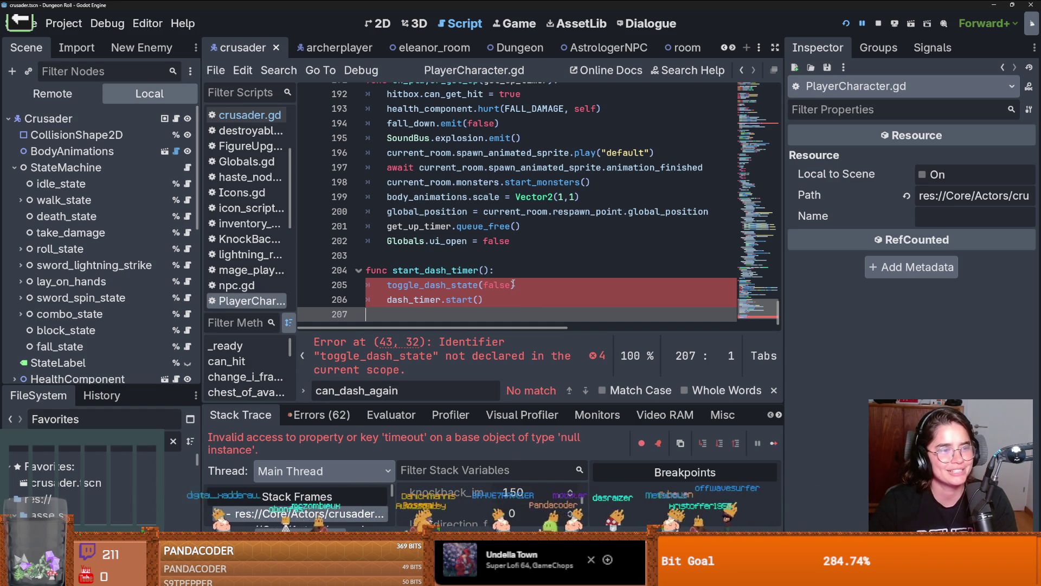
pyautogui.moveTo(512, 296); pyautogui.dragTo(338, 270)
pyautogui.hotkey('ctrl', 'c')
pyautogui.press('Delete')
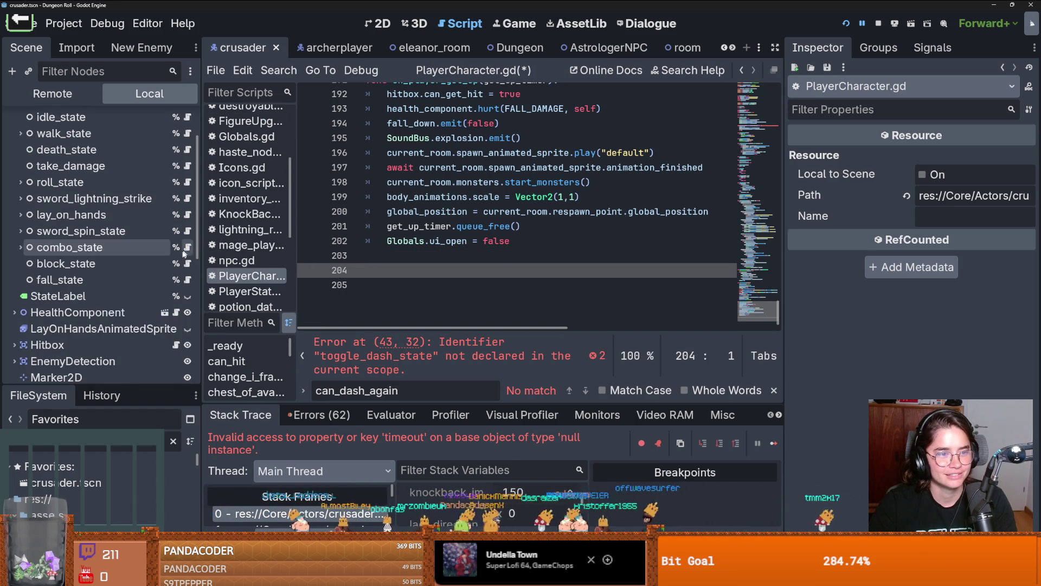
# Step: Paste start_dash_timer into roll_state.gd right below toggle_dash_state, after line 125
pyautogui.click(187, 249)
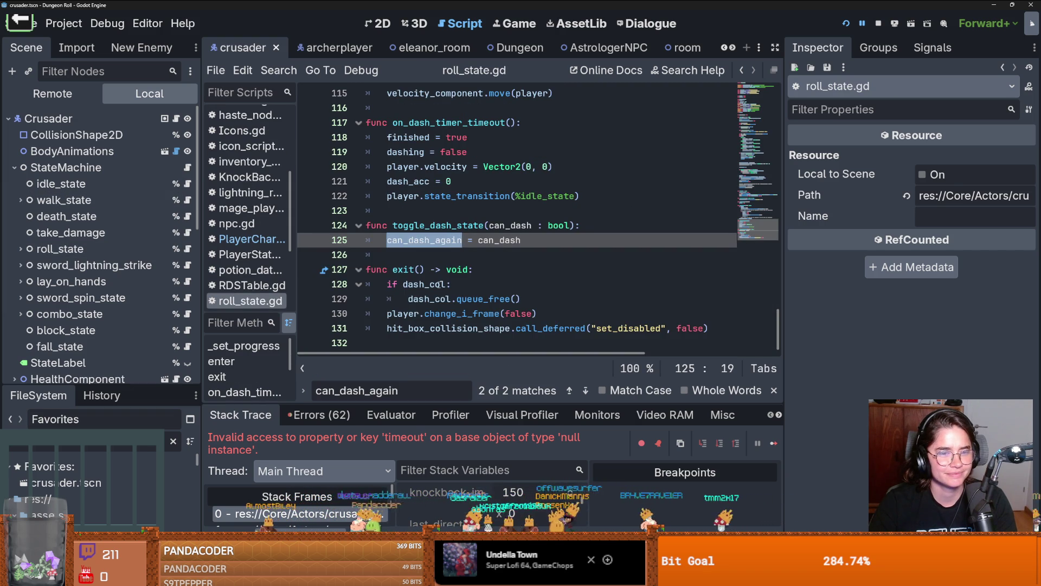
pyautogui.click(414, 258)
pyautogui.press('Return')
pyautogui.hotkey('ctrl', 'v')
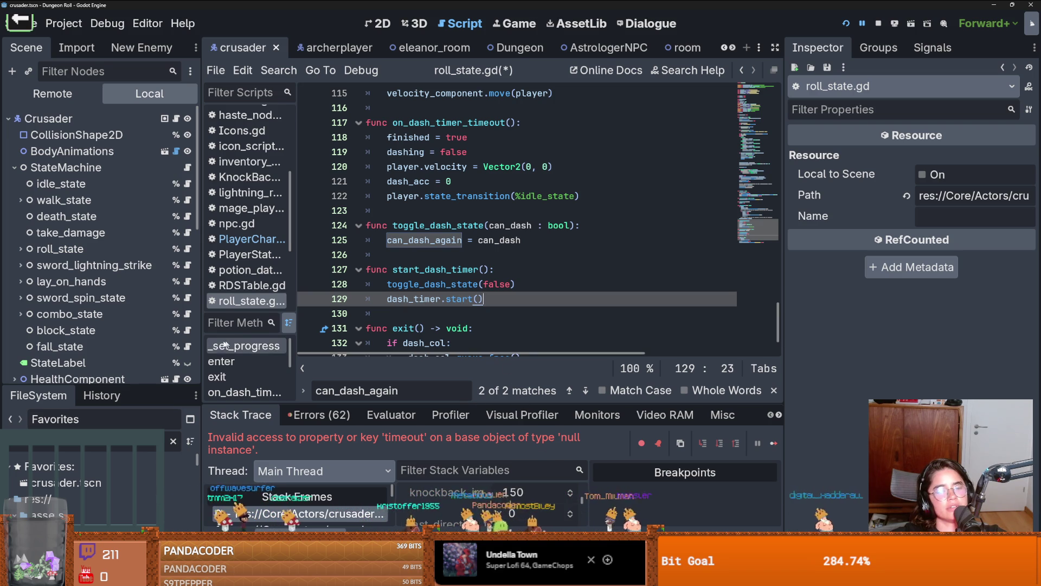
# Step: Widen the code editor and fix the blank lines at lines 123 and 126 of roll_state.gd, saving
pyautogui.moveTo(202, 341); pyautogui.dragTo(172, 340)
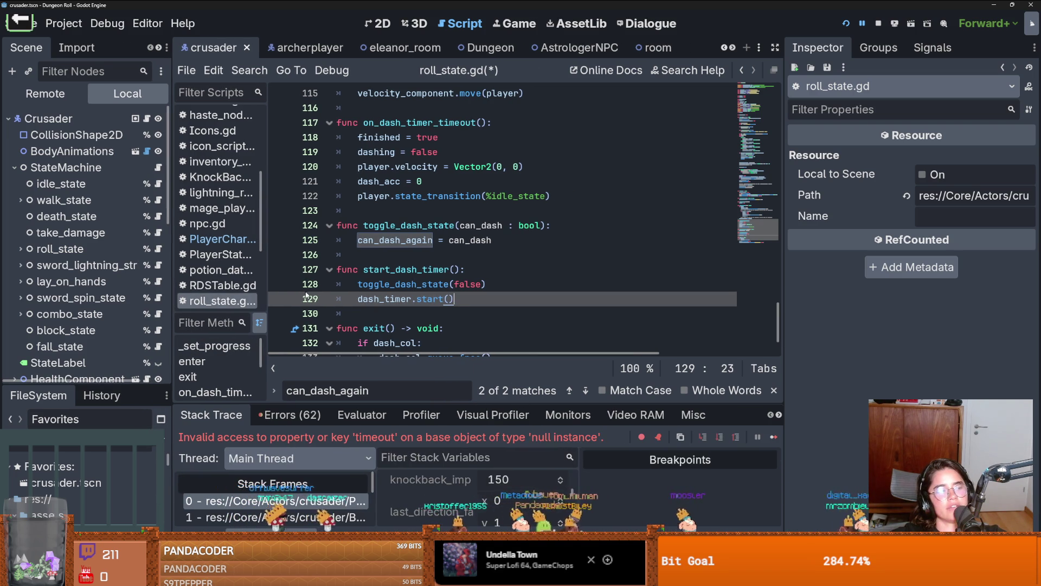
pyautogui.click(370, 257)
pyautogui.hotkey('ctrl', 's')
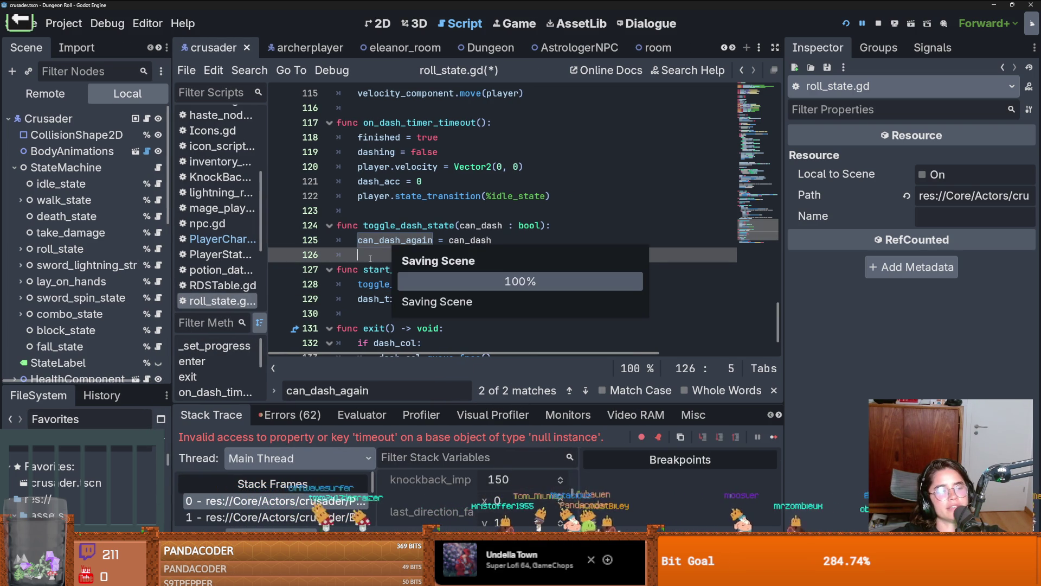
pyautogui.press('BackSpace')
pyautogui.press('BackSpace')
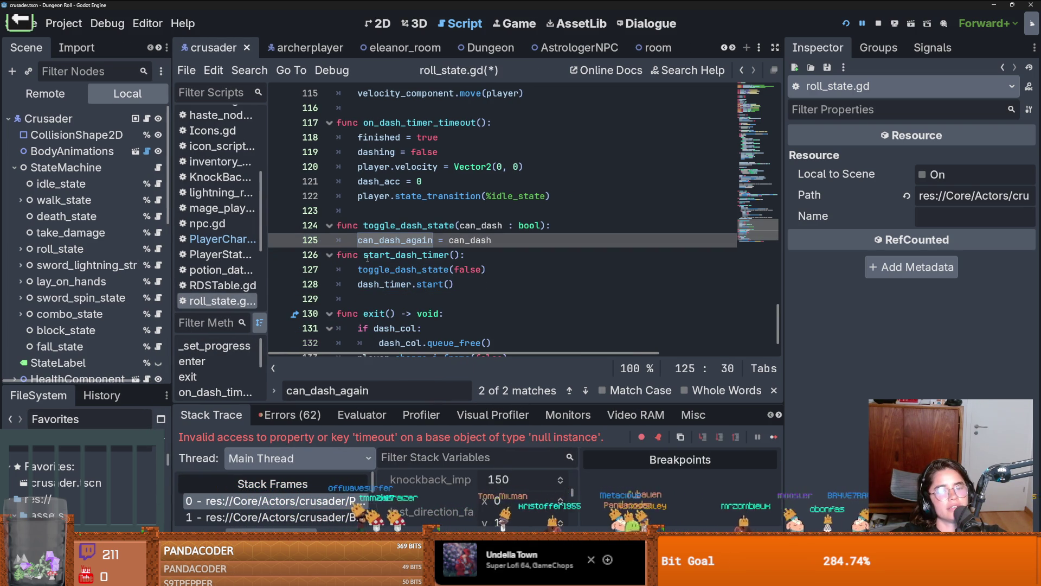
pyautogui.press('Return')
pyautogui.hotkey('ctrl', 's')
pyautogui.scroll(2, 380, 260)
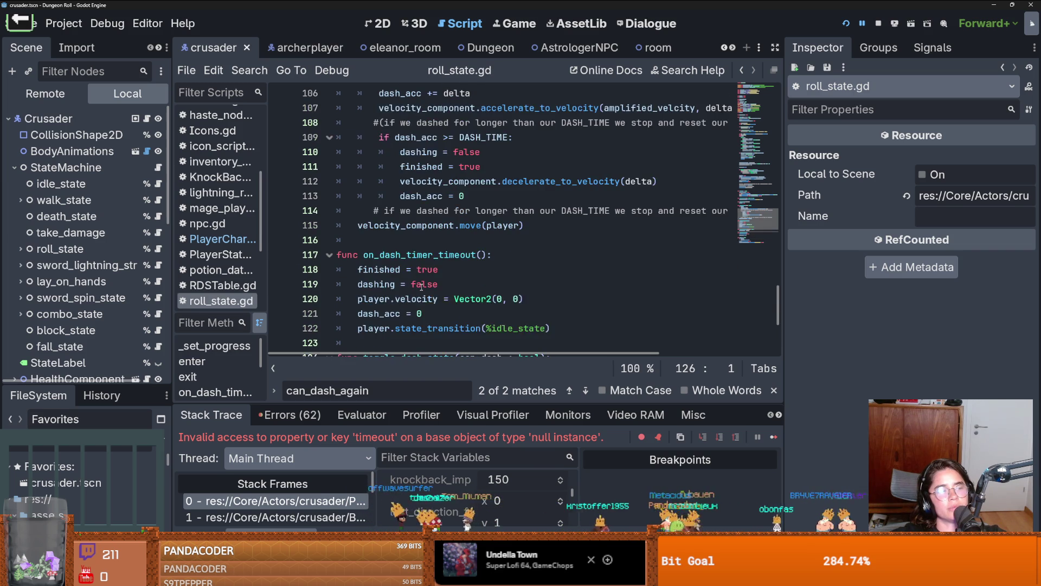
pyautogui.click(410, 298)
pyautogui.hotkey('ctrl', 's')
pyautogui.press('BackSpace')
pyautogui.hotkey('ctrl', 's')
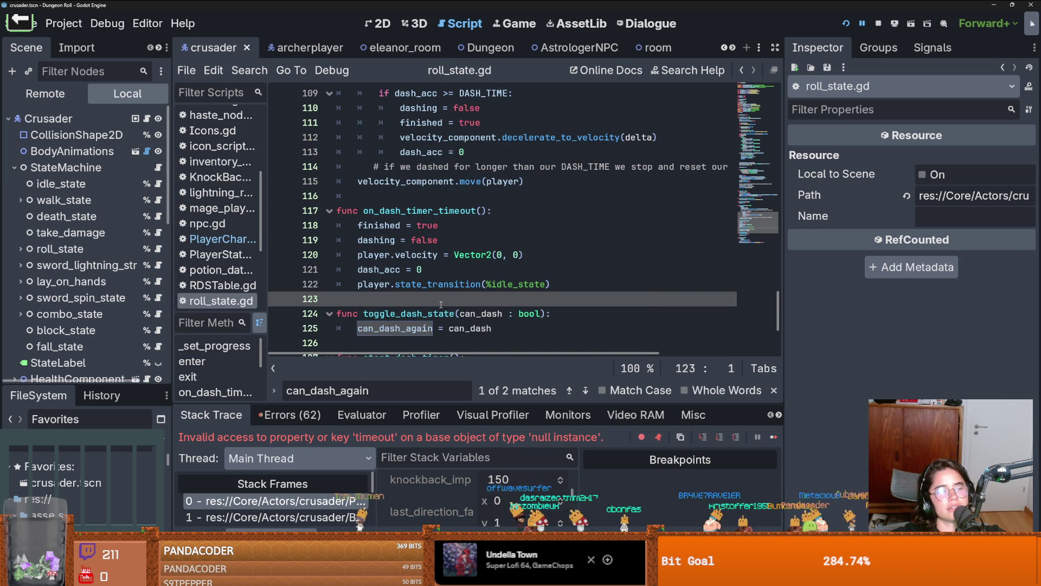
# Step: Save roll_state.gd again and check that dash_timer on line 129 still reads null
pyautogui.scroll(-3, 441, 305)
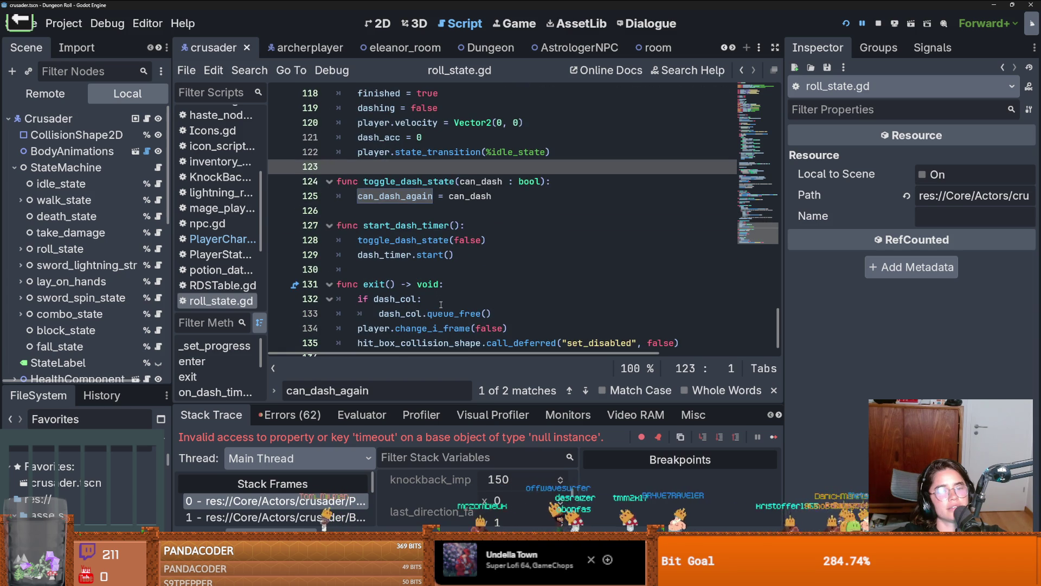
pyautogui.scroll(1, 441, 304)
pyautogui.click(375, 253)
pyautogui.hotkey('ctrl', 's')
pyautogui.press('Up')
pyautogui.press('Up')
pyautogui.press('Up')
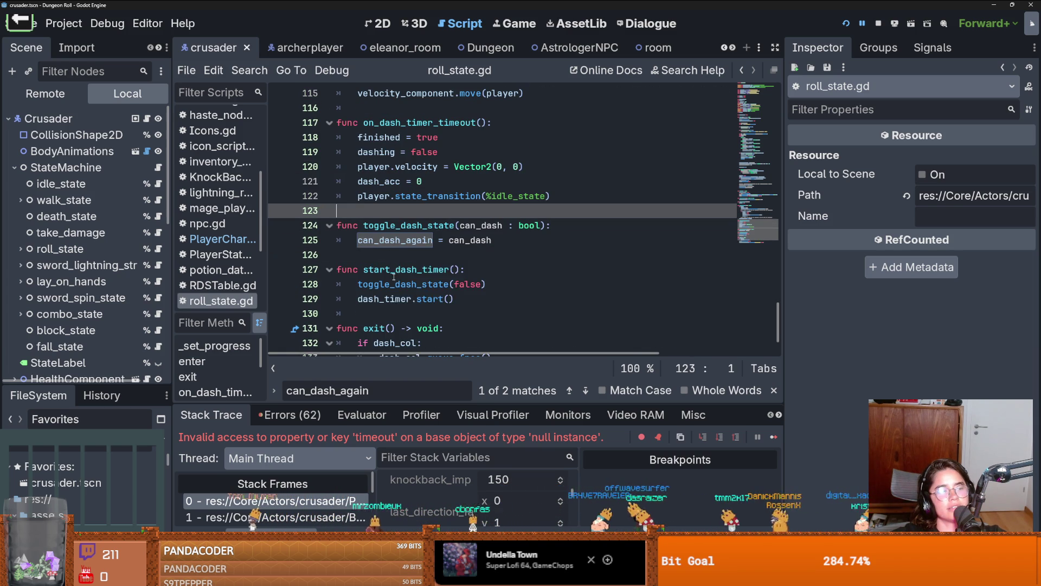
pyautogui.scroll(-1, 399, 254)
pyautogui.scroll(1, 393, 279)
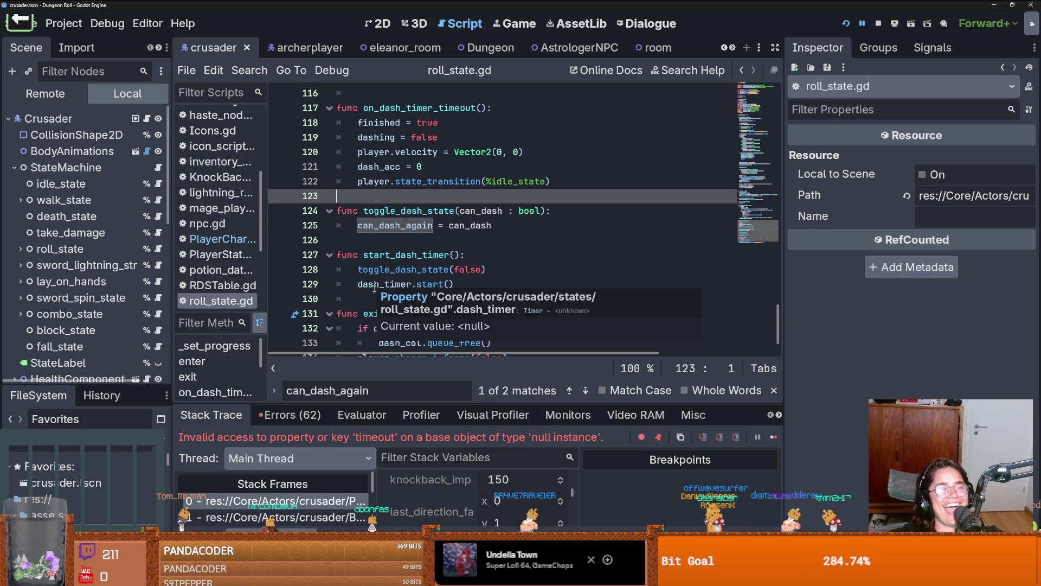
pyautogui.moveTo(392, 280)
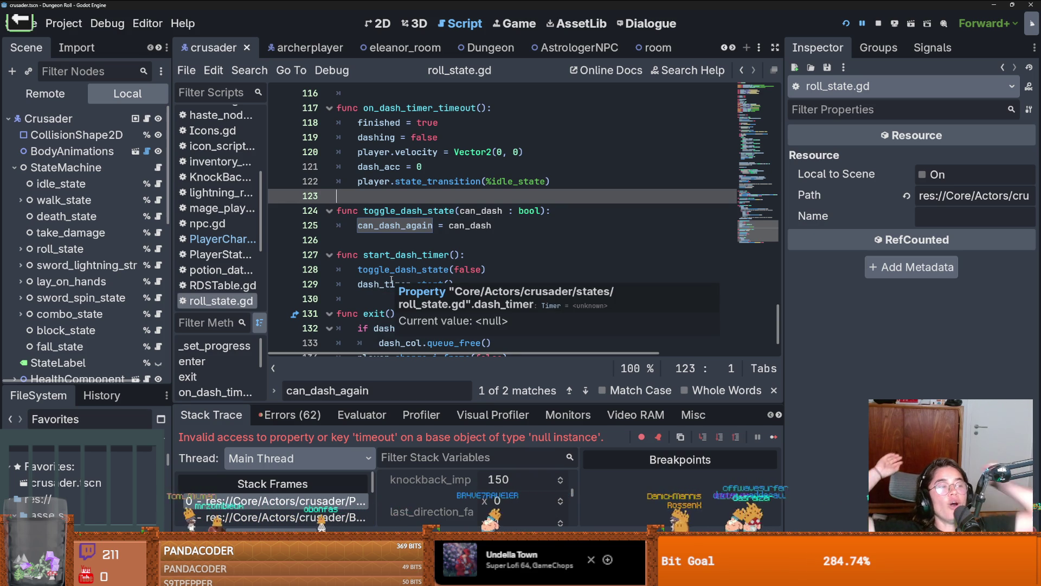
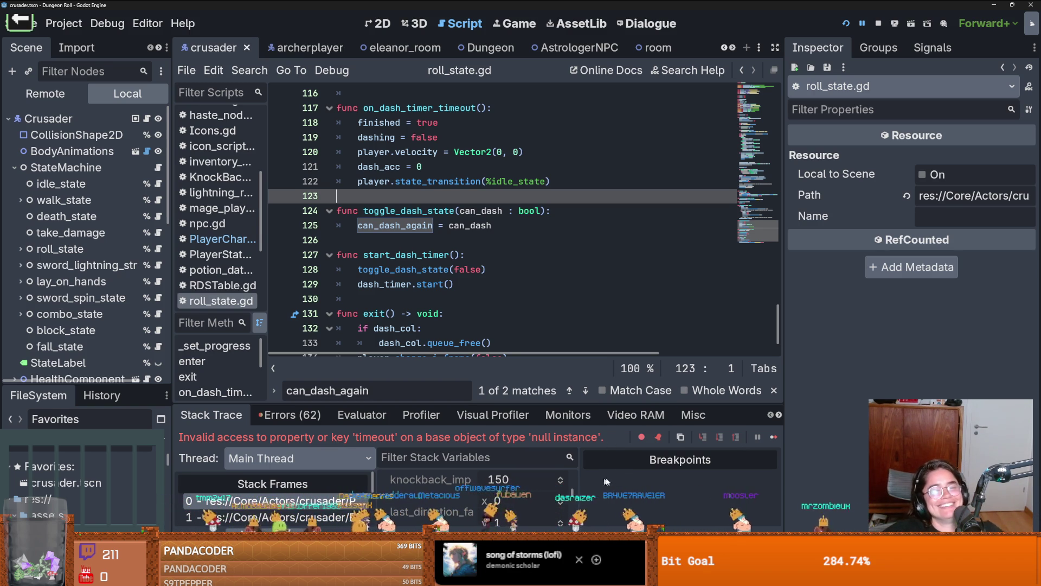
# Step: Save the current script and select the toggle_dash_state function name
pyautogui.scroll(2, 489, 244)
pyautogui.click(477, 298)
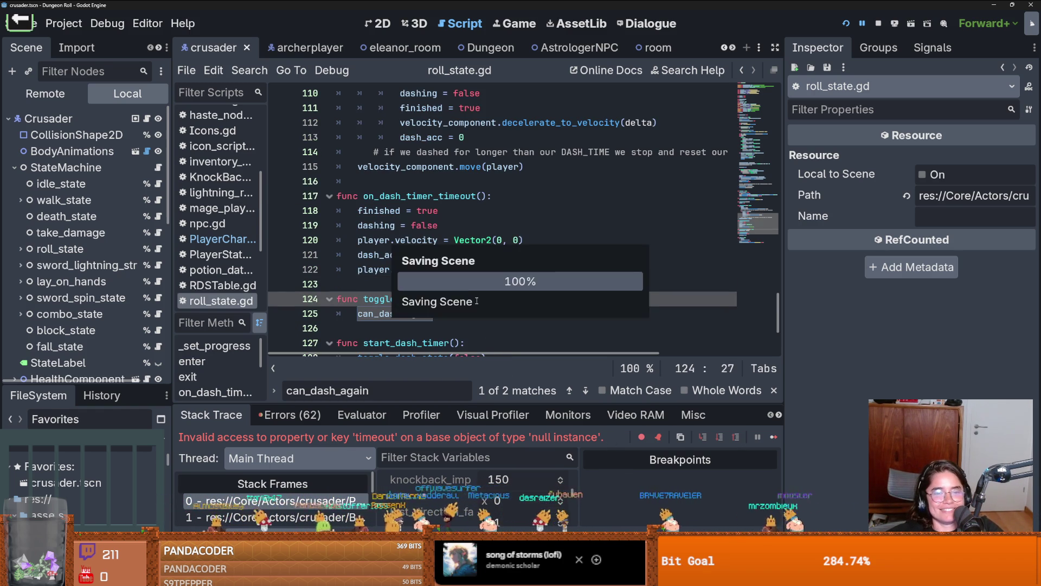
pyautogui.click(428, 281)
pyautogui.hotkey('ctrl', 's')
pyautogui.scroll(-3, 412, 279)
pyautogui.scroll(1, 399, 277)
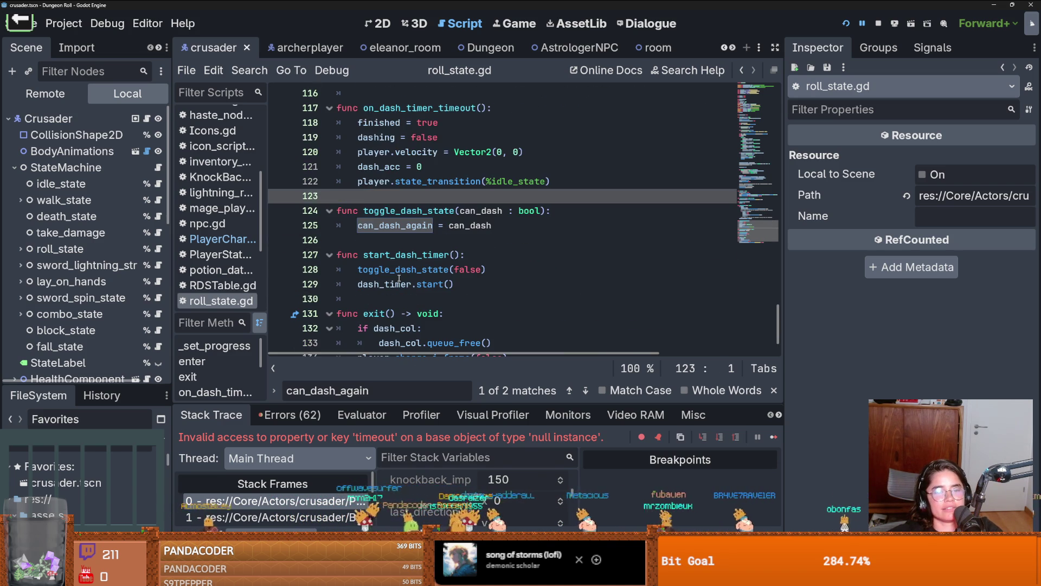
pyautogui.click(412, 211)
pyautogui.doubleClick(413, 210)
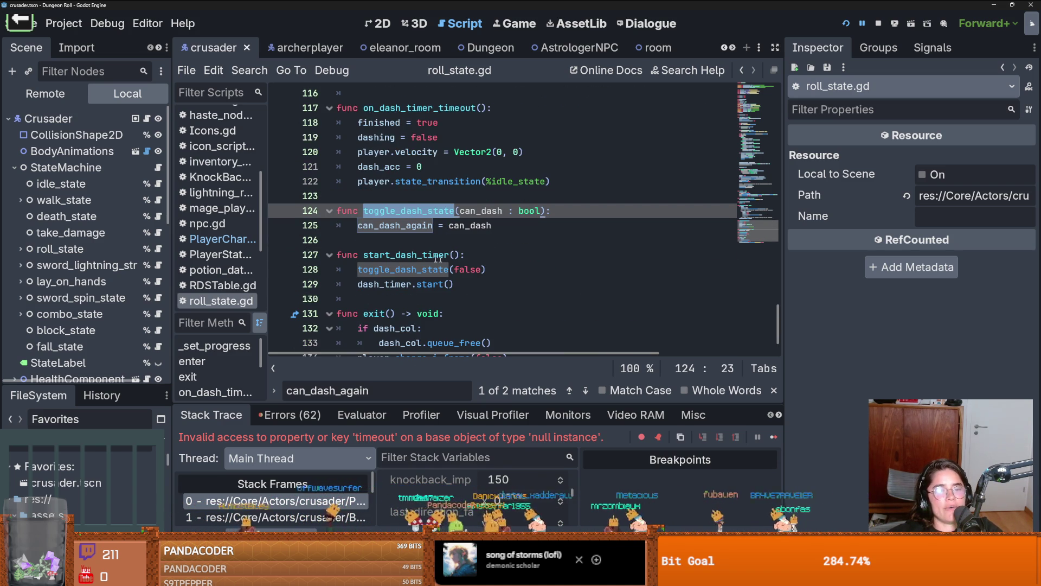
# Step: In PlayerCharacter.gd, delete the dash timer's timeout connection on line 43
pyautogui.click(147, 118)
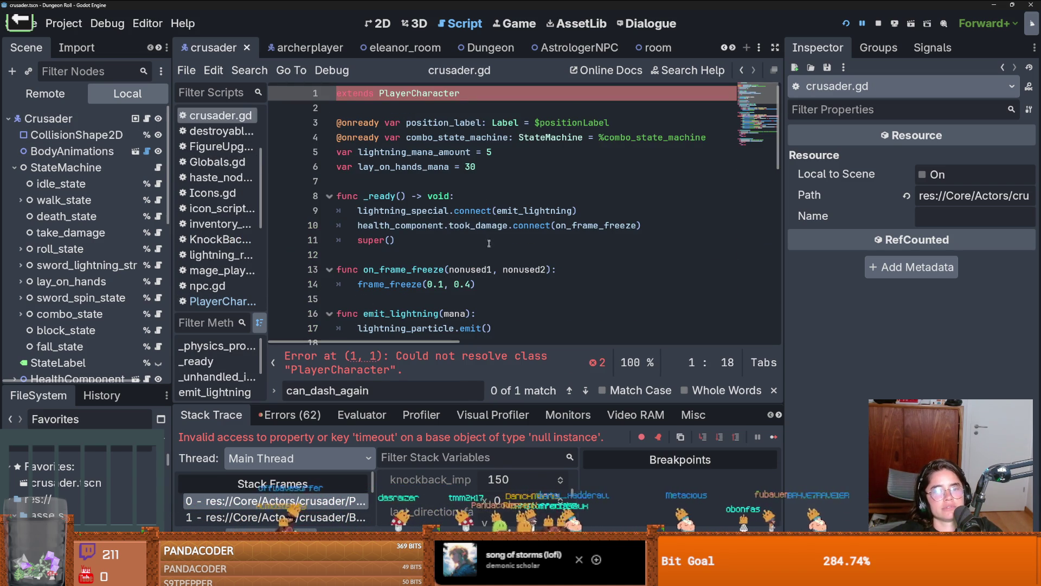
pyautogui.click(223, 301)
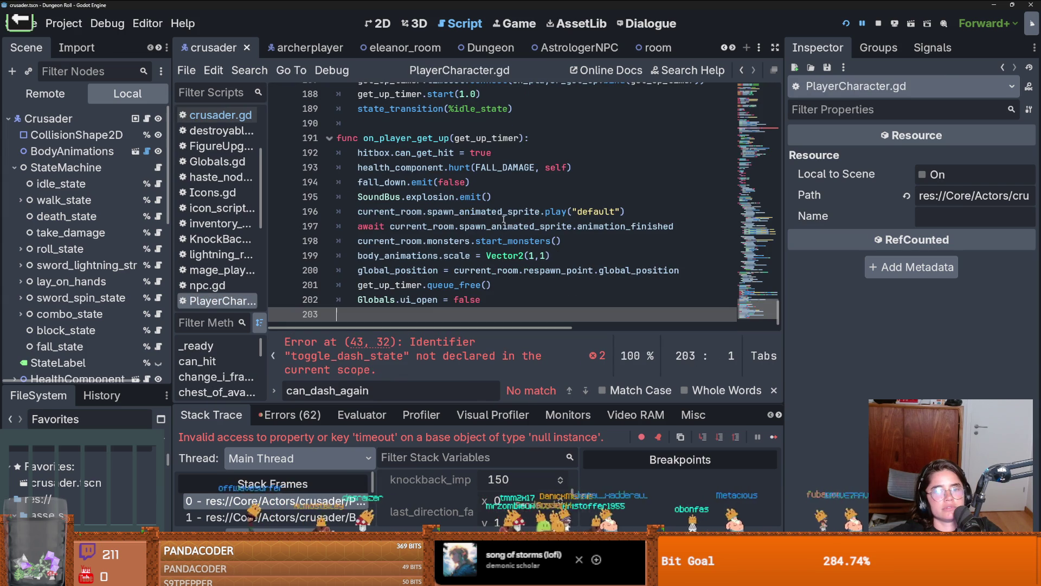
pyautogui.moveTo(779, 316)
pyautogui.mouseDown()
pyautogui.moveTo(779, 191)
pyautogui.moveTo(766, 140)
pyautogui.mouseUp()
pyautogui.click(591, 247)
pyautogui.moveTo(660, 248); pyautogui.dragTo(357, 248)
pyautogui.hotkey('ctrl', 'c')
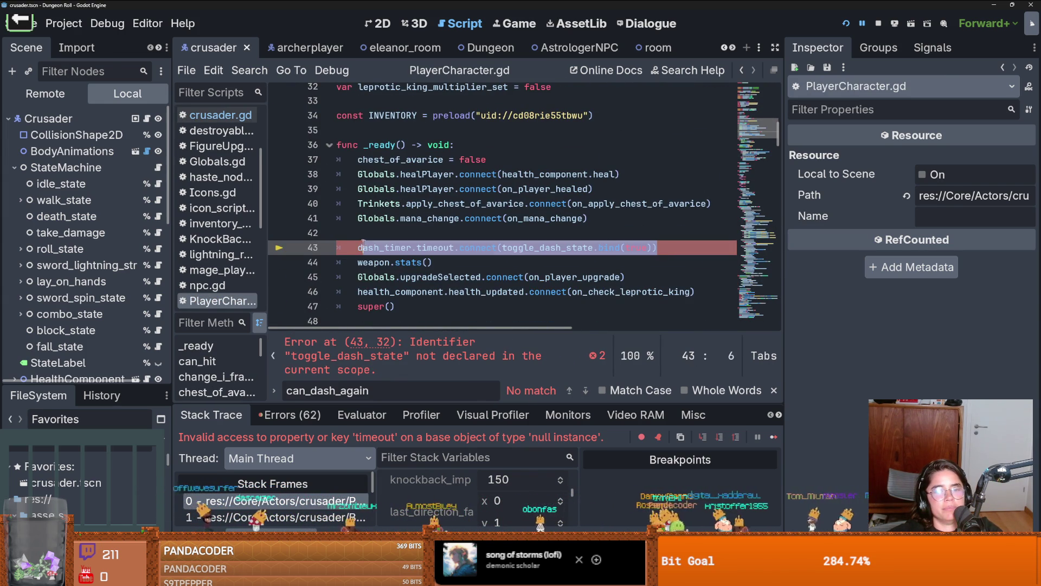
pyautogui.press('BackSpace')
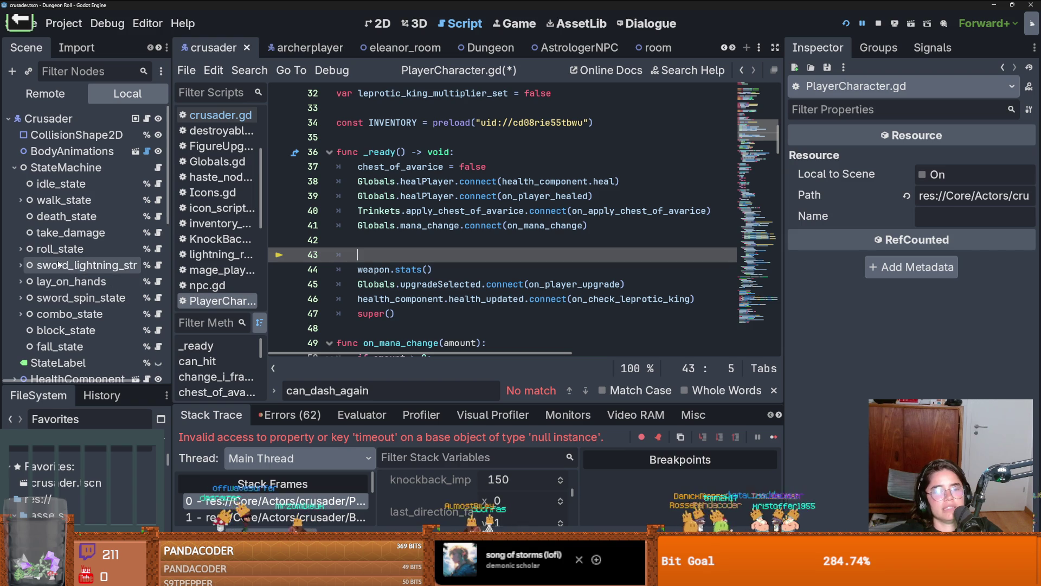
pyautogui.scroll(-2, 38, 253)
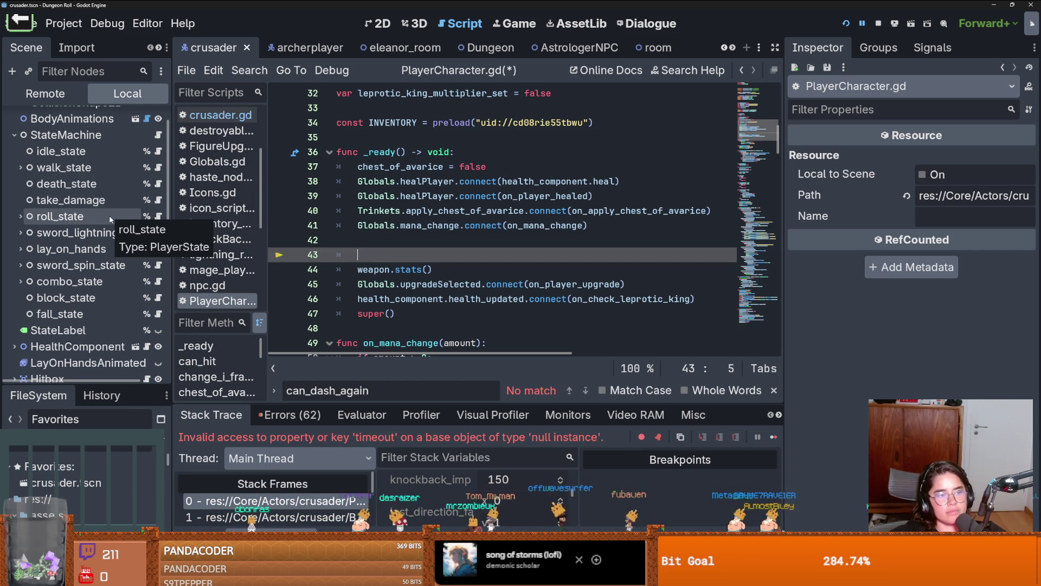
# Step: In roll_state.gd, paste the timeout connection code on a new line after the wait_time assignment
pyautogui.click(159, 217)
pyautogui.scroll(10, 400, 258)
pyautogui.scroll(14, 400, 258)
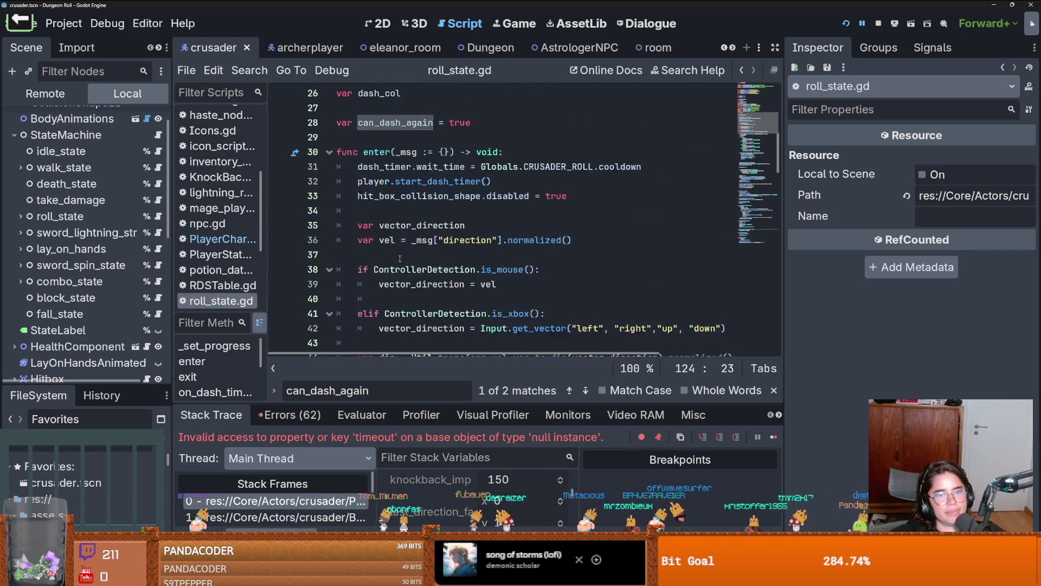
pyautogui.scroll(2, 400, 258)
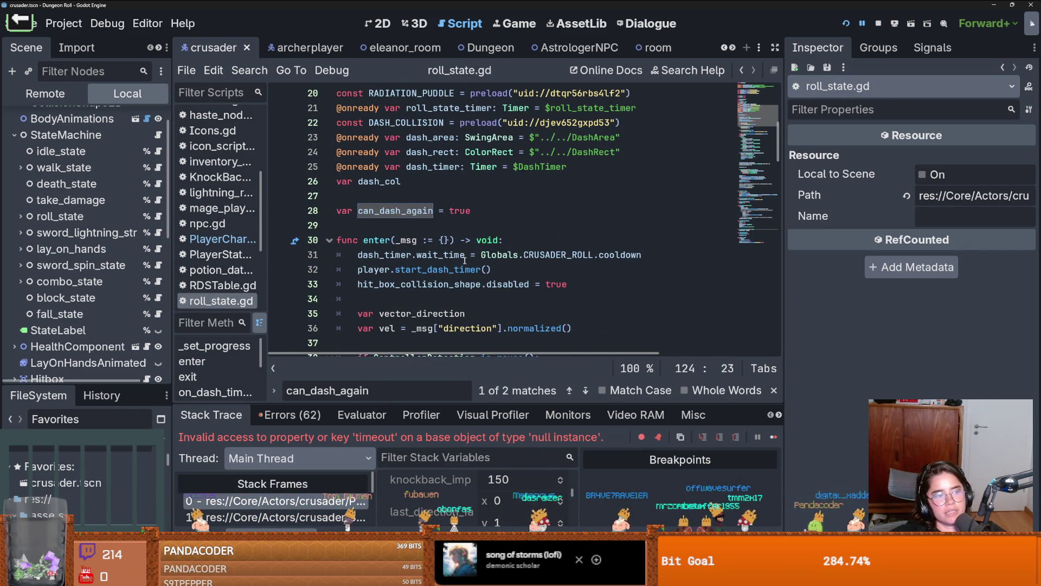
pyautogui.moveTo(466, 261)
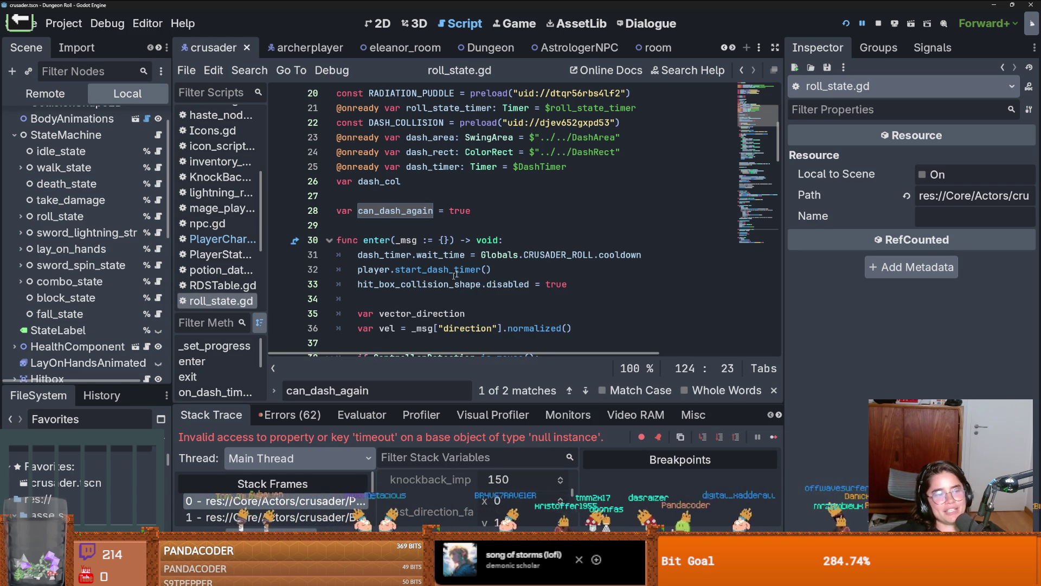
pyautogui.click(650, 260)
pyautogui.press('Return')
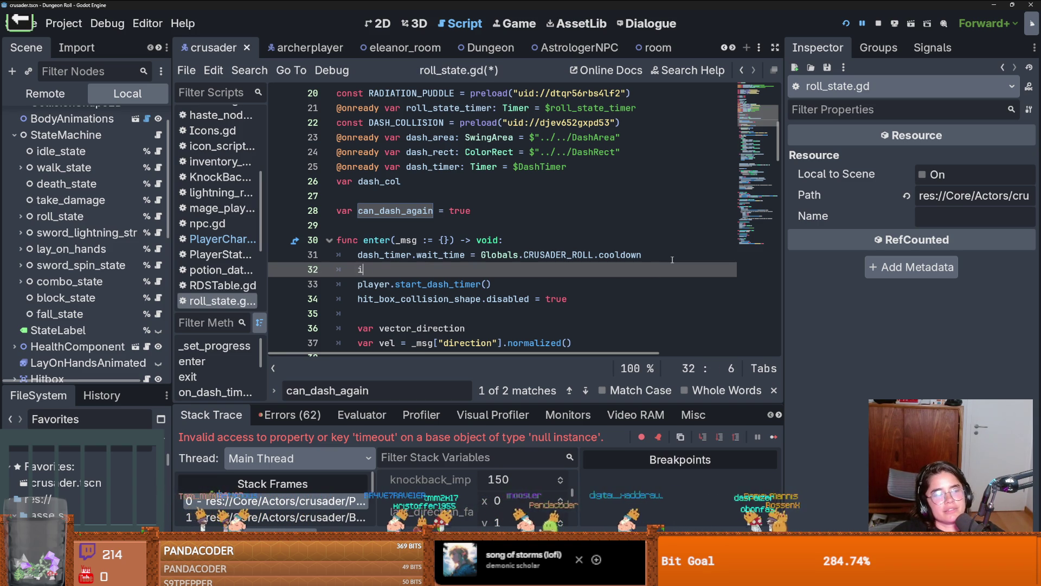
pyautogui.write('f')
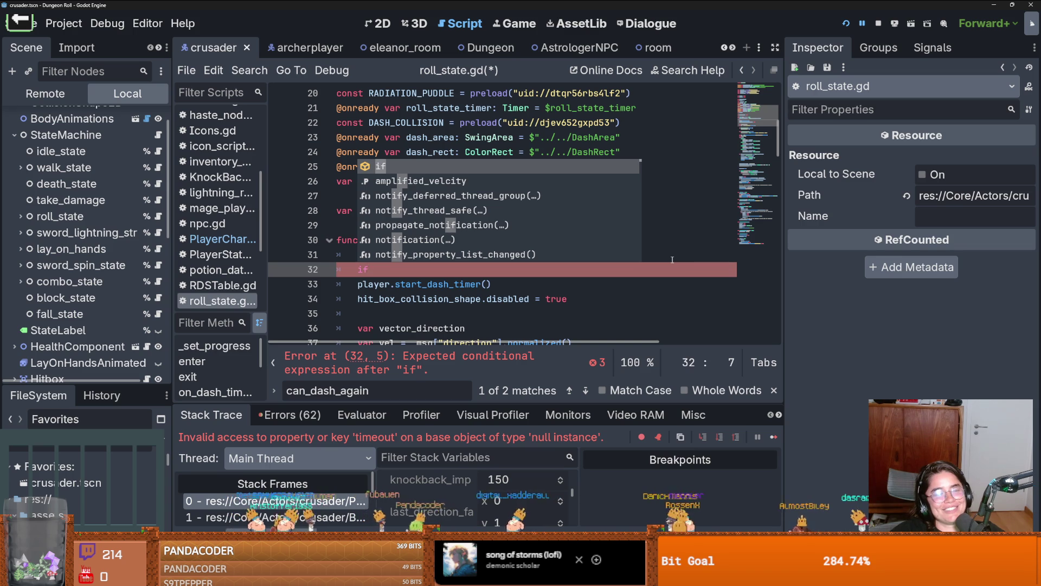
pyautogui.press('BackSpace')
pyautogui.press('BackSpace')
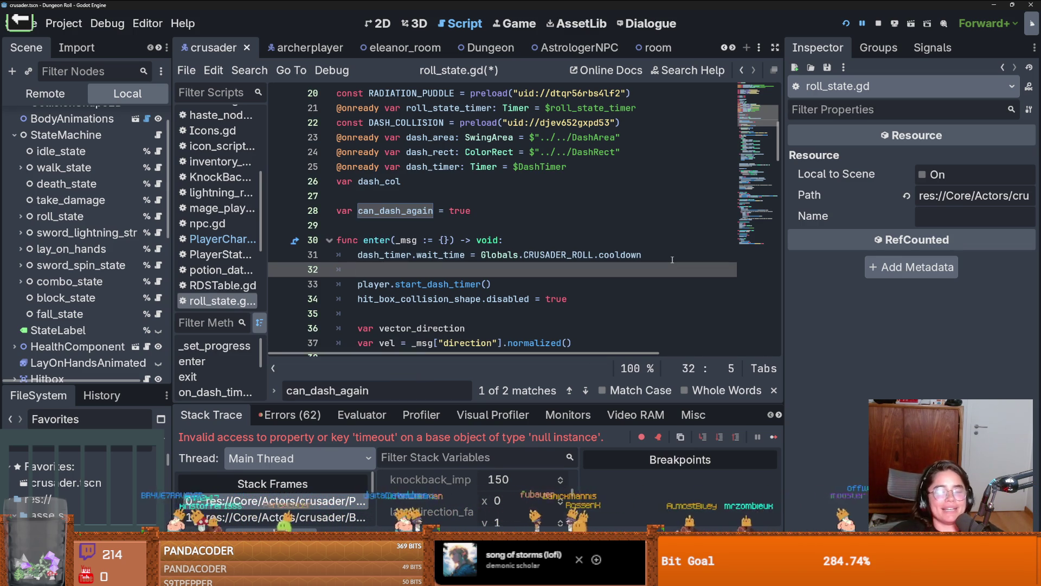
pyautogui.hotkey('ctrl', 'v')
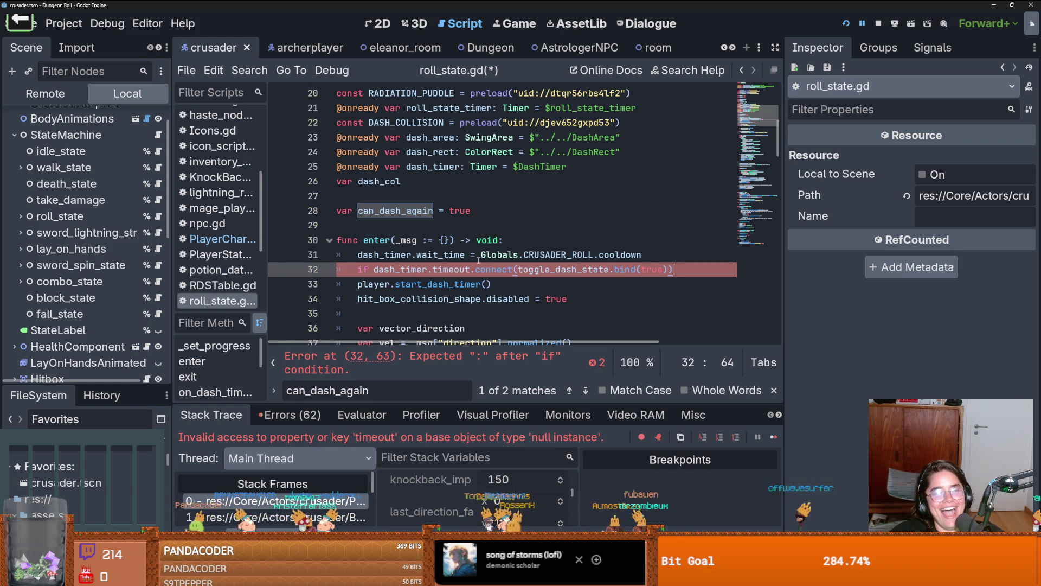
# Step: Turn it into an 'if' check using is_connected, add a 'pass' body, and save
pyautogui.click(375, 270)
pyautogui.write('!')
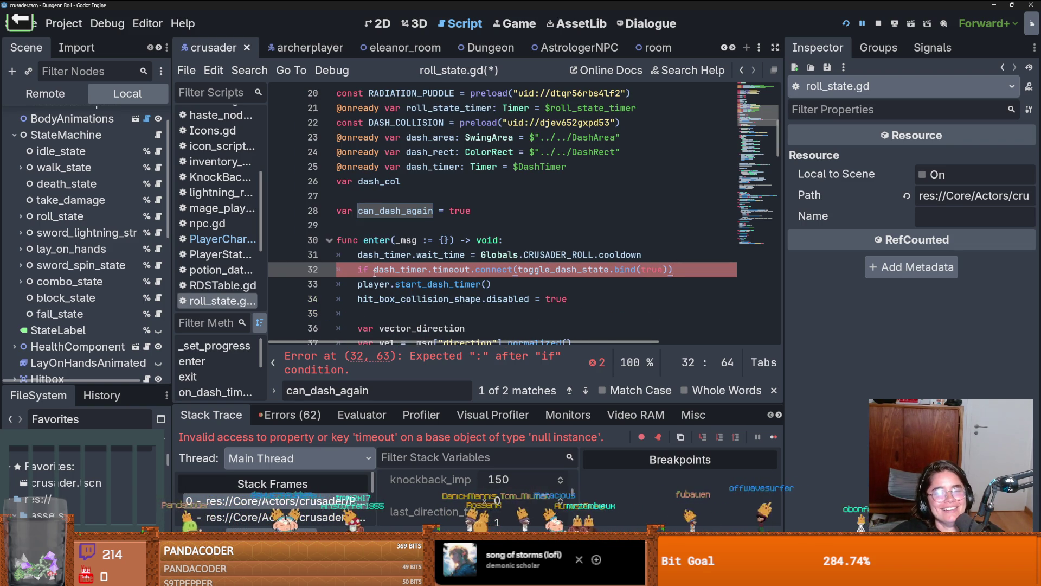
pyautogui.doubleClick(498, 269)
pyautogui.write('is')
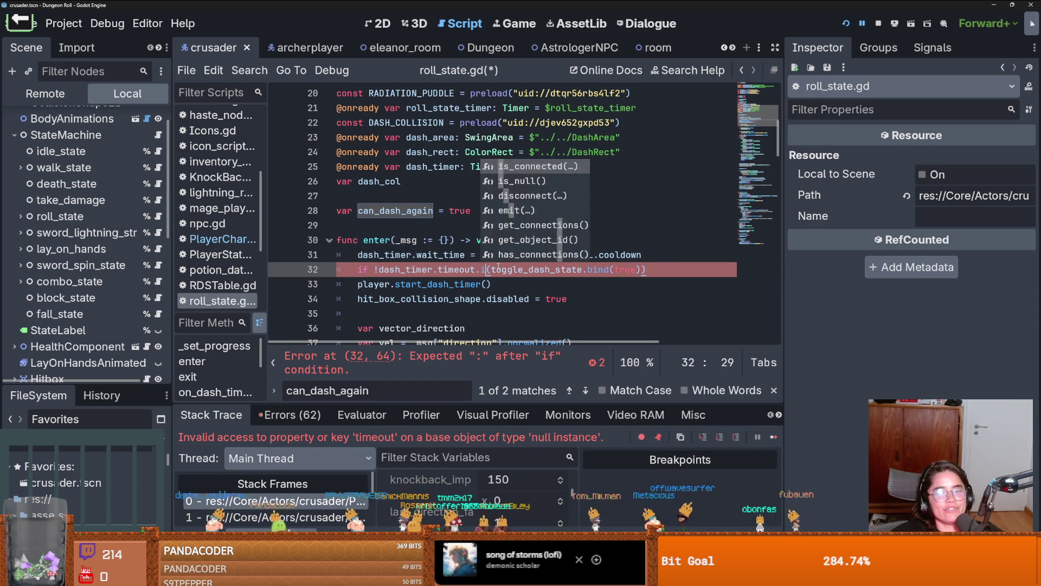
pyautogui.write('_')
pyautogui.press('BackSpace')
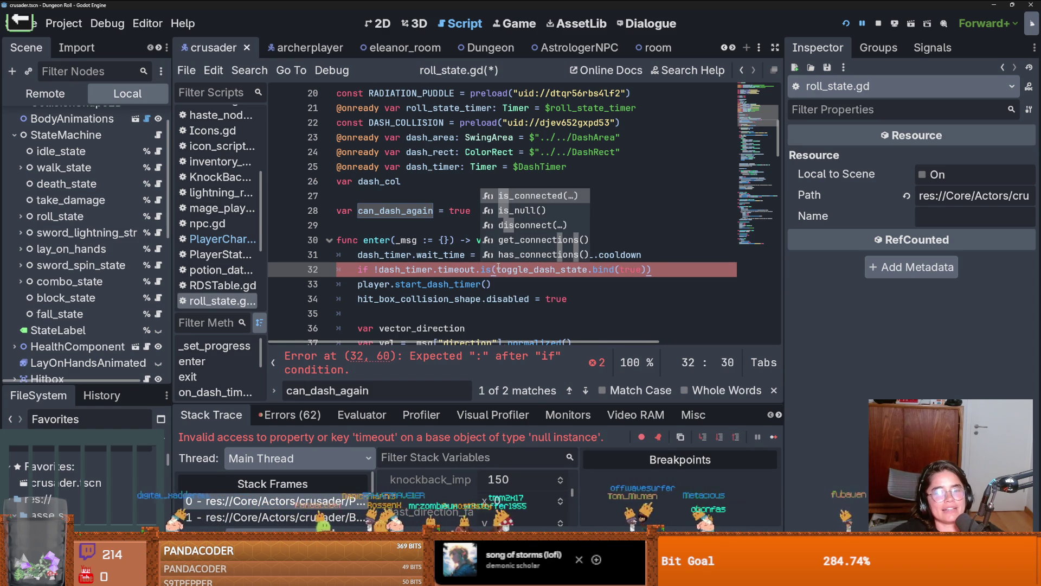
pyautogui.write('_connected')
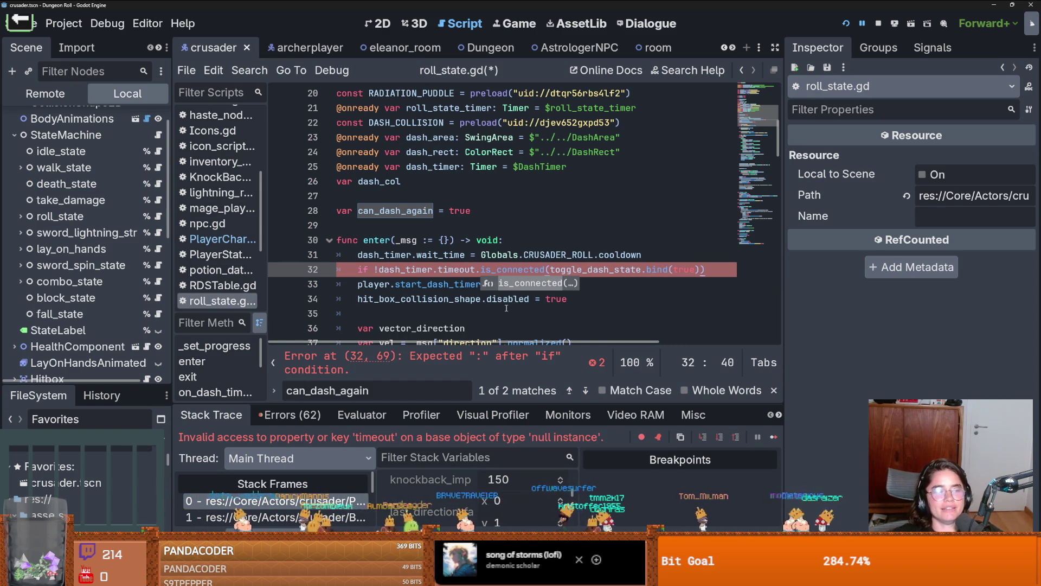
pyautogui.click(560, 225)
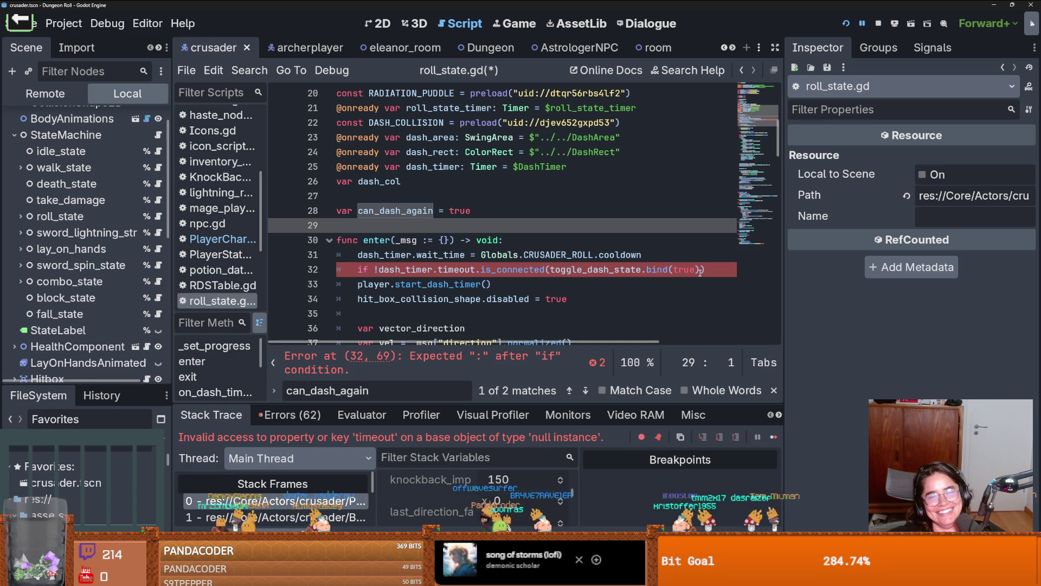
pyautogui.click(715, 270)
pyautogui.write('):')
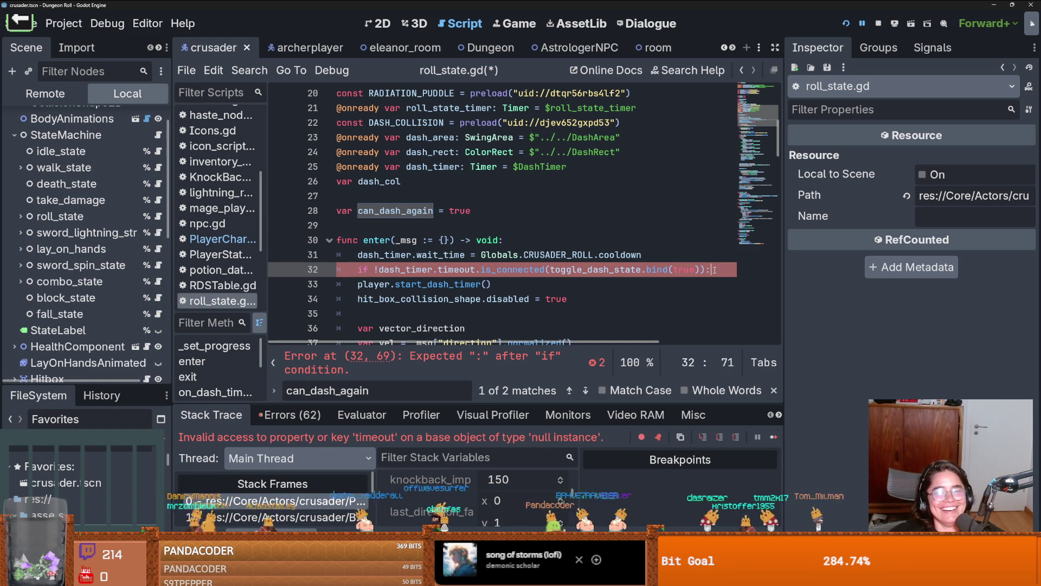
pyautogui.press('Return')
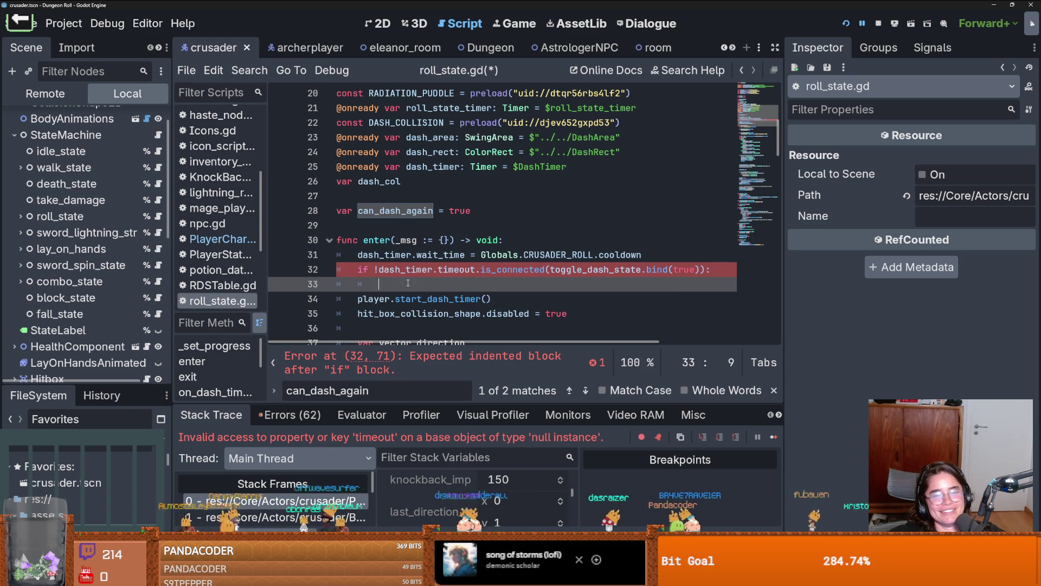
pyautogui.write('pass')
pyautogui.hotkey('ctrl', 's')
# Step: Copy the is_connected condition from line 32 over the 'pass' on line 33
pyautogui.click(378, 277)
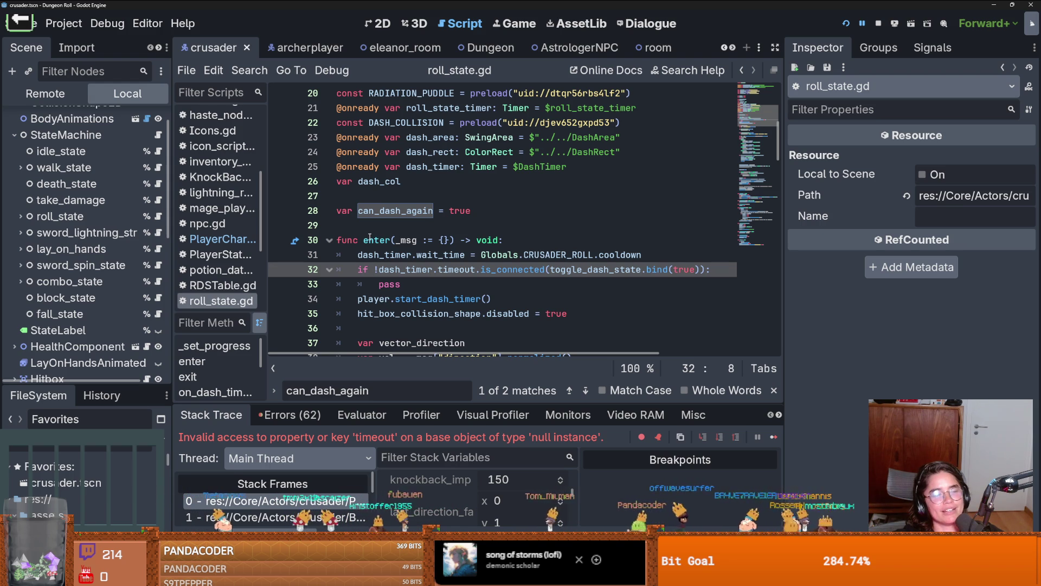
pyautogui.moveTo(370, 237)
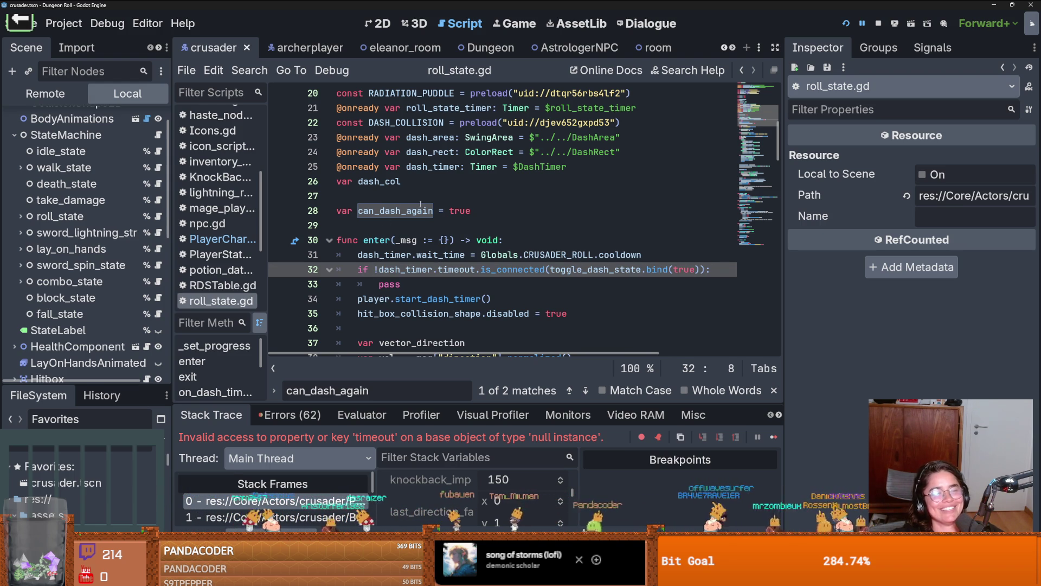
pyautogui.moveTo(444, 250)
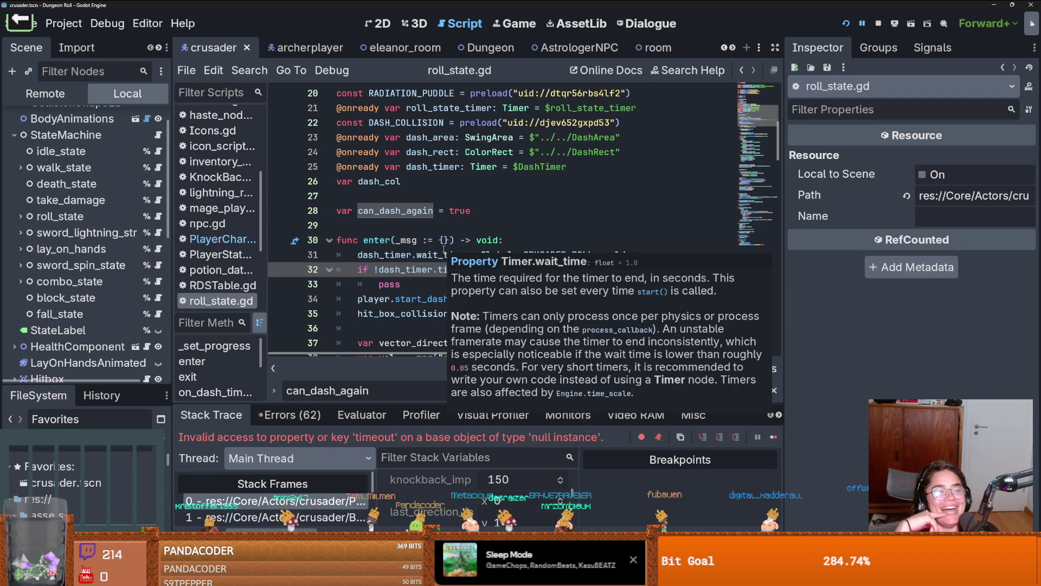
pyautogui.press('Down')
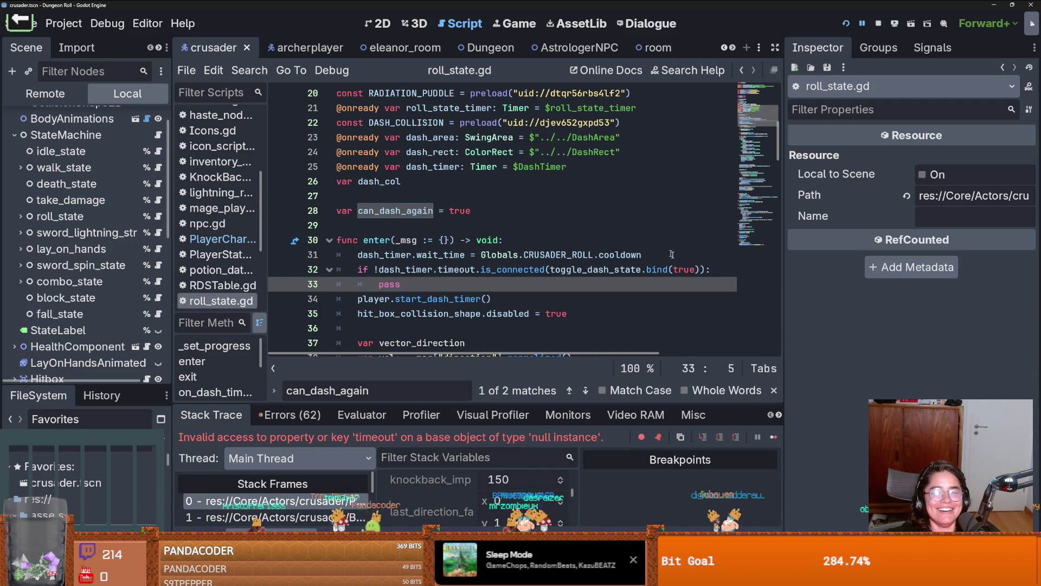
pyautogui.moveTo(708, 269)
pyautogui.mouseDown()
pyautogui.moveTo(505, 269)
pyautogui.moveTo(380, 255)
pyautogui.moveTo(379, 269)
pyautogui.mouseUp()
pyautogui.hotkey('ctrl', 'c')
pyautogui.doubleClick(388, 284)
pyautogui.hotkey('ctrl', 'v')
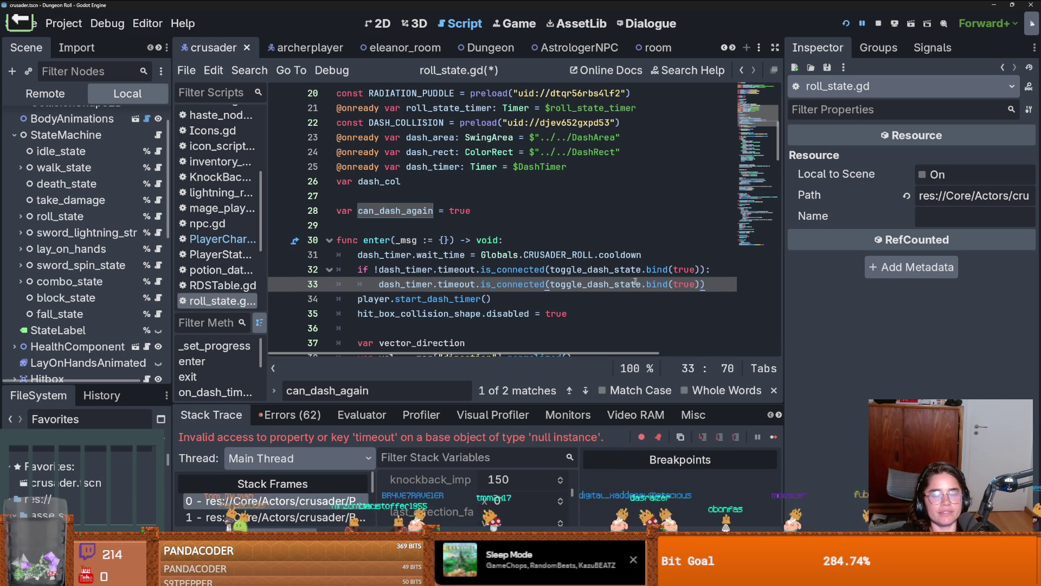
# Step: Change is_connected to connect on line 33, fix the duplicated parenthesis, and save
pyautogui.doubleClick(544, 285)
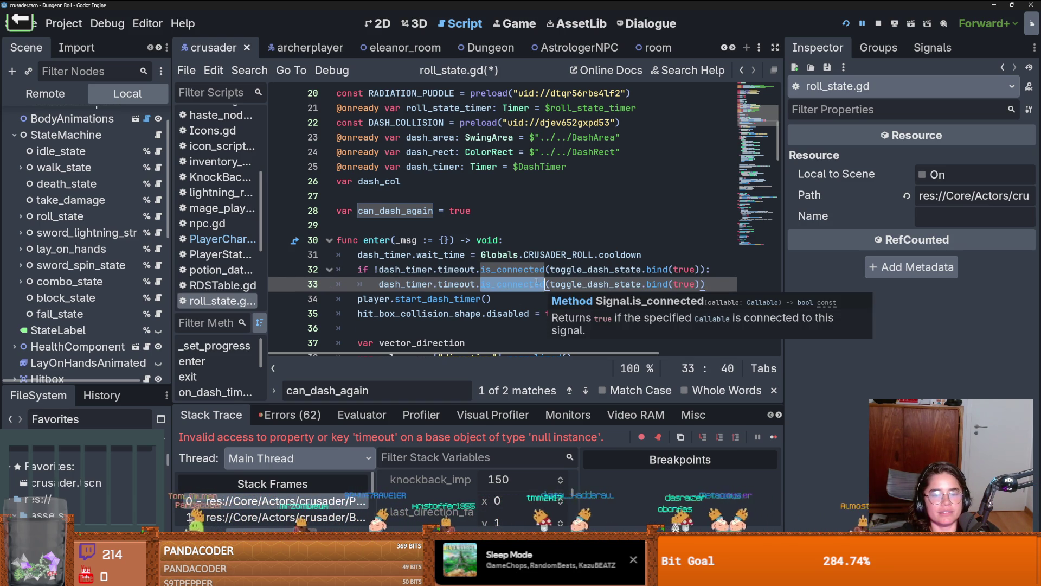
pyautogui.write('c')
pyautogui.press('Return')
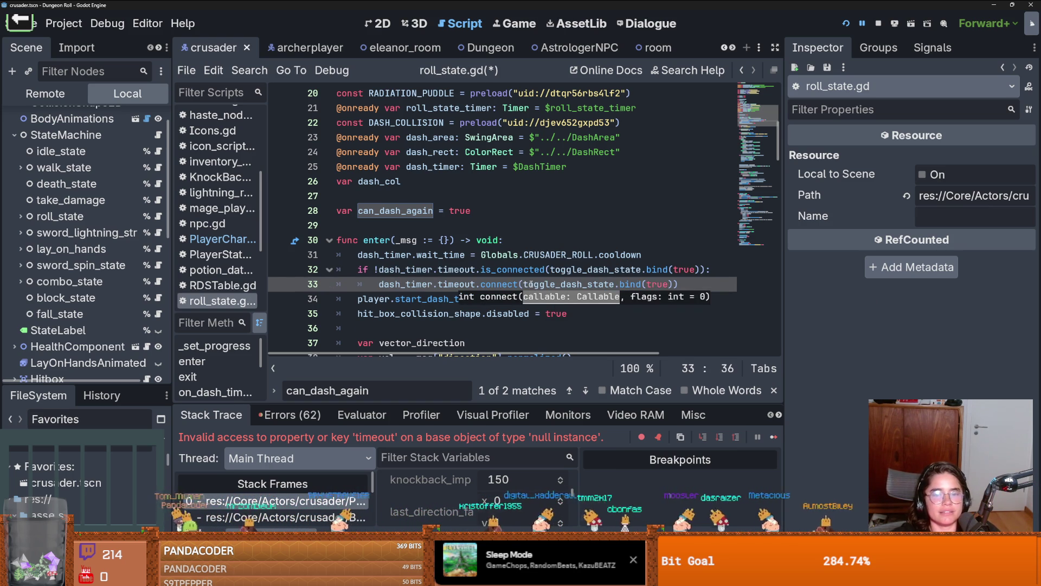
pyautogui.press('BackSpace')
pyautogui.hotkey('ctrl', 's')
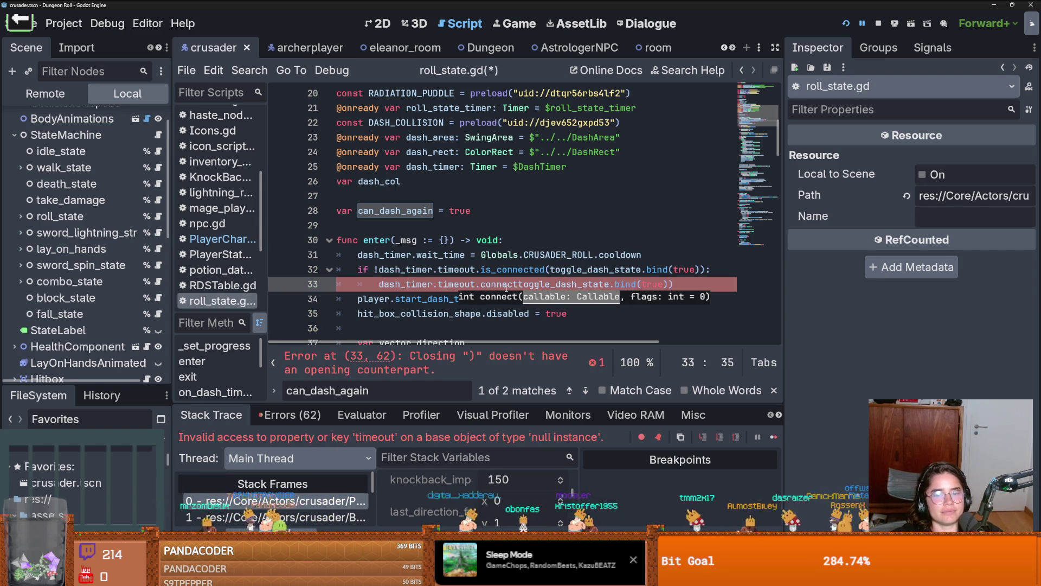
pyautogui.write('(')
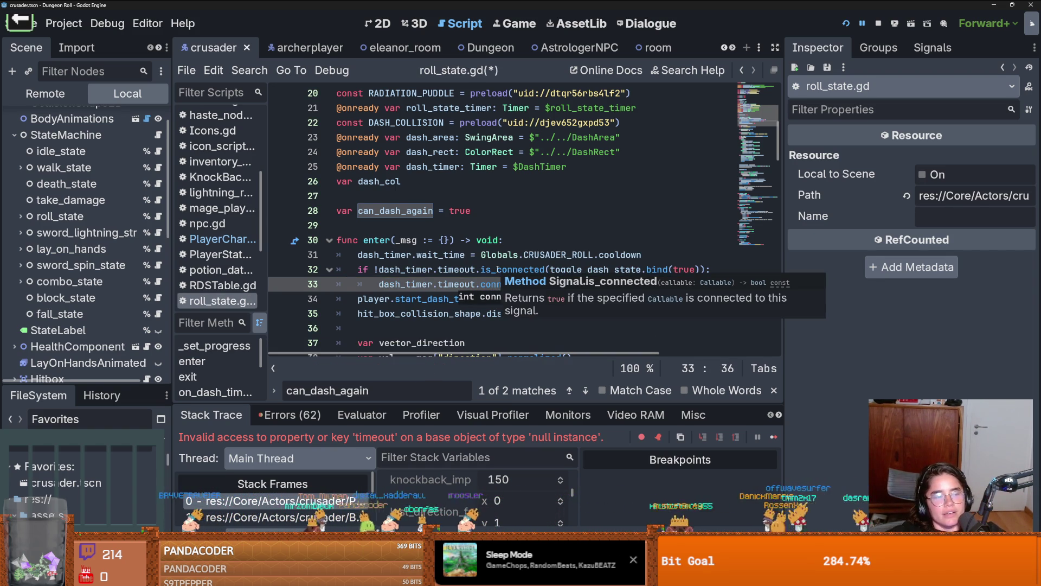
pyautogui.click(511, 270)
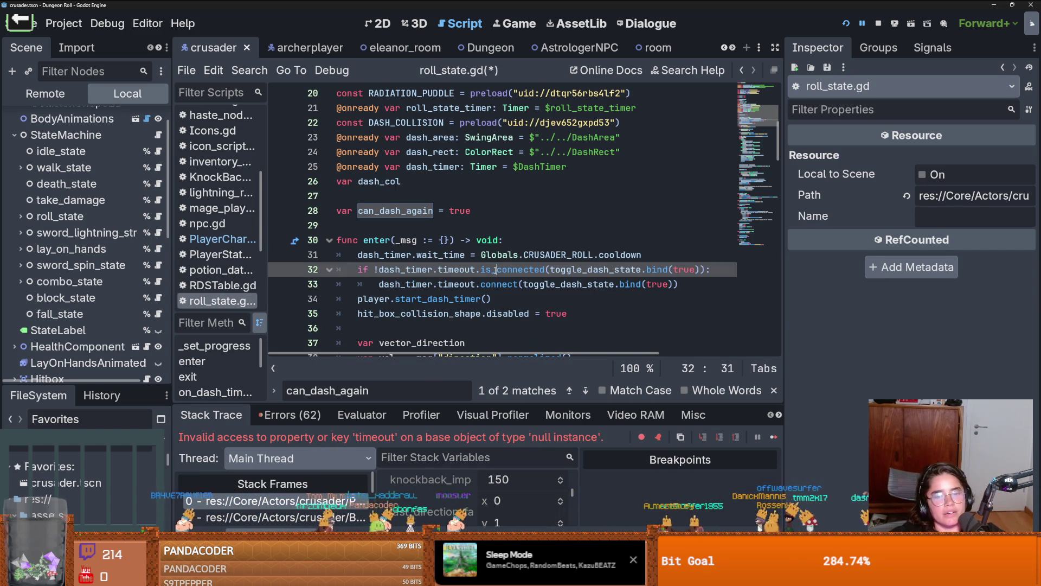
pyautogui.doubleClick(554, 284)
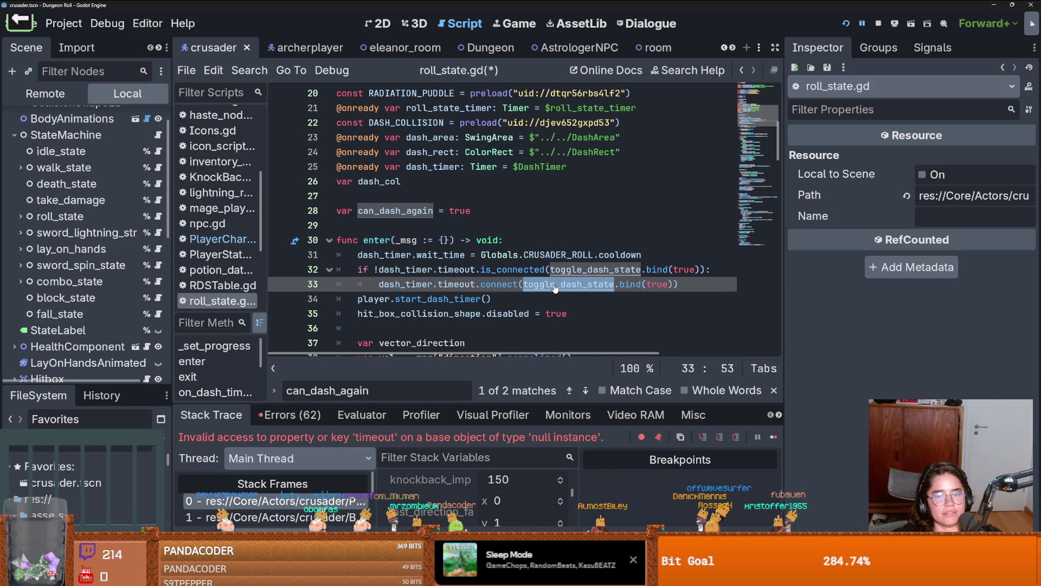
# Step: Select start_dash_timer() on line 129 and open Find in Files with it as the search term
pyautogui.scroll(-20, 555, 288)
pyautogui.scroll(-14, 555, 288)
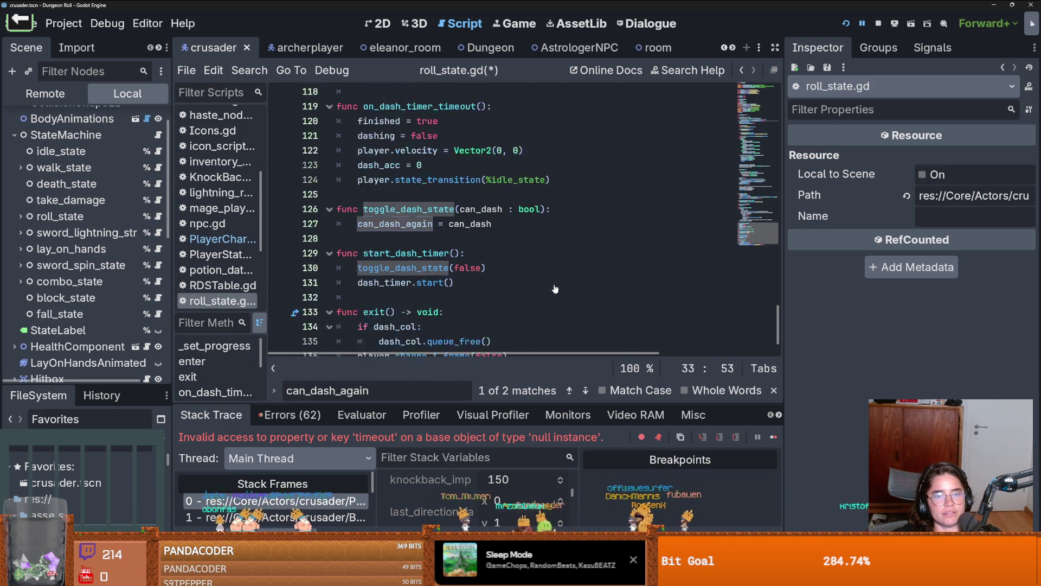
pyautogui.doubleClick(422, 210)
pyautogui.doubleClick(419, 165)
pyautogui.click(407, 210)
pyautogui.hotkey('ctrl', 'shift', 'Left')
pyautogui.click(447, 211)
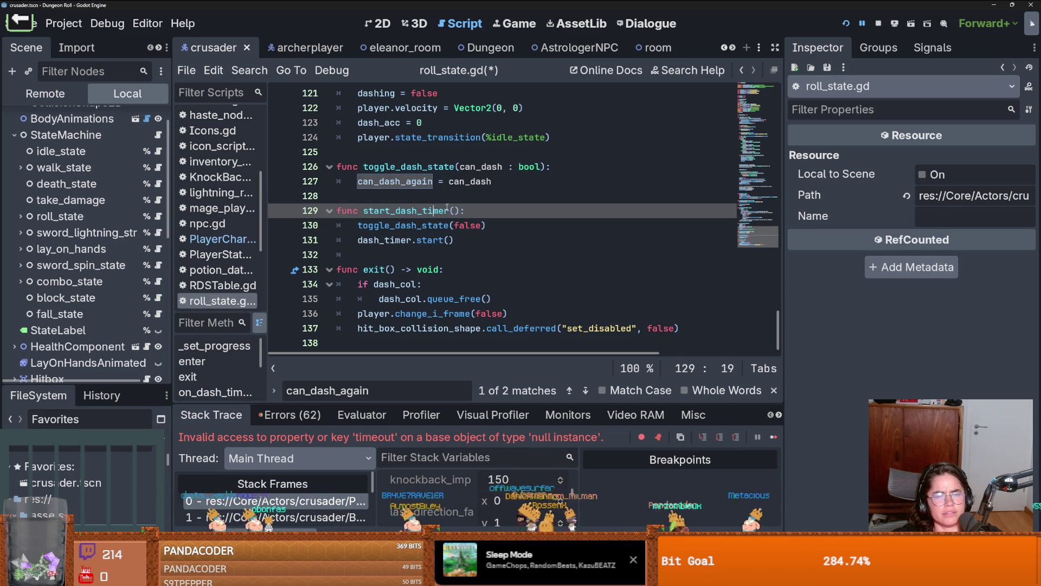
pyautogui.doubleClick(446, 211)
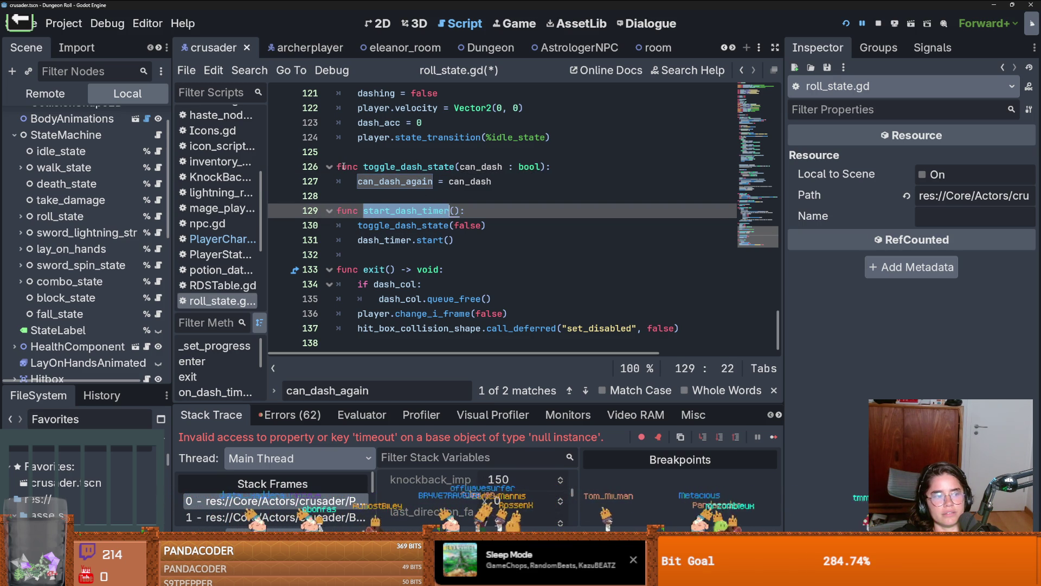
pyautogui.moveTo(460, 210); pyautogui.dragTo(363, 210)
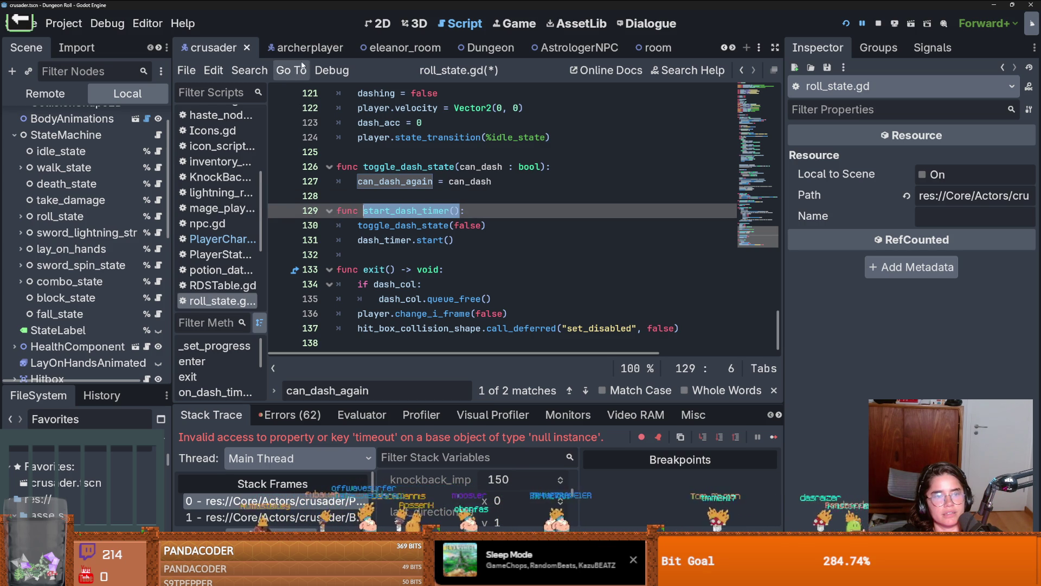
pyautogui.click(249, 70)
pyautogui.click(276, 160)
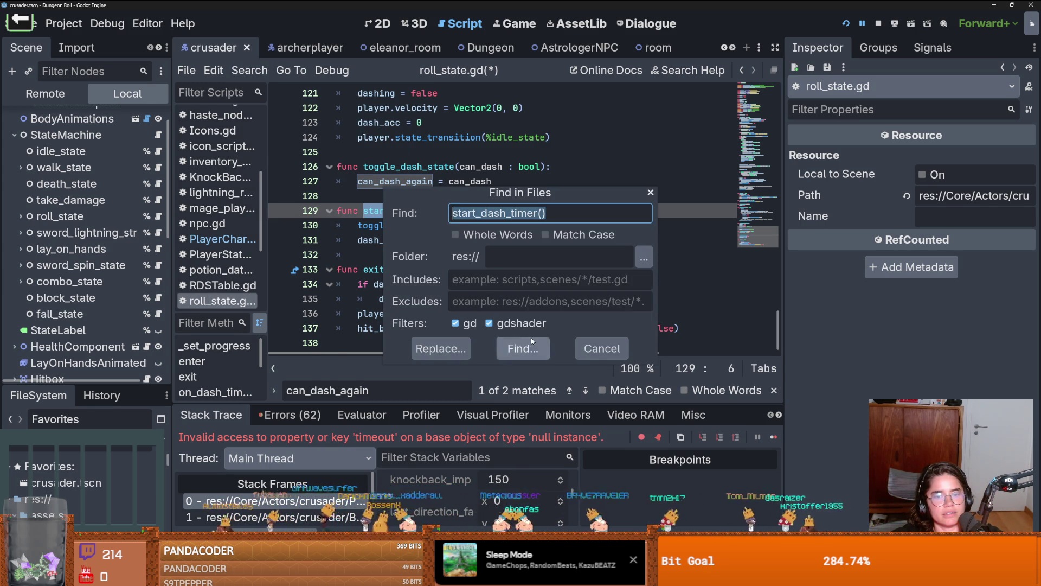
# Step: Find the start_dash_timer() matches and jump to the call on line 34
pyautogui.click(520, 346)
pyautogui.click(388, 434)
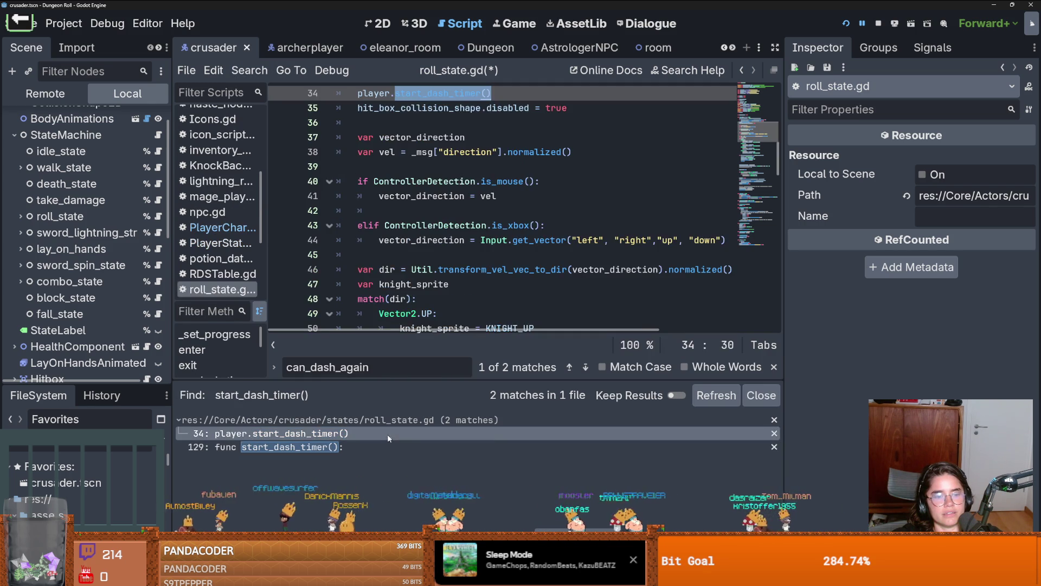
pyautogui.click(462, 221)
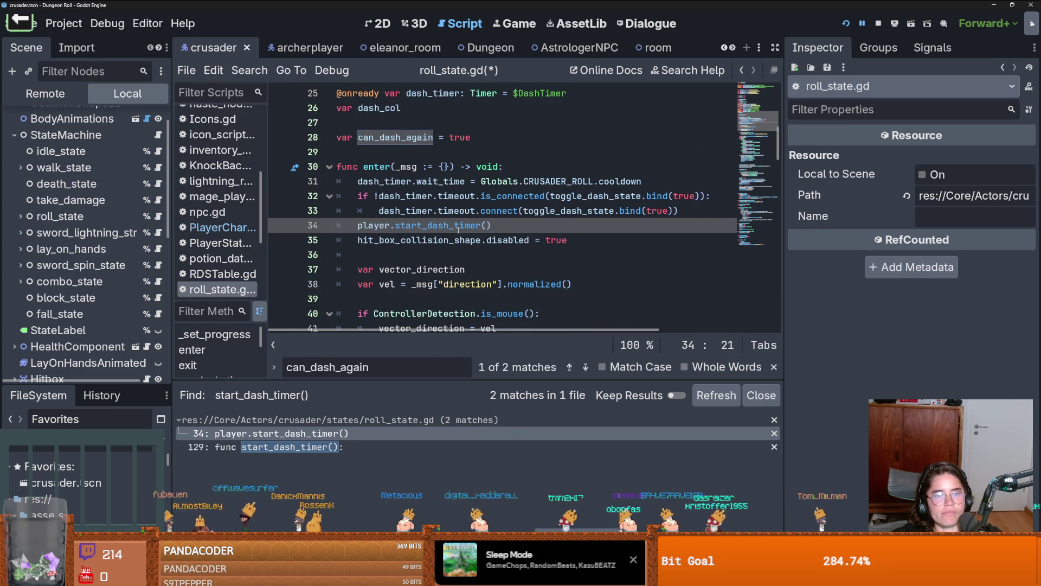
pyautogui.doubleClick(462, 222)
pyautogui.doubleClick(395, 137)
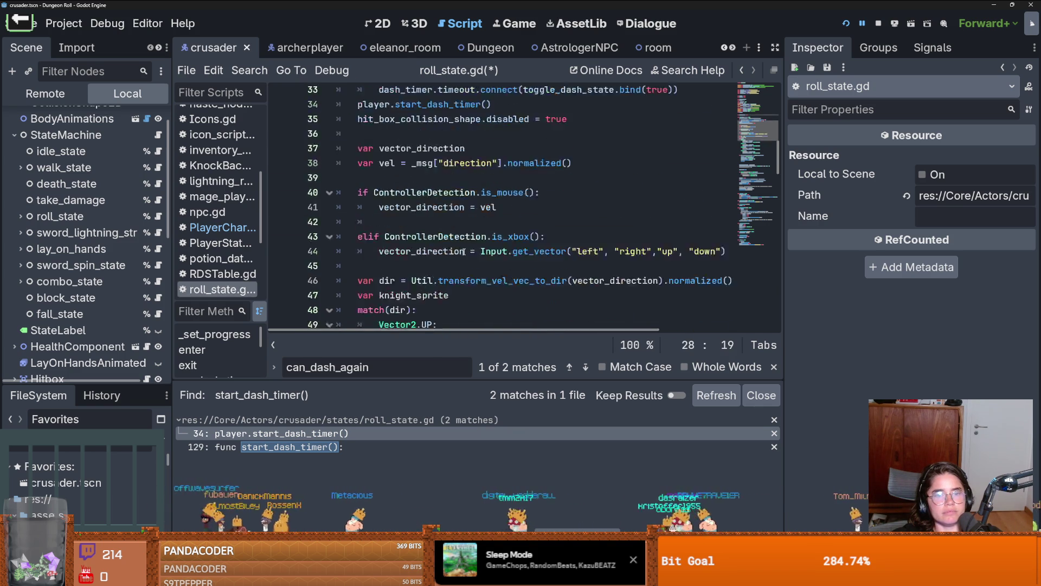
pyautogui.scroll(-15, 466, 257)
pyautogui.scroll(19, 467, 257)
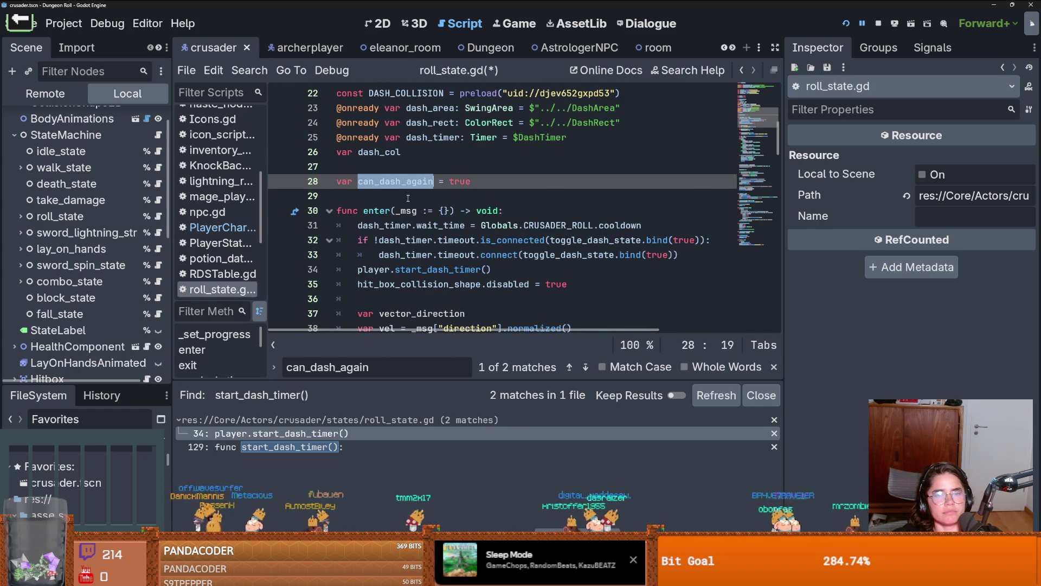
pyautogui.scroll(-3, 410, 237)
pyautogui.scroll(3, 410, 237)
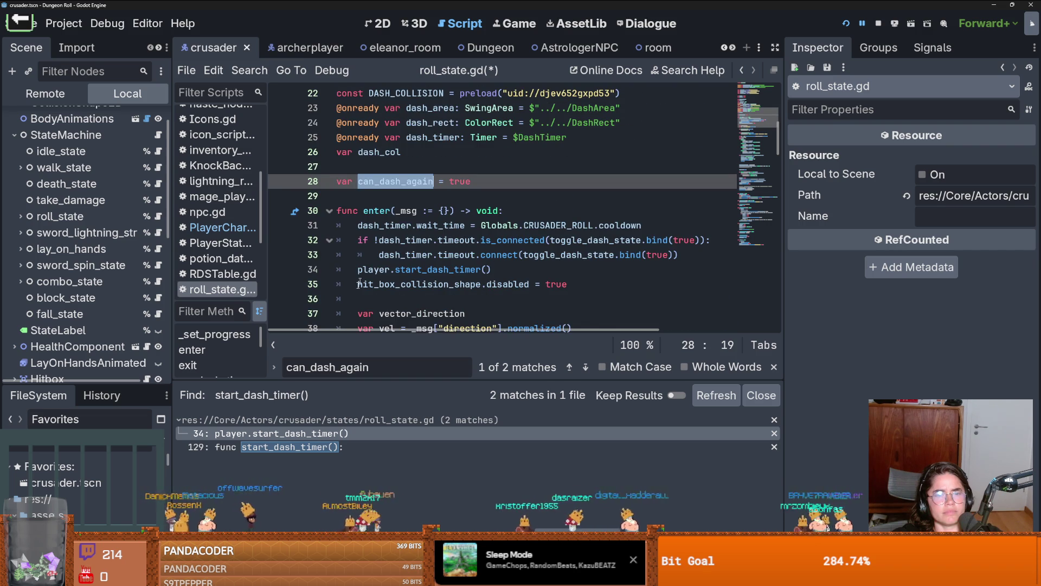
# Step: Inspect the line 34 call and the start_dash_timer definition
pyautogui.click(333, 438)
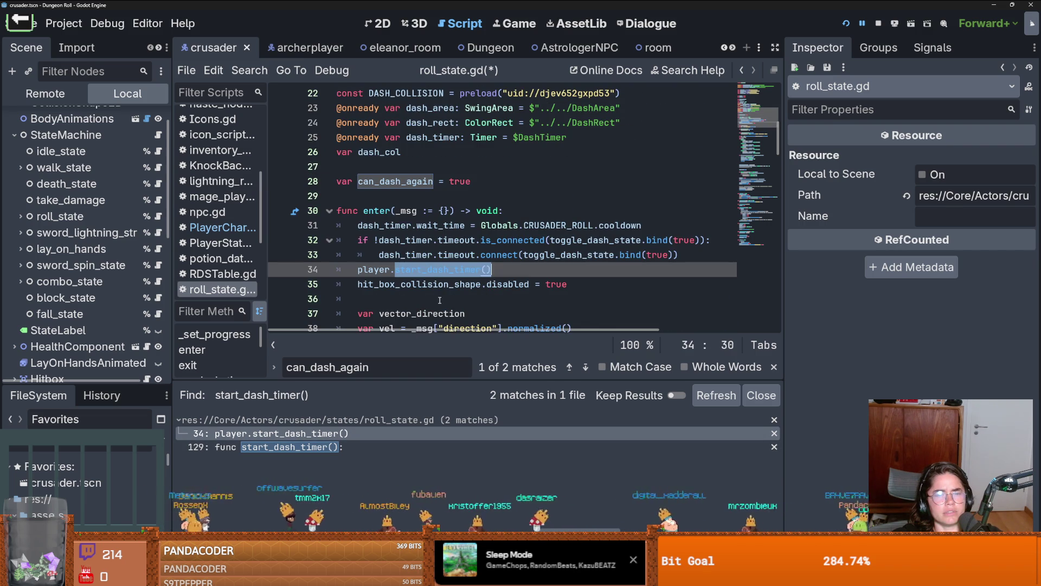
pyautogui.click(461, 284)
pyautogui.moveTo(396, 269); pyautogui.dragTo(354, 269)
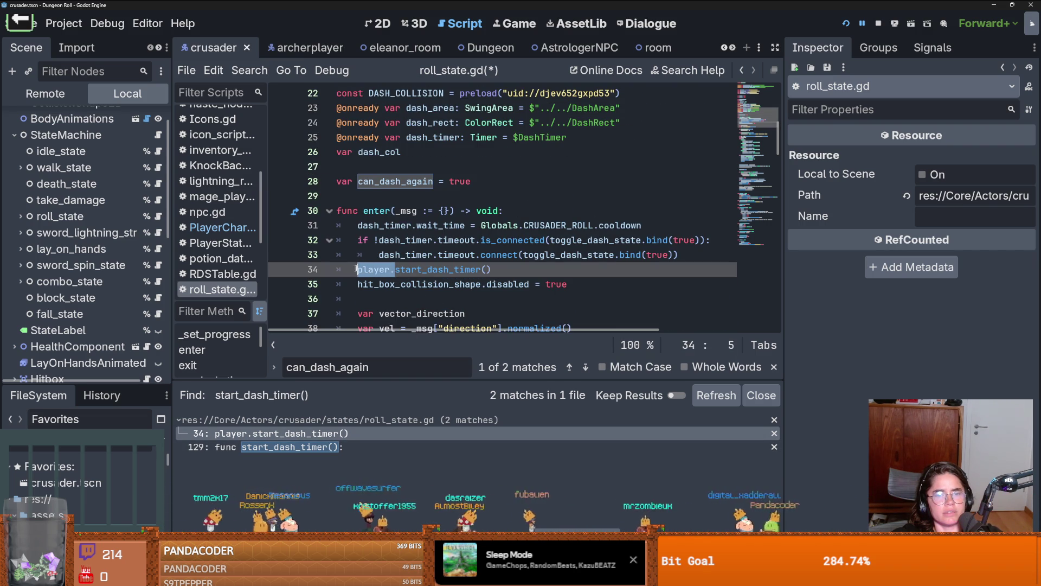
pyautogui.doubleClick(434, 269)
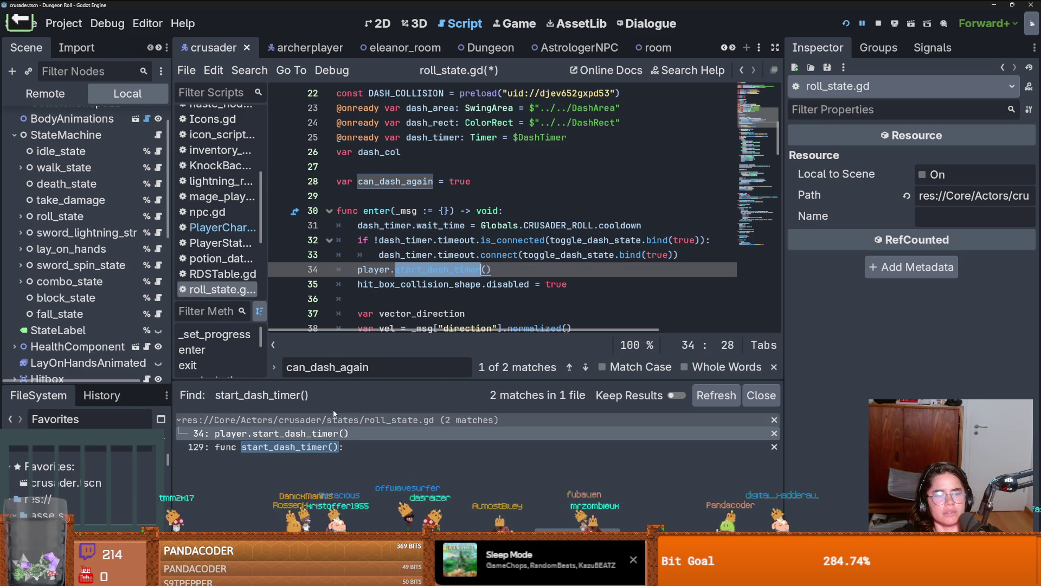
pyautogui.click(329, 445)
pyautogui.click(451, 288)
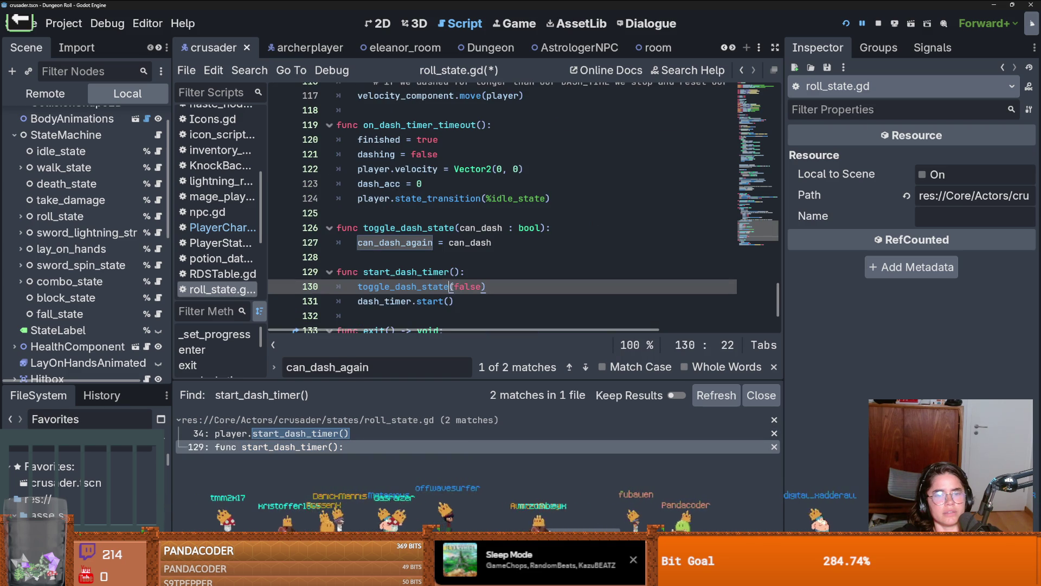
pyautogui.doubleClick(424, 286)
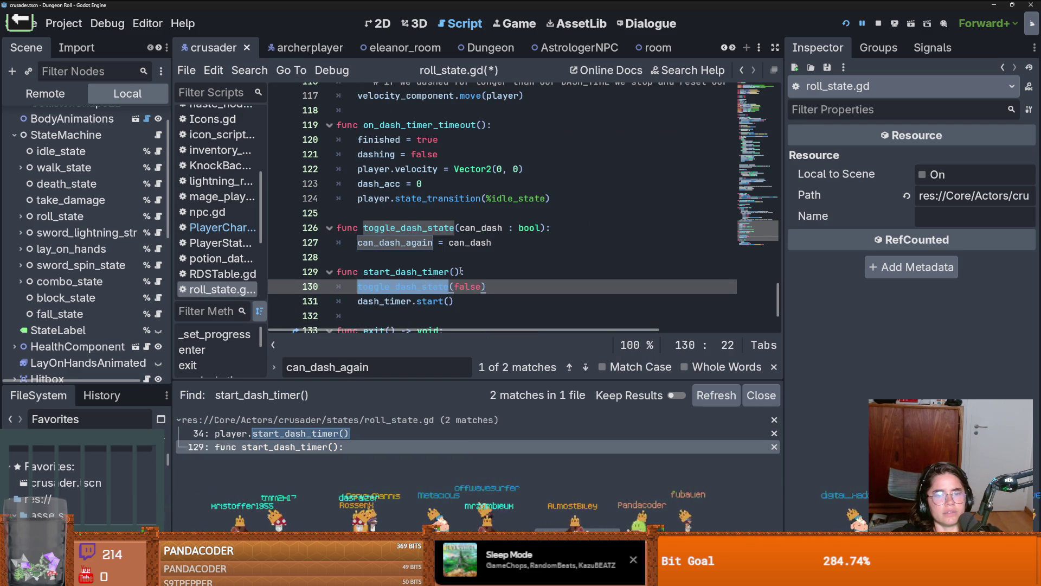
pyautogui.doubleClick(412, 271)
pyautogui.scroll(10, 423, 268)
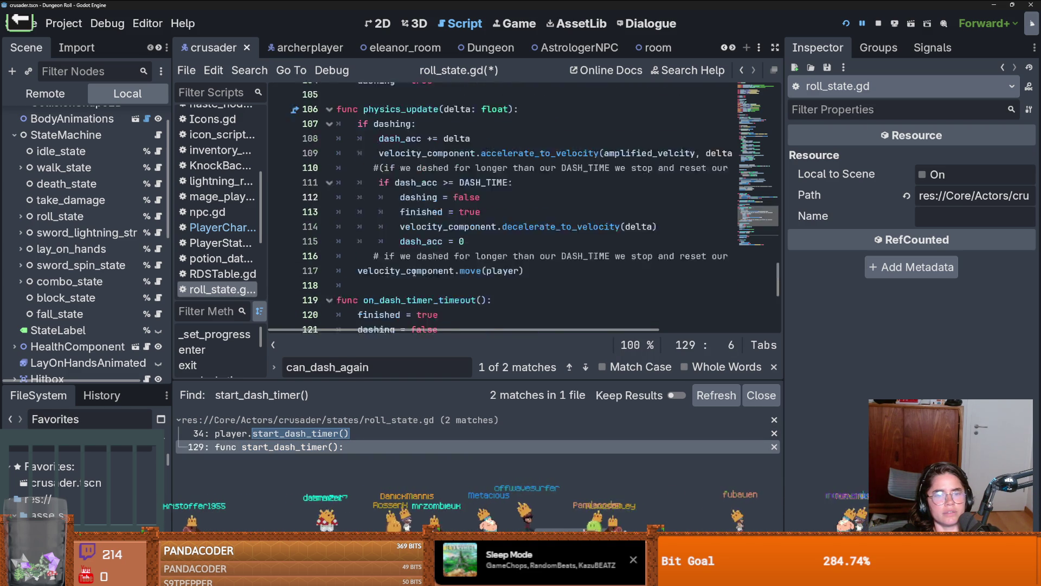
pyautogui.scroll(15, 422, 267)
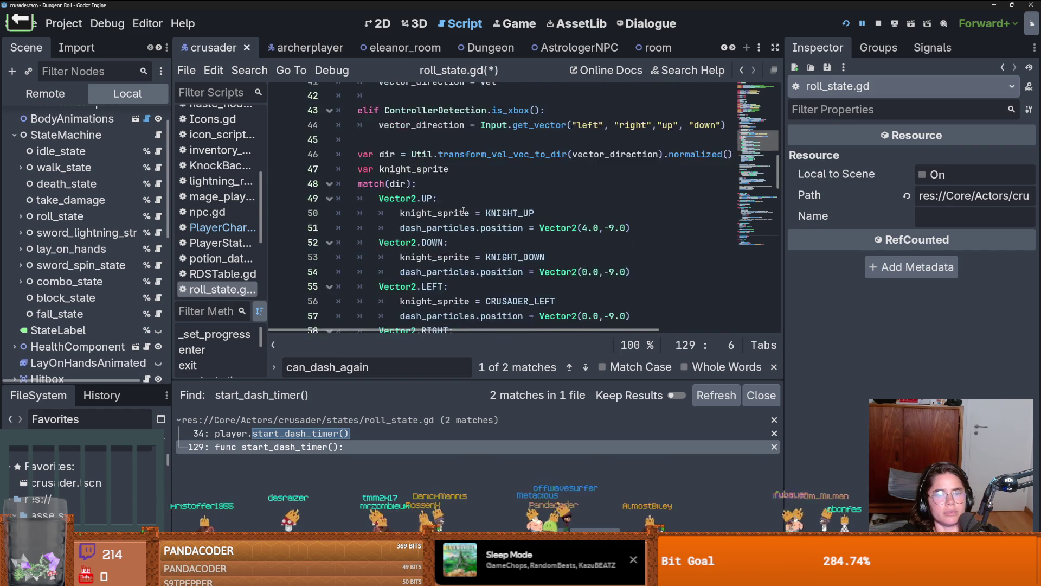
# Step: Delete the 'player.' prefix on line 34, save, and run the game
pyautogui.click(394, 154)
pyautogui.hotkey('ctrl', 'BackSpace')
pyautogui.hotkey('ctrl', 'BackSpace')
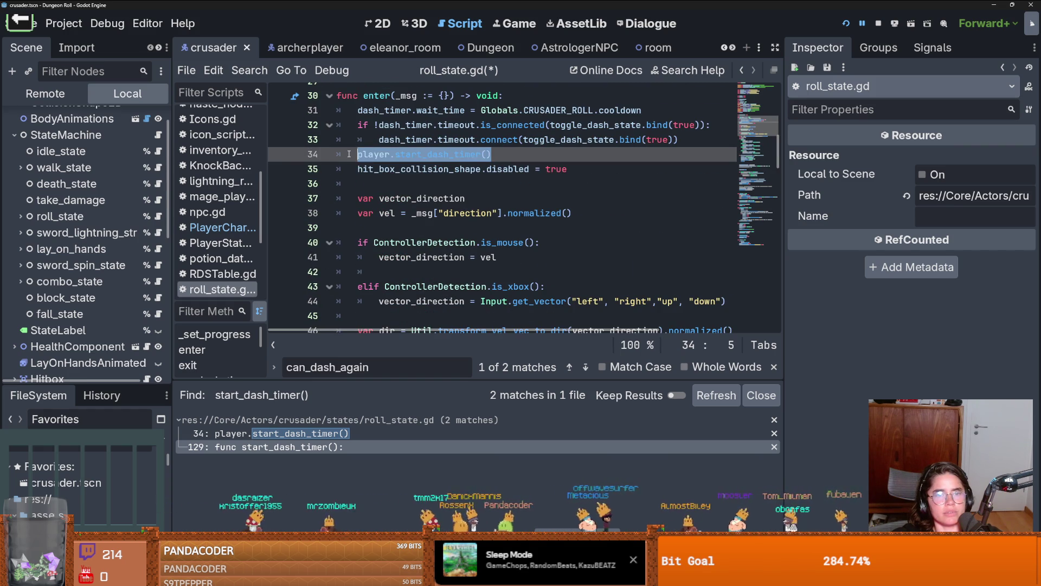
pyautogui.hotkey('ctrl', 's')
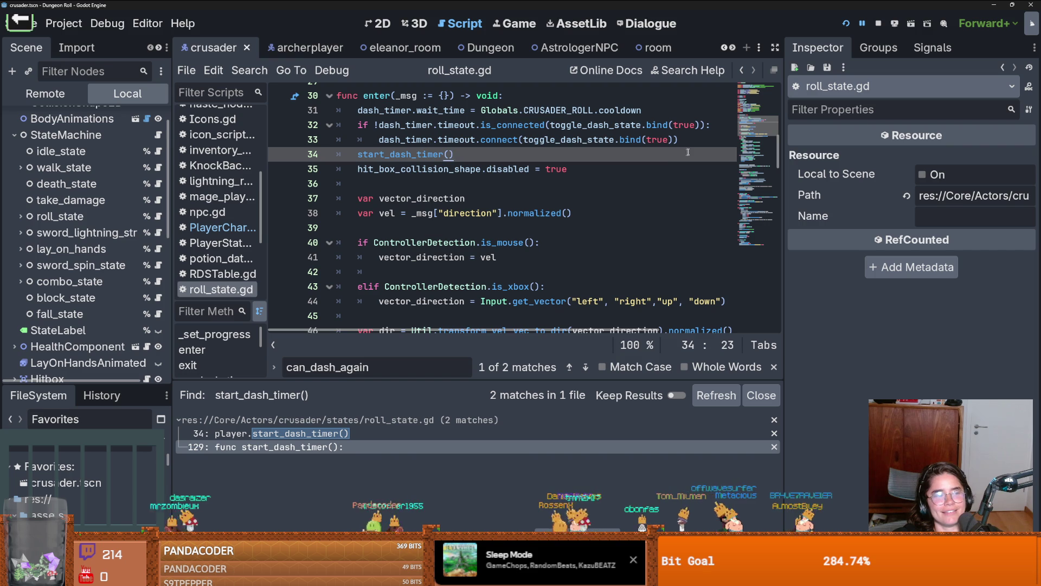
pyautogui.click(847, 25)
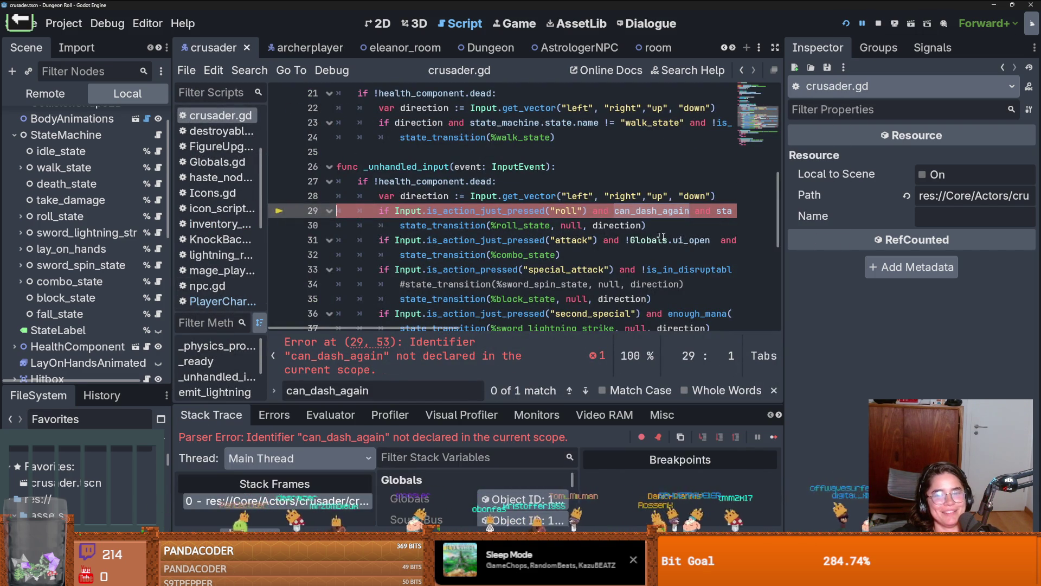
# Step: Insert an empty line 7 after the mana variables in crusader.gd
pyautogui.hscroll(3, 624, 236)
pyautogui.click(494, 211)
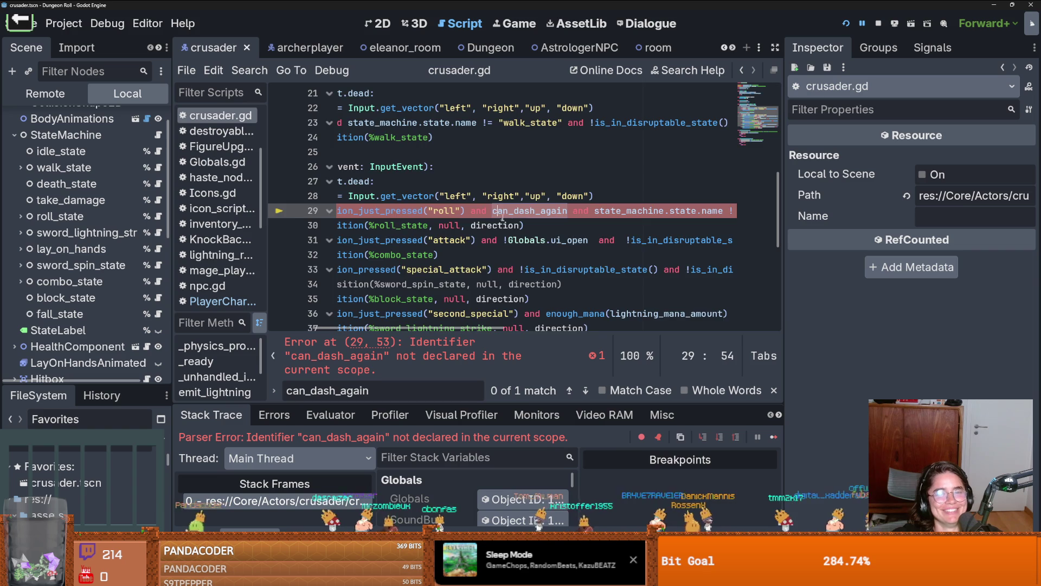
pyautogui.hscroll(-3, 504, 209)
pyautogui.scroll(7, 510, 206)
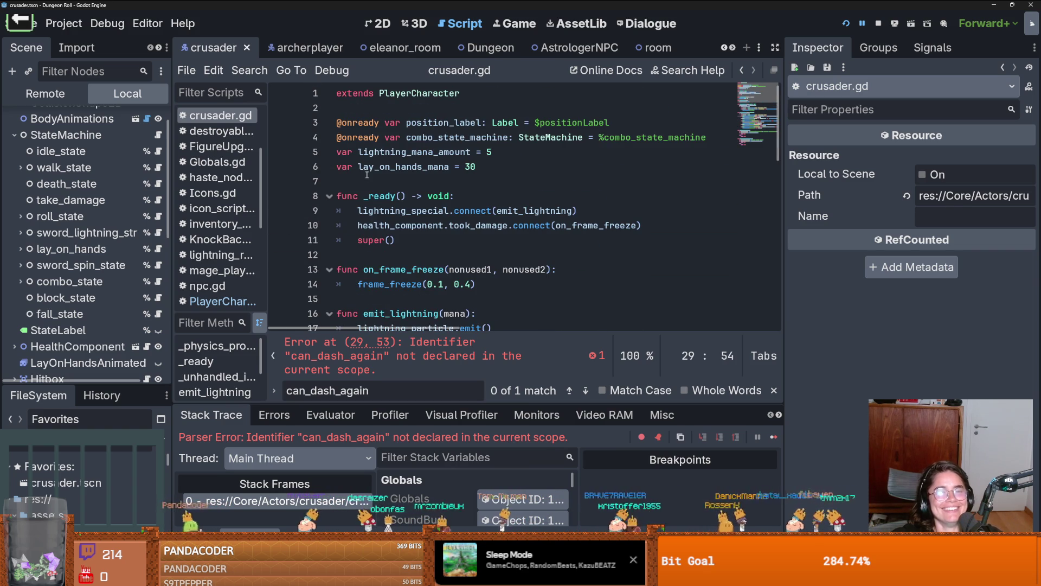
pyautogui.click(348, 181)
pyautogui.press('Return')
pyautogui.moveTo(350, 220)
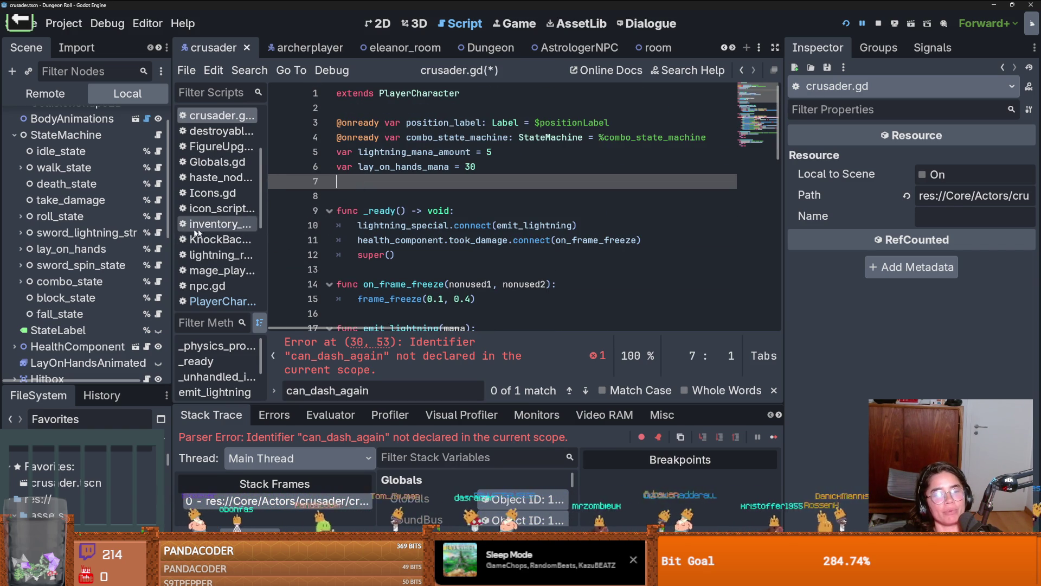
pyautogui.scroll(1, 129, 242)
pyautogui.click(14, 168)
pyautogui.click(14, 167)
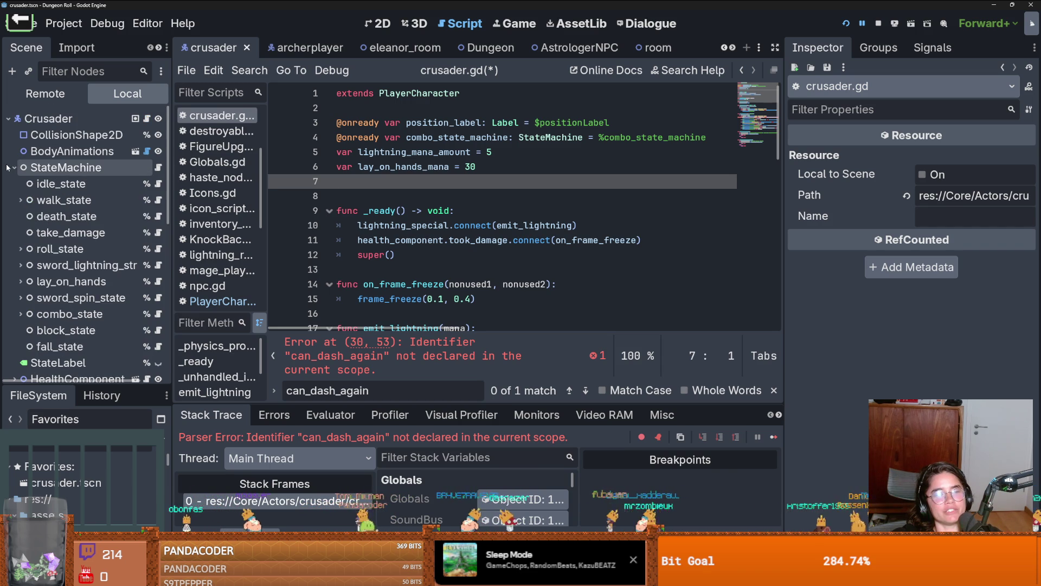
pyautogui.click(86, 251)
pyautogui.moveTo(86, 251); pyautogui.dragTo(414, 181)
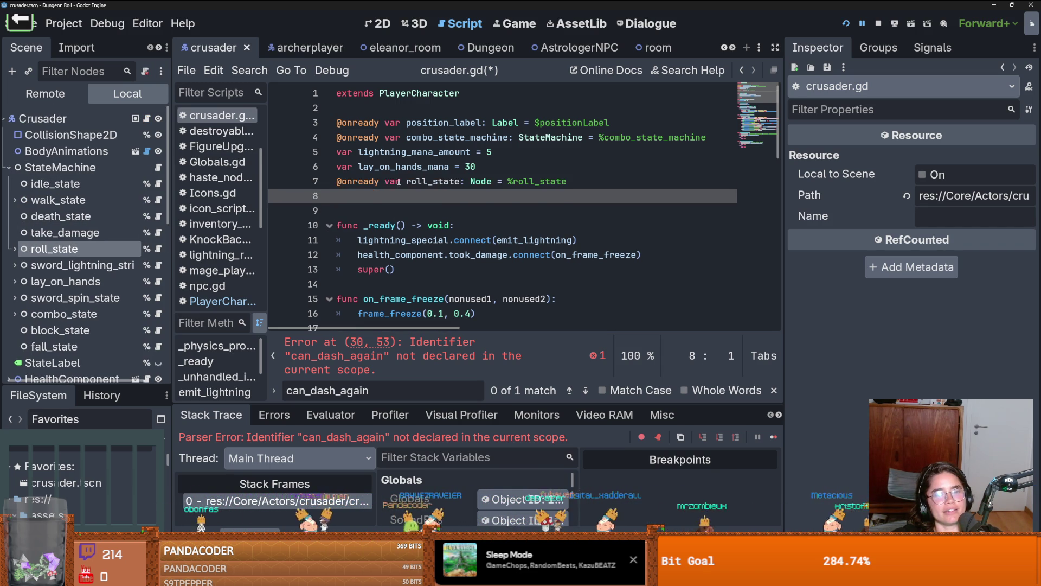
pyautogui.doubleClick(414, 181)
# Step: Prefix can_dash_again on line 31 with 'roll_state.' and run the game
pyautogui.scroll(-6, 432, 208)
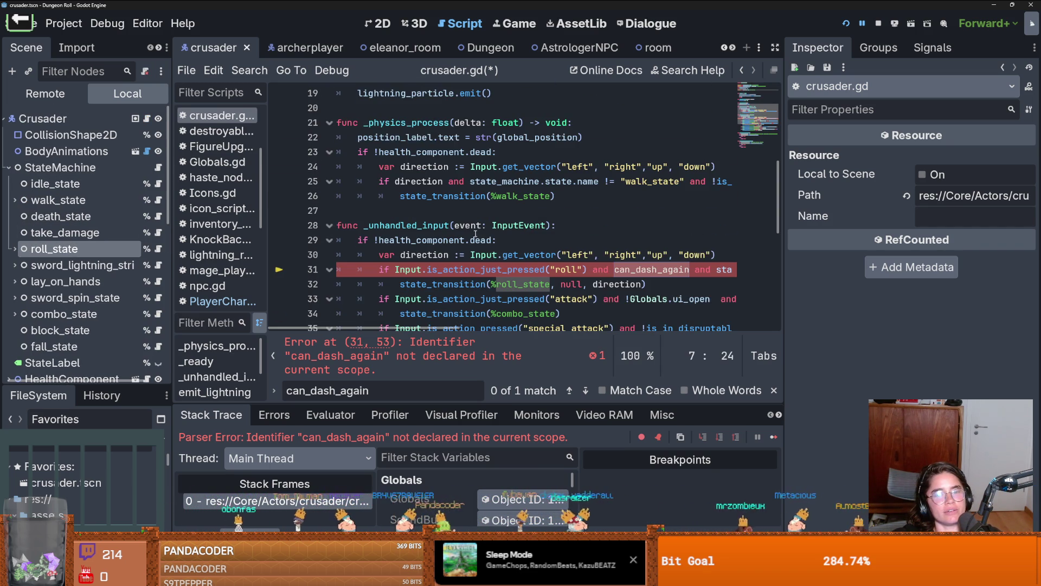
pyautogui.click(615, 269)
pyautogui.write('roll_state.')
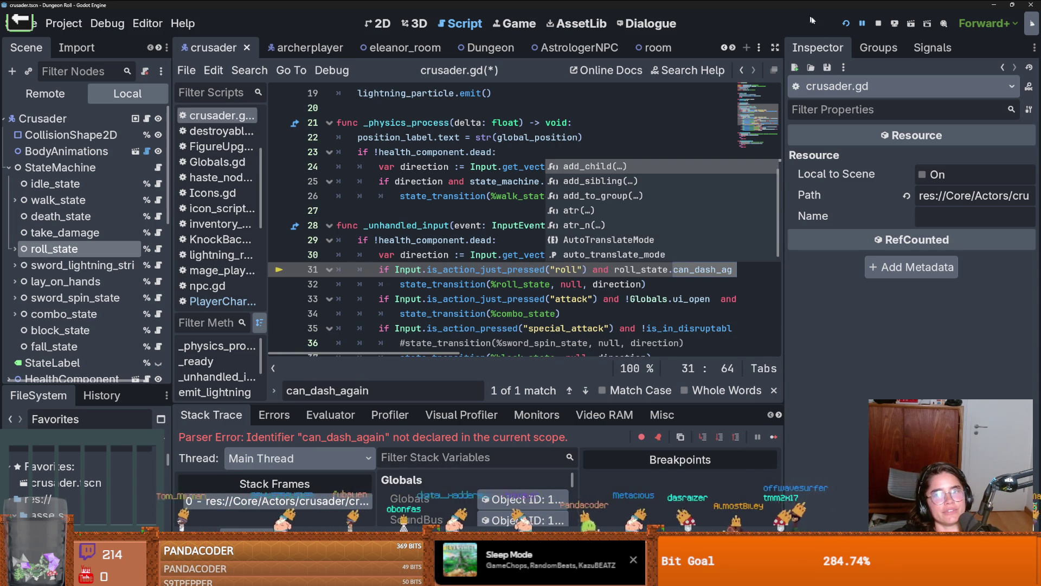
pyautogui.click(845, 24)
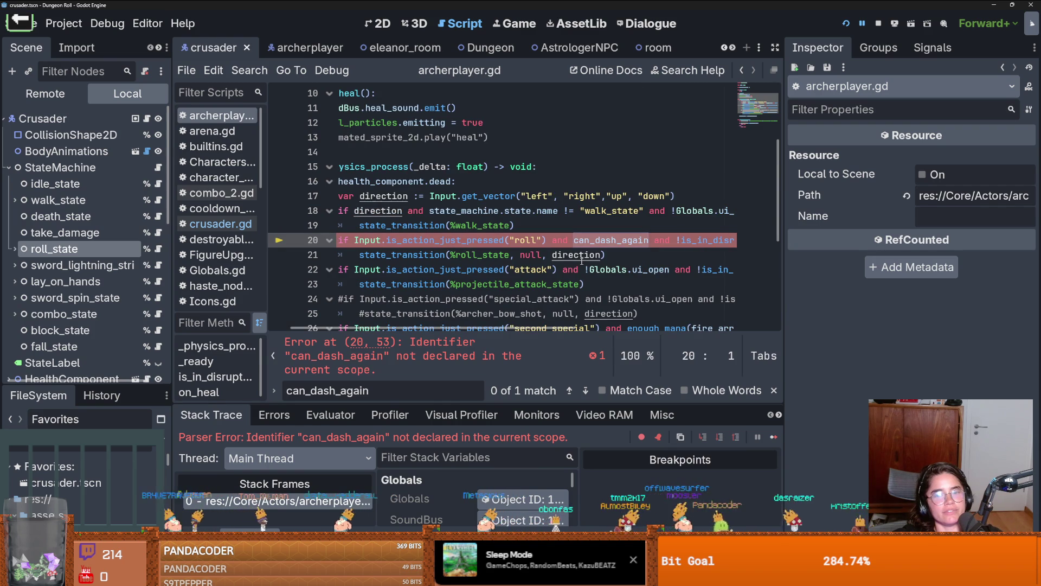
pyautogui.click(575, 240)
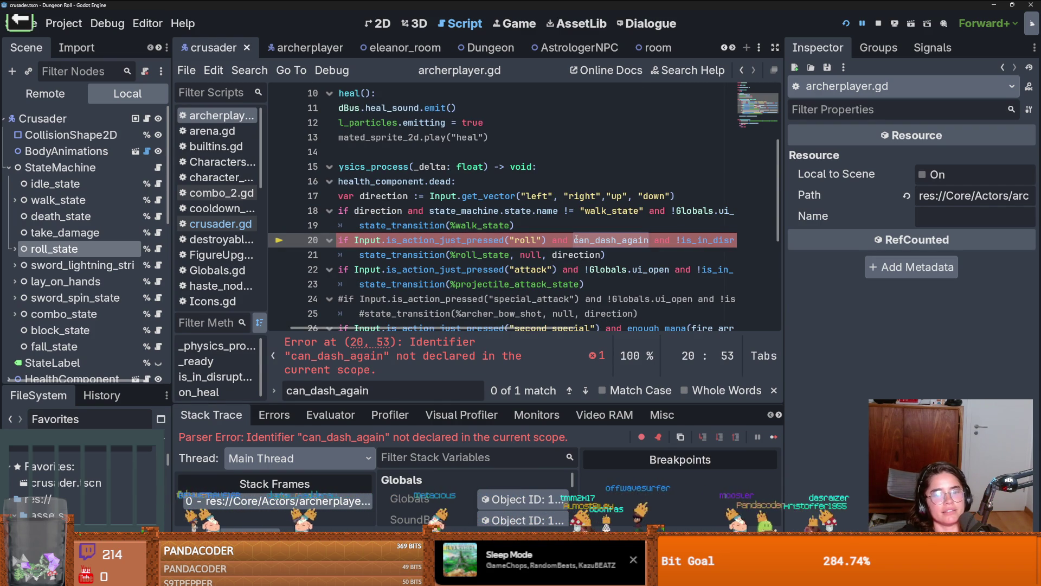
pyautogui.write('roll_state.')
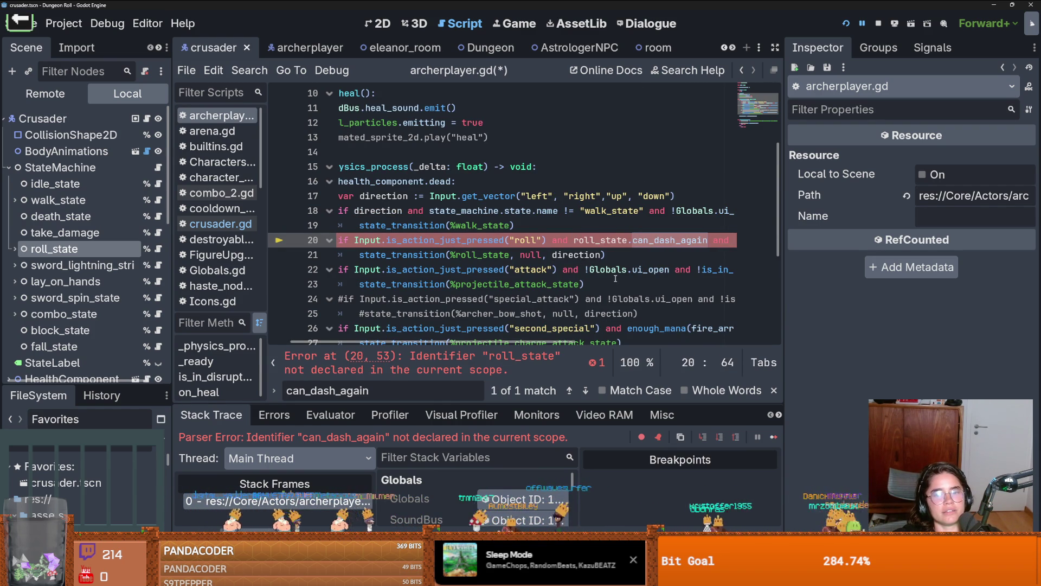
pyautogui.scroll(3, 615, 279)
pyautogui.scroll(-2, 593, 250)
pyautogui.scroll(3, 593, 250)
pyautogui.moveTo(82, 247); pyautogui.dragTo(414, 170)
# Step: Add a roll_state reference at line 5, prefix line 19's can_dash_again with 'roll_state.', and run
pyautogui.press('F5')
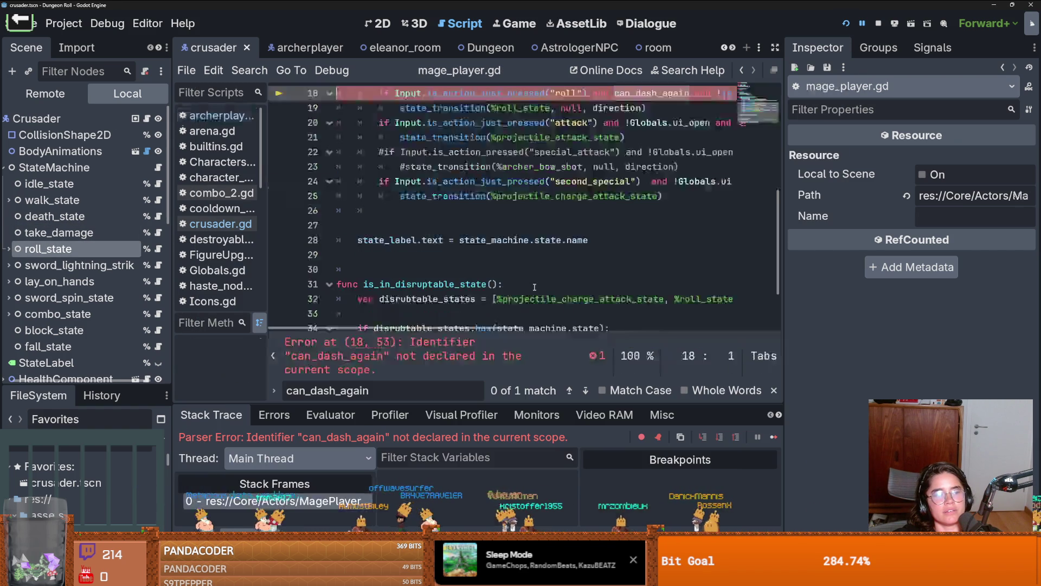
pyautogui.scroll(1, 528, 267)
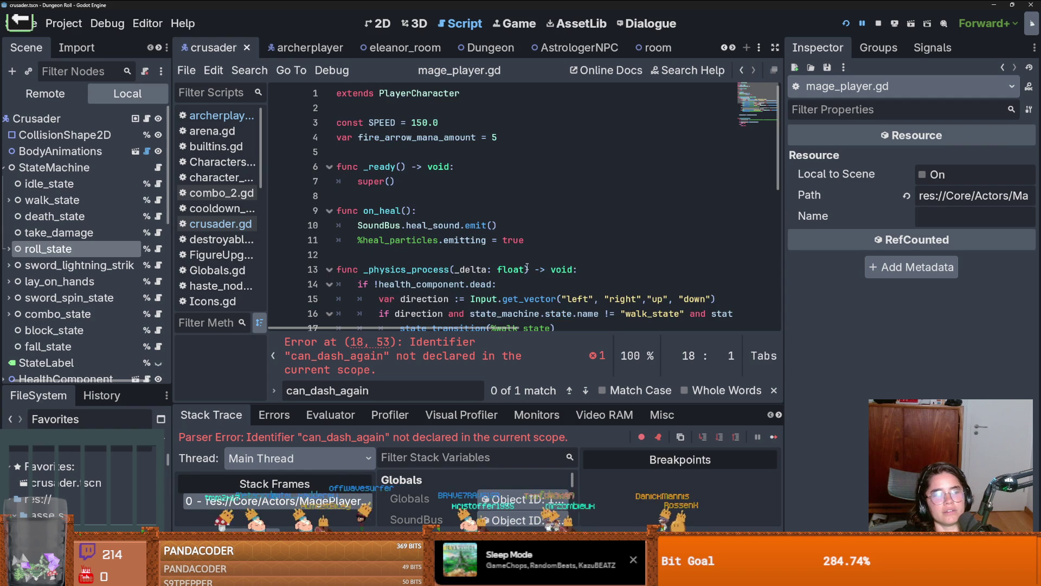
pyautogui.moveTo(46, 248)
pyautogui.mouseDown()
pyautogui.moveTo(380, 168)
pyautogui.moveTo(387, 153)
pyautogui.mouseUp()
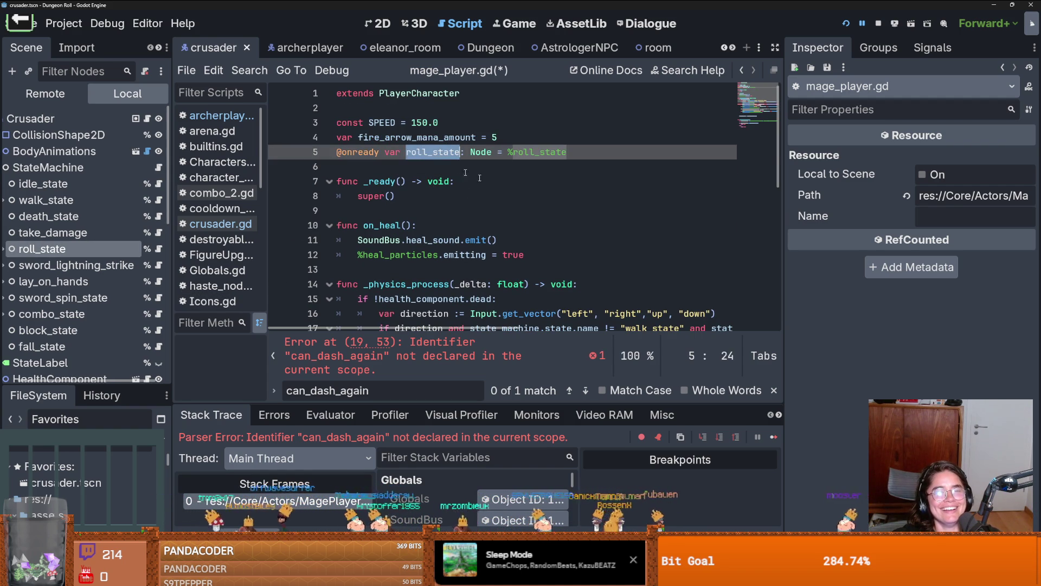
pyautogui.scroll(-4, 542, 206)
pyautogui.click(611, 182)
pyautogui.write('roll_state.')
pyautogui.press('F5')
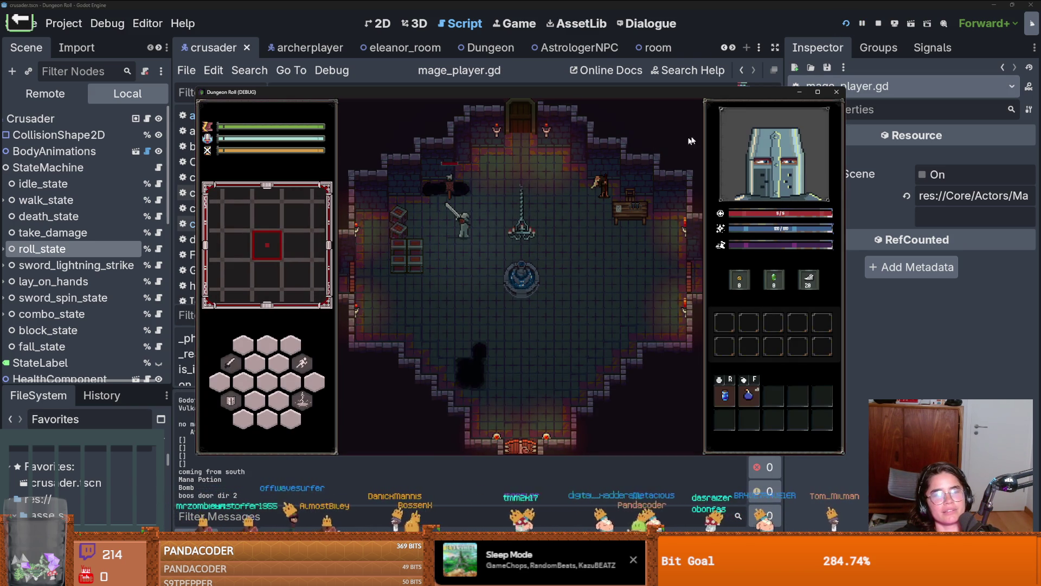
# Step: Maximize the game, enter Puzzle Room 4, and dash around the fountain
pyautogui.click(818, 92)
pyautogui.press('w')
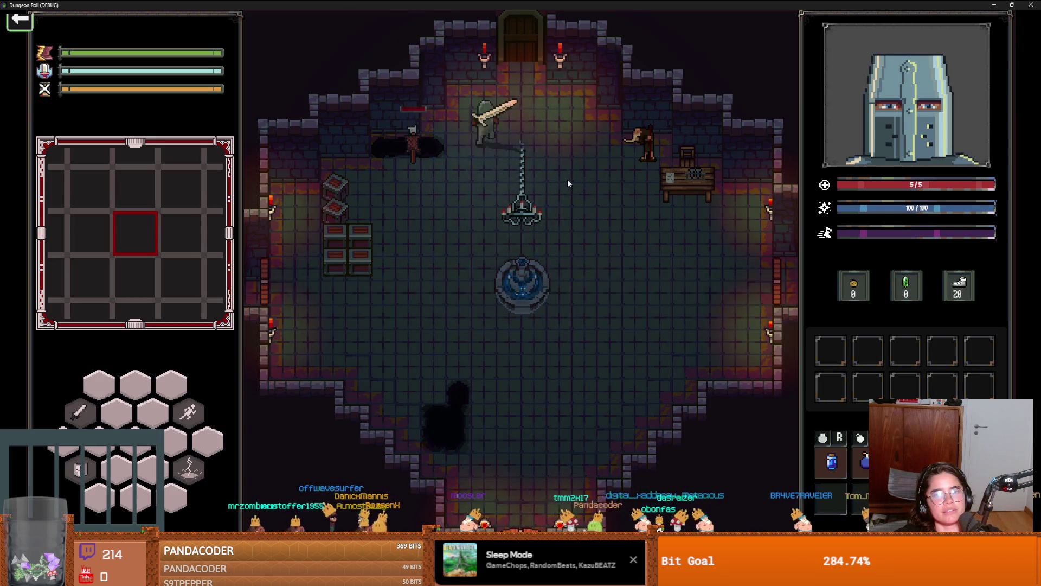
pyautogui.press('e')
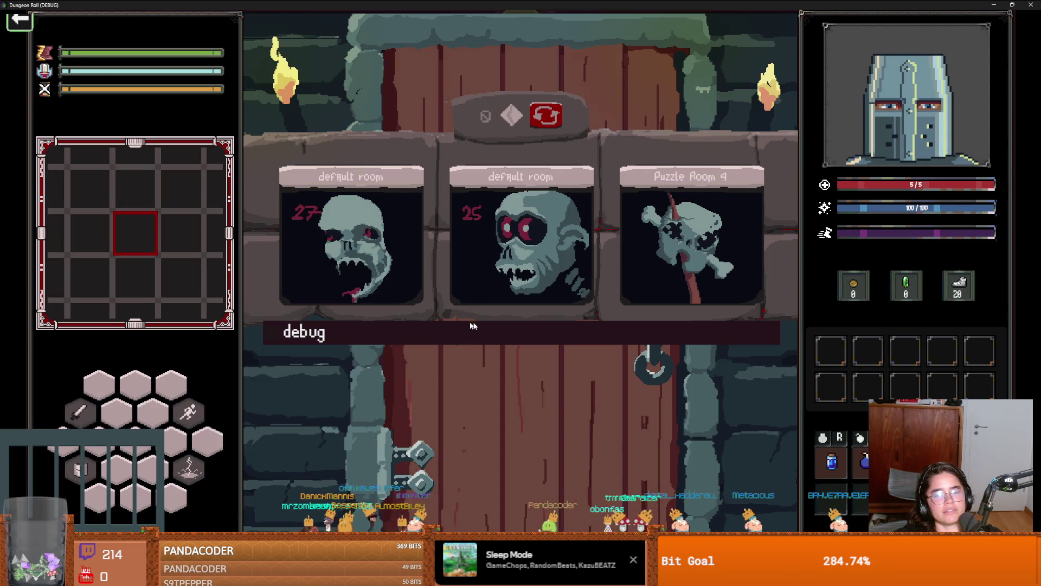
pyautogui.click(657, 263)
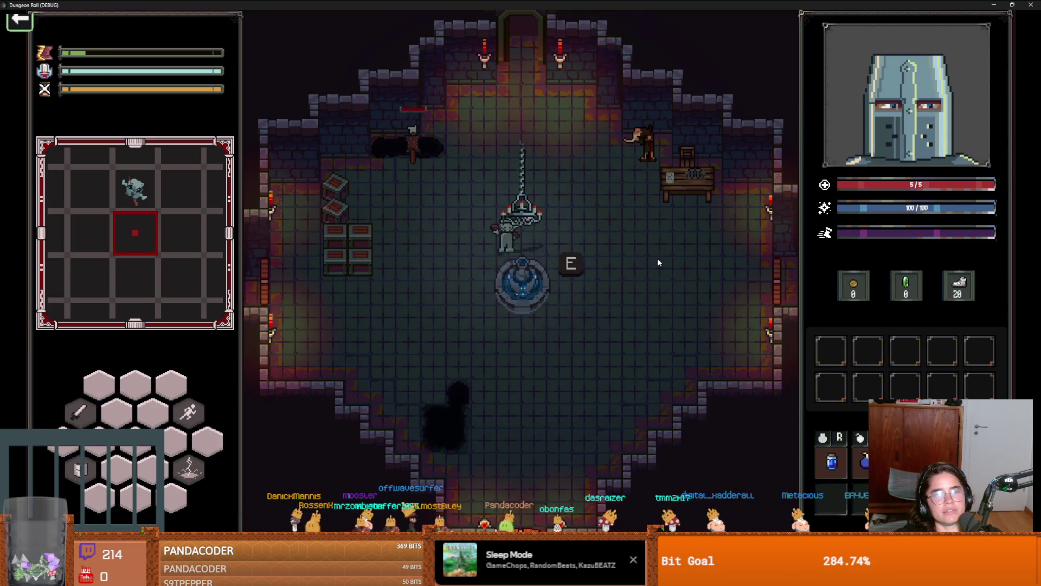
pyautogui.press('s')
pyautogui.press('d')
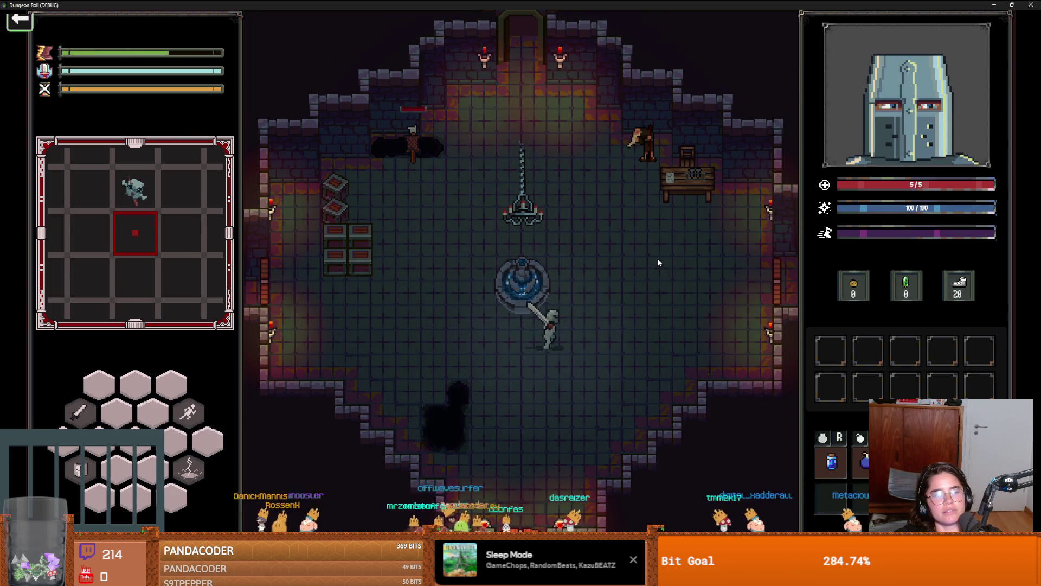
pyautogui.press('w')
pyautogui.press('a')
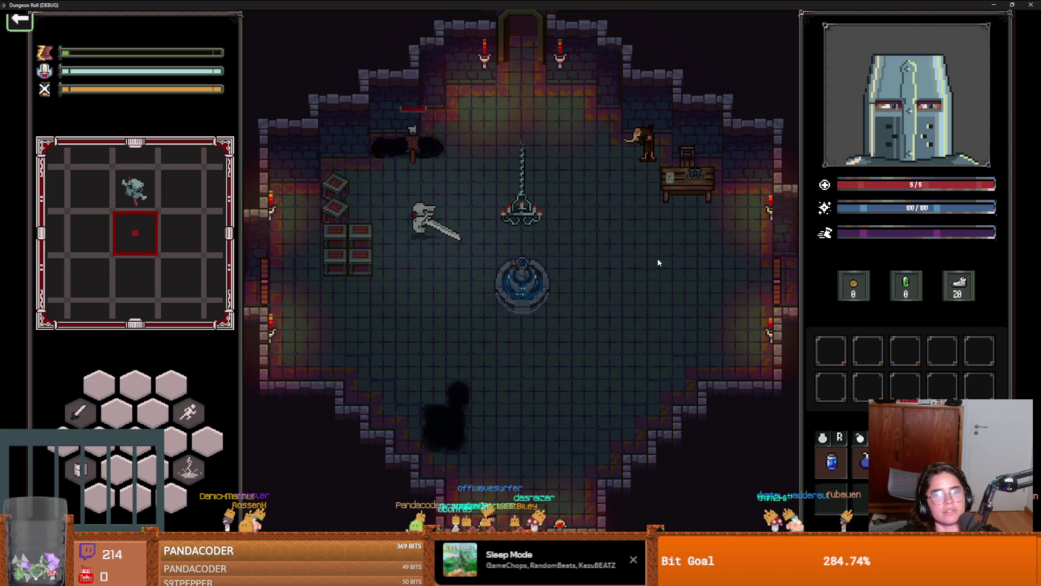
pyautogui.press('s')
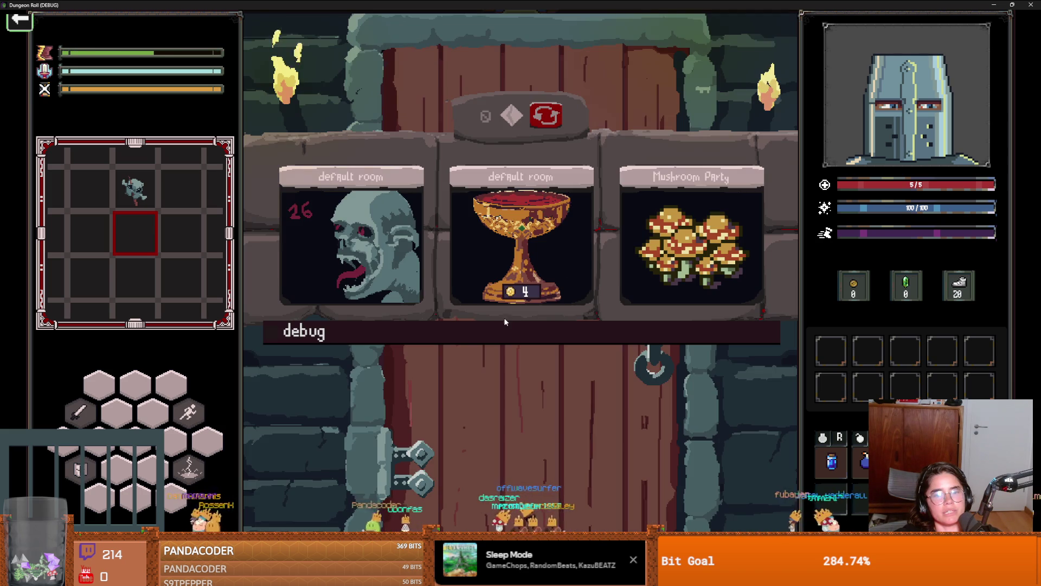
# Step: Enable debug, enter The Astrologer Room, and take the Faster Roll upgrade
pyautogui.click(717, 331)
pyautogui.scroll(-3, 443, 473)
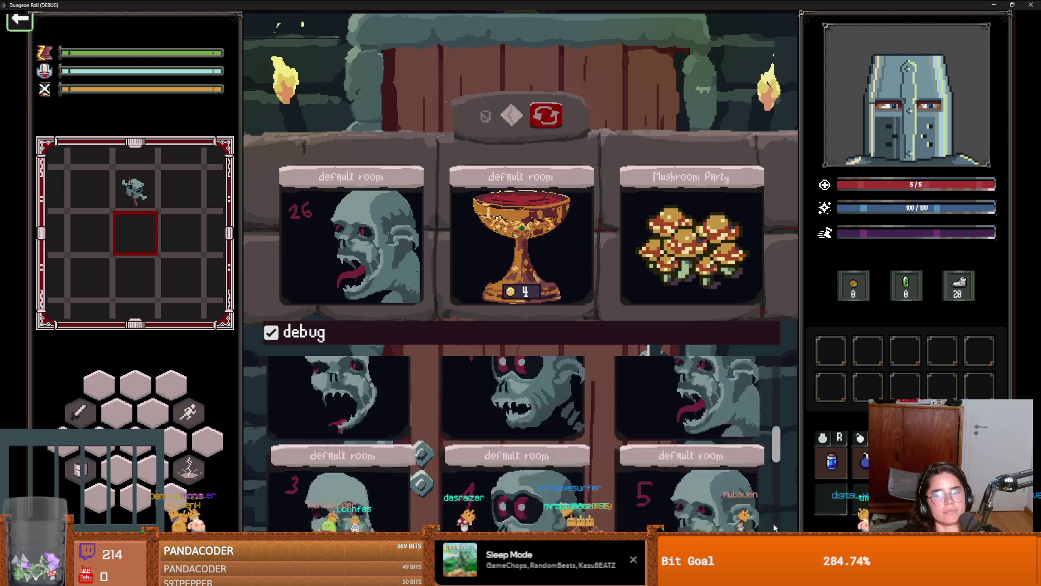
pyautogui.click(360, 460)
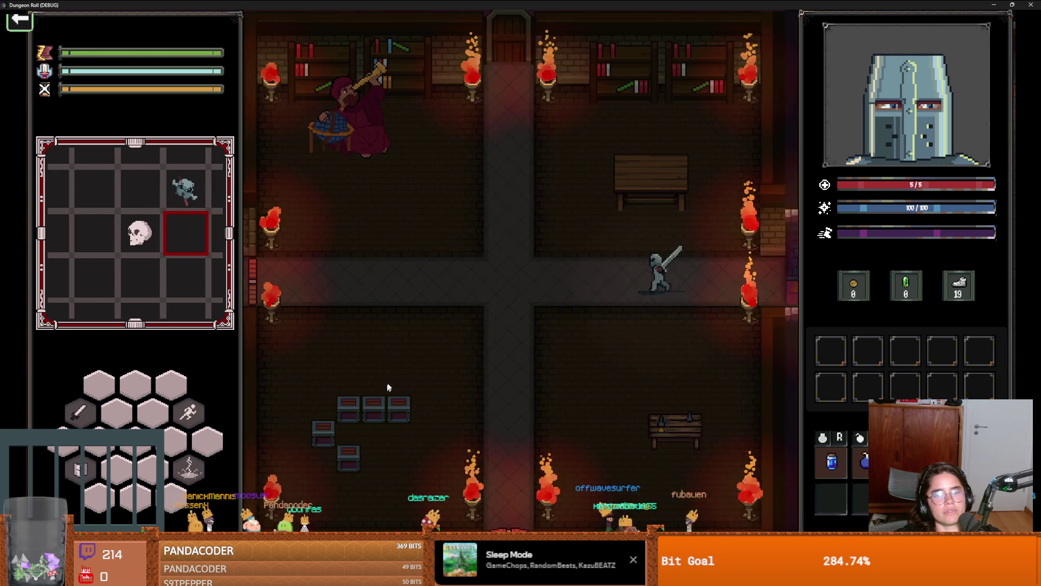
pyautogui.press('w')
pyautogui.press('a')
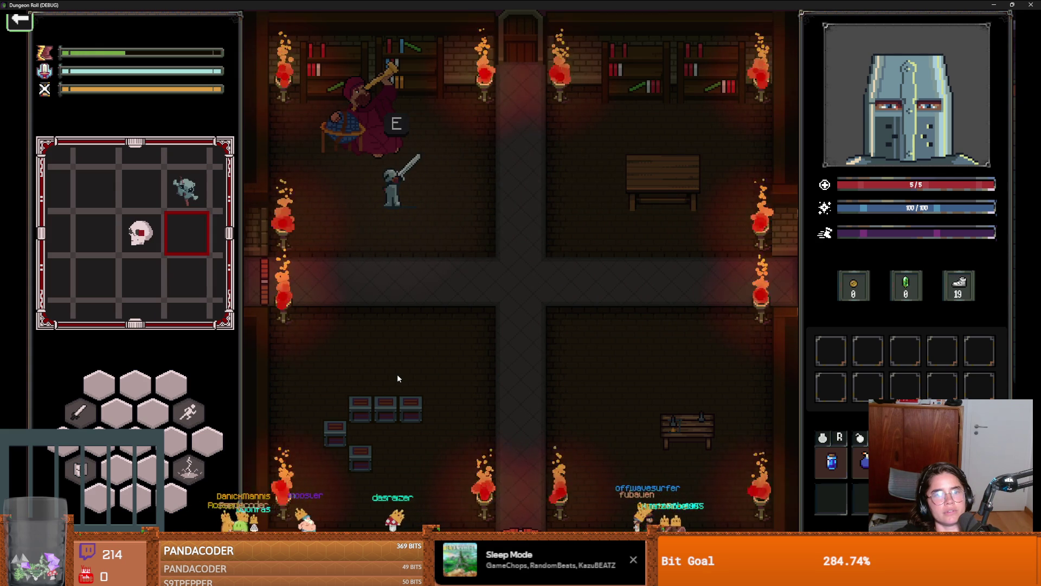
pyautogui.press('e')
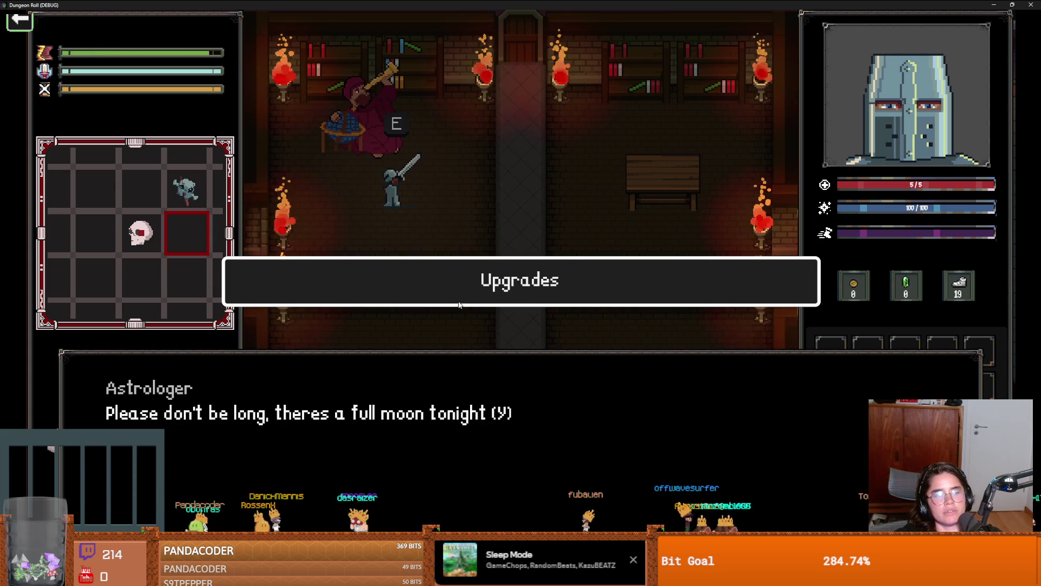
pyautogui.click(460, 291)
pyautogui.click(464, 374)
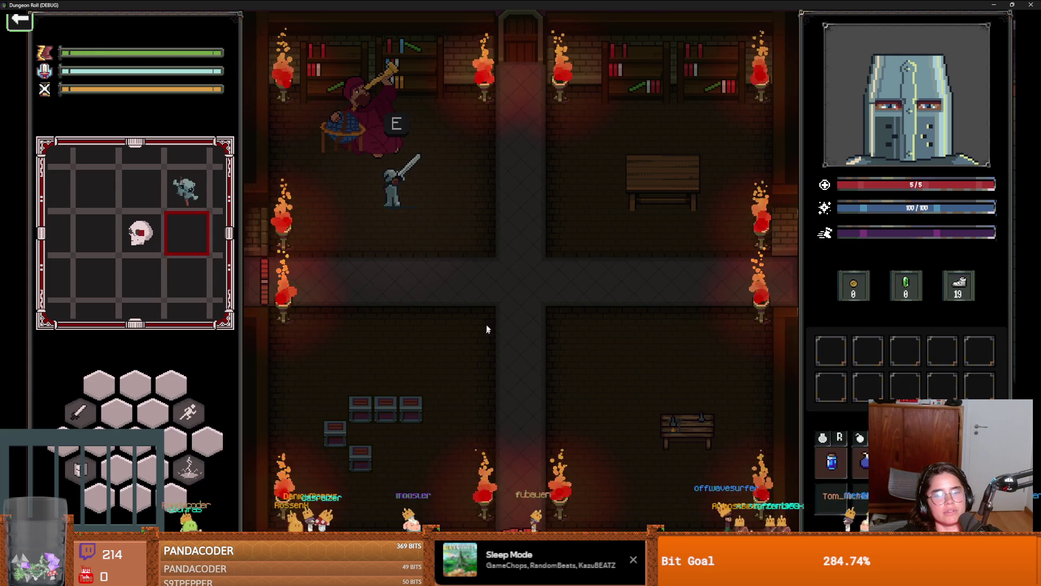
pyautogui.click(320, 302)
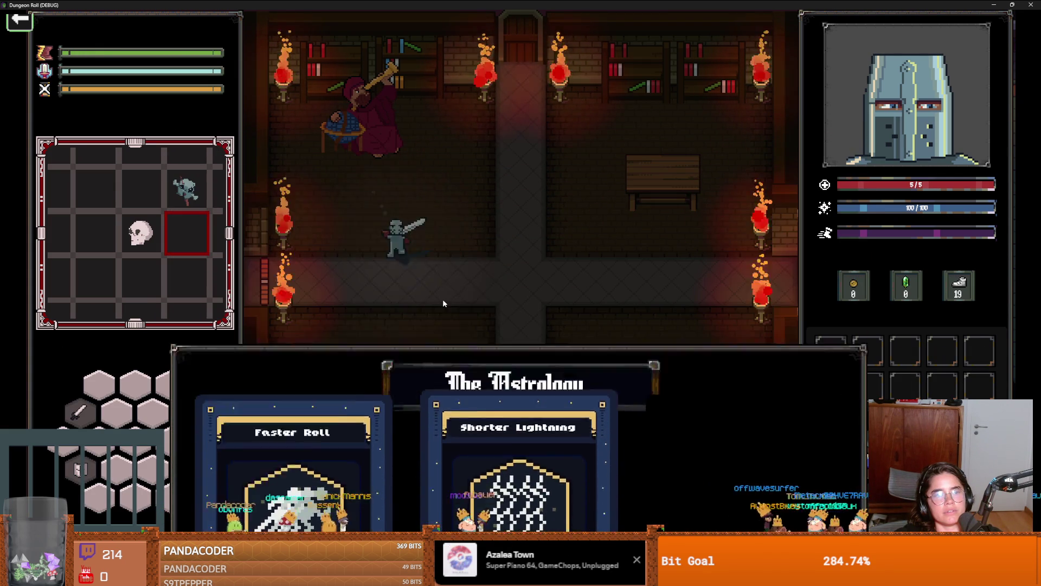
# Step: Test rolling along the corridor, close the game with F8, and switch to GitHub Desktop
pyautogui.hotkey('s', 'd')
pyautogui.hotkey('w', 'd')
pyautogui.press('a')
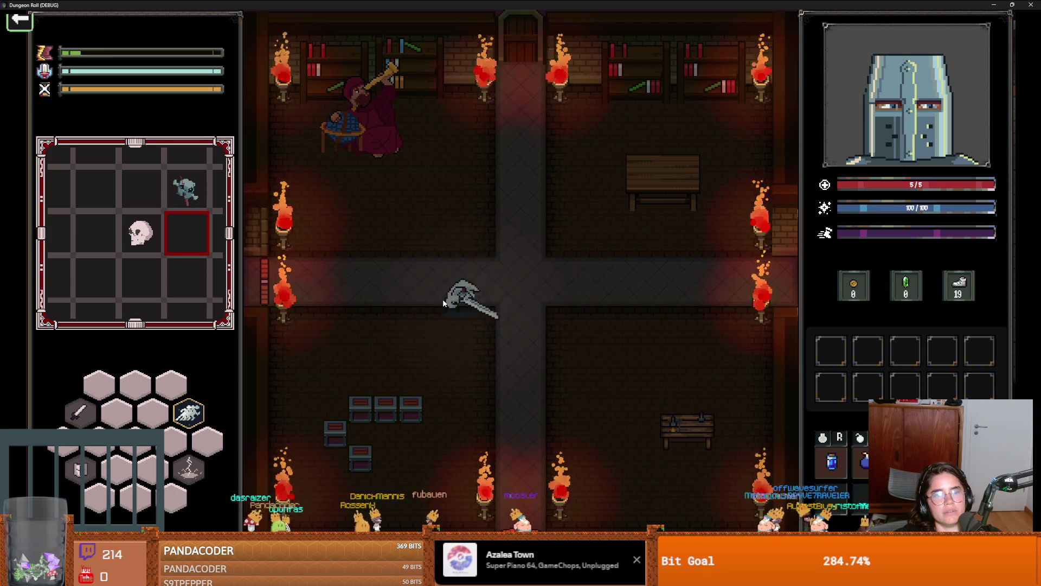
pyautogui.press('F8')
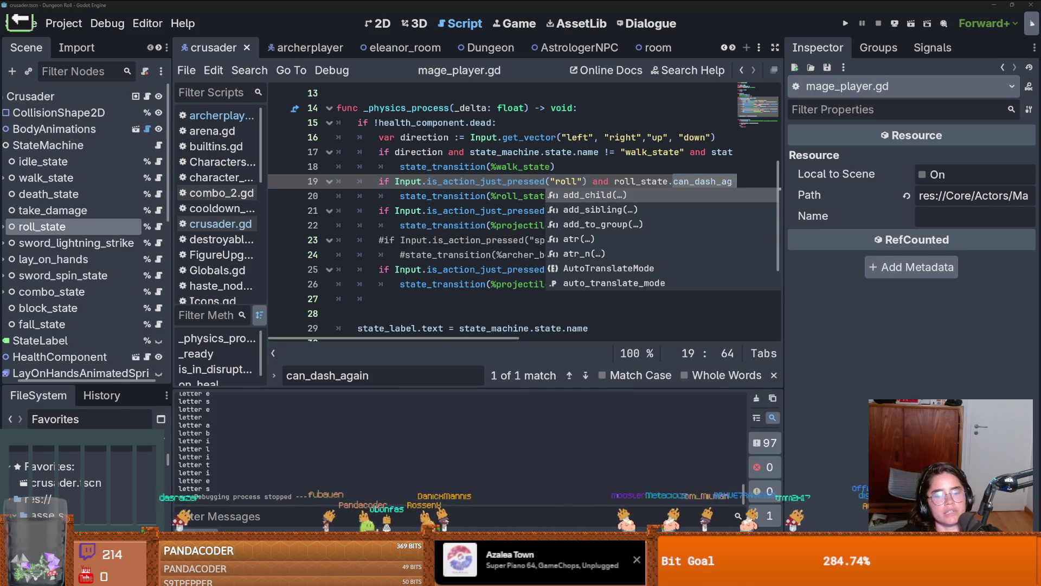
pyautogui.hotkey('alt', 'Tab')
# Step: Commit the changes with summary 'mov' and push the dev branch to origin
pyautogui.click(129, 478)
pyautogui.write('mov l dash stat')
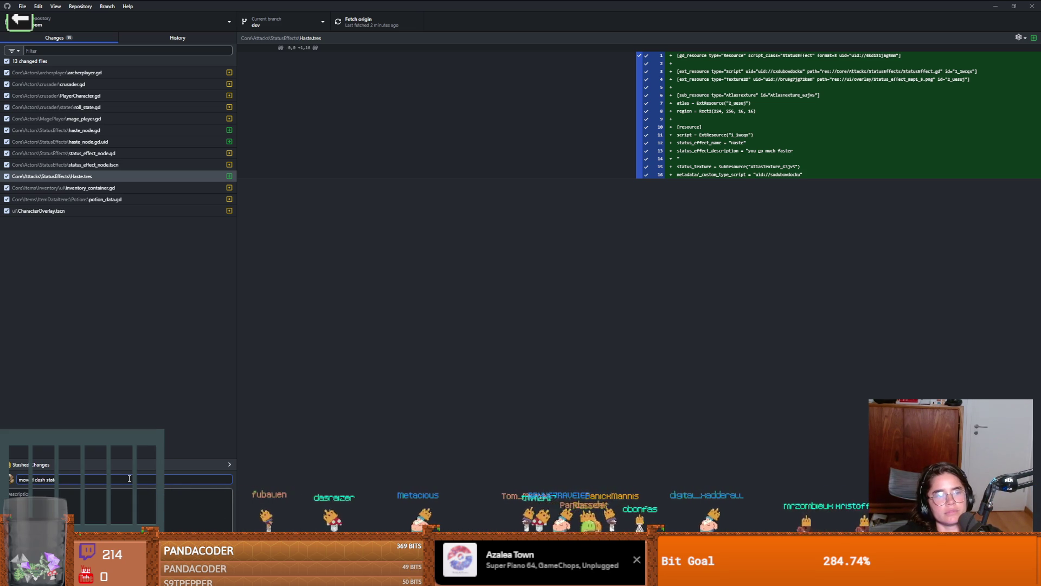
pyautogui.hotkey('ctrl', 'Return')
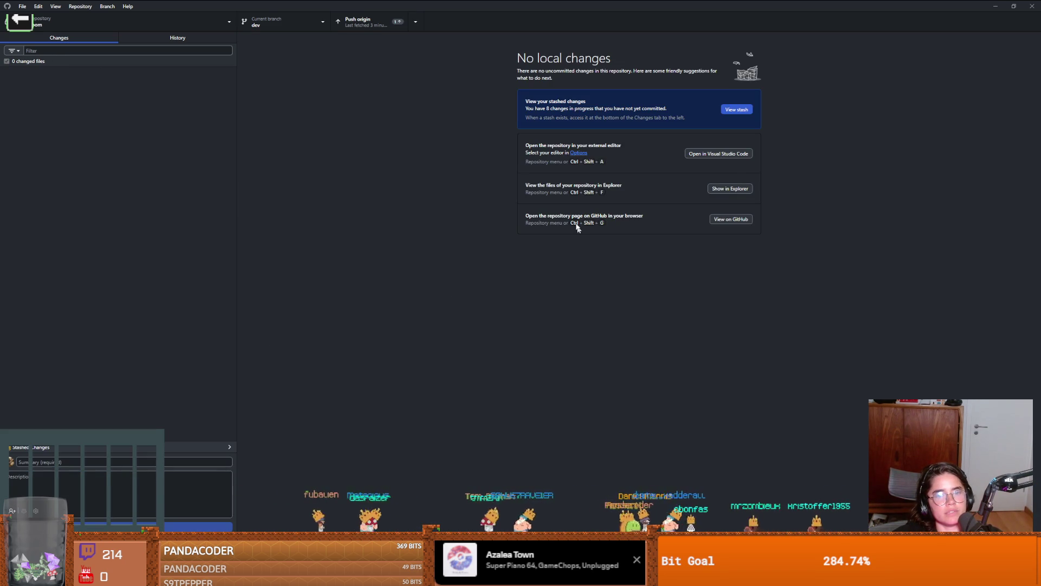
pyautogui.click(349, 21)
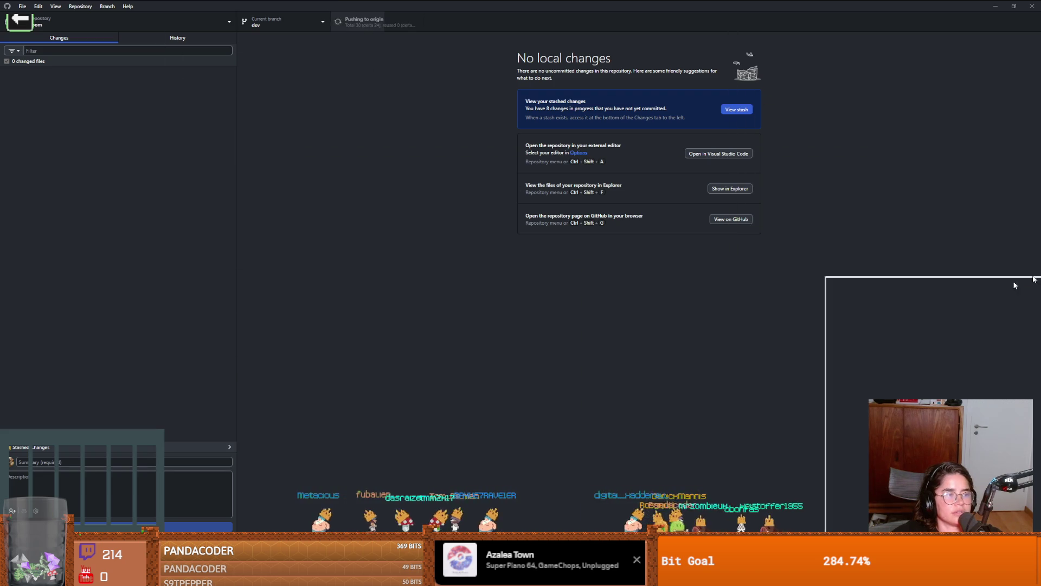
pyautogui.hotkey('alt', 'Tab')
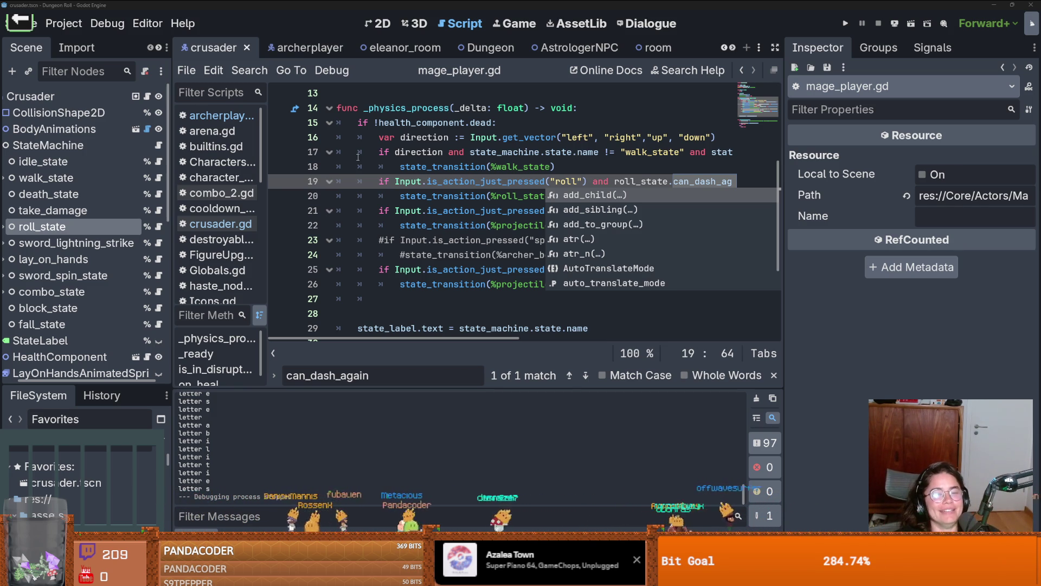
# Step: Save the scene and enlarge the FileSystem dock's height and width
pyautogui.click(417, 225)
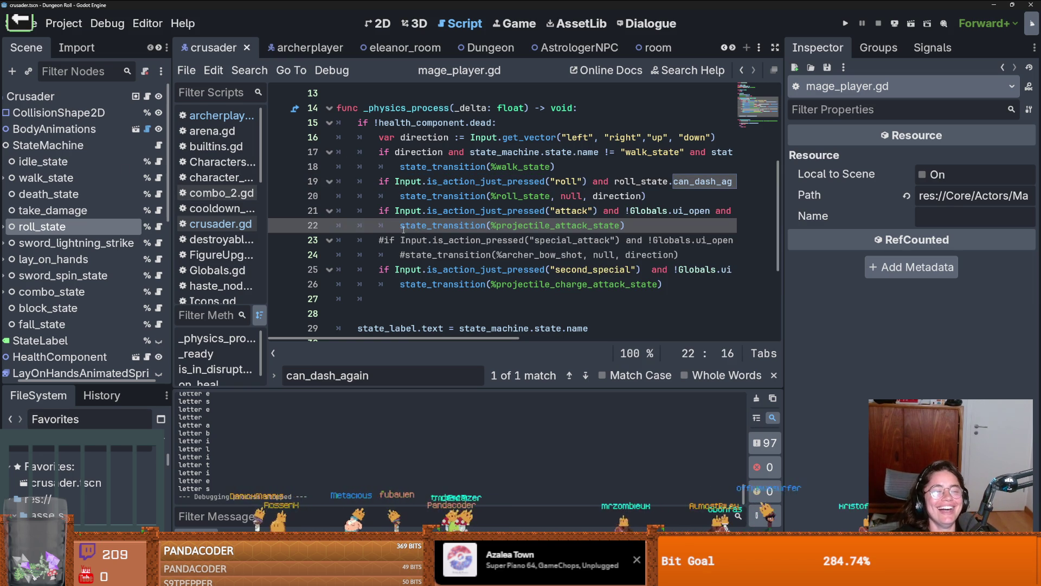
pyautogui.scroll(-1, 558, 265)
pyautogui.hotkey('ctrl', 's')
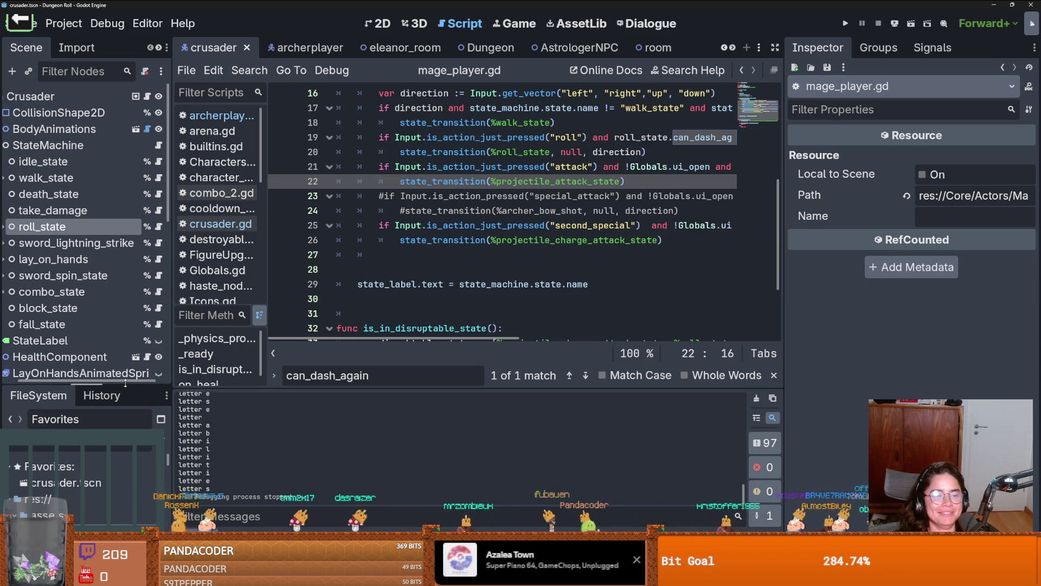
pyautogui.moveTo(126, 383); pyautogui.dragTo(125, 104)
pyautogui.moveTo(172, 364); pyautogui.dragTo(276, 364)
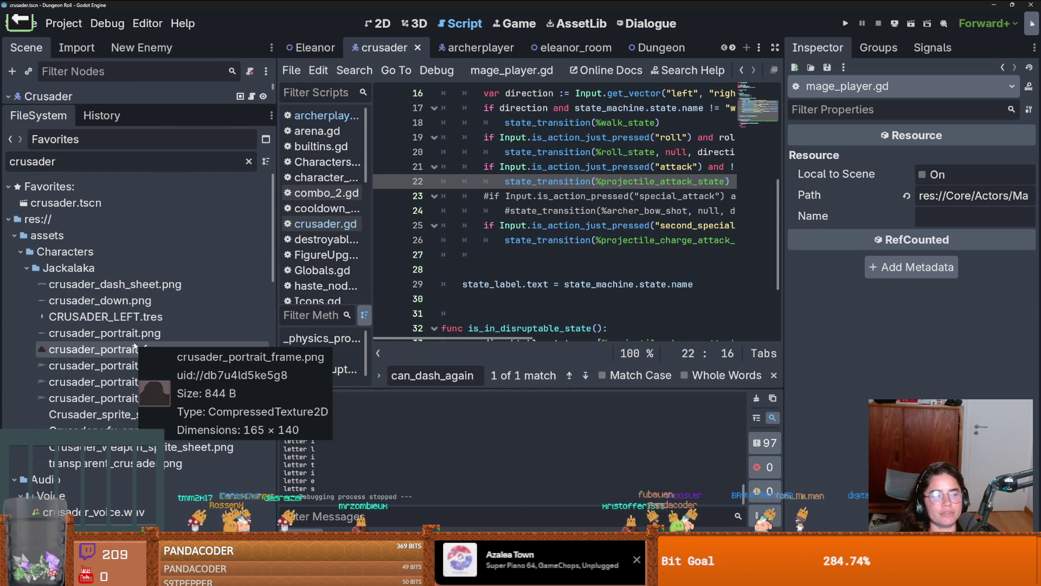
# Step: Clear the crusader filter and collapse the Jackalaka, assets, Characters and Attacks folders
pyautogui.click(27, 269)
pyautogui.click(13, 237)
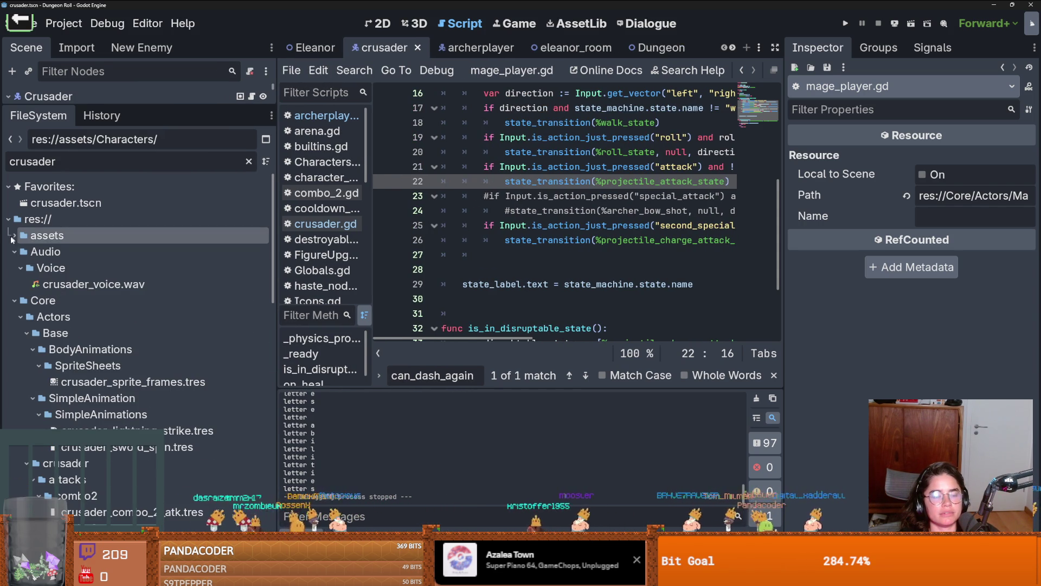
pyautogui.click(249, 161)
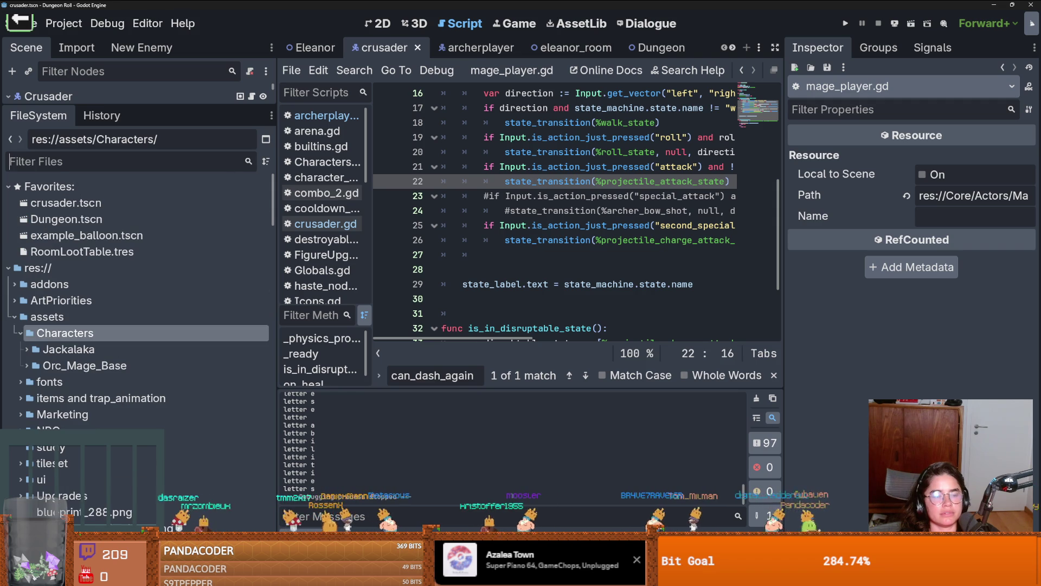
pyautogui.click(20, 333)
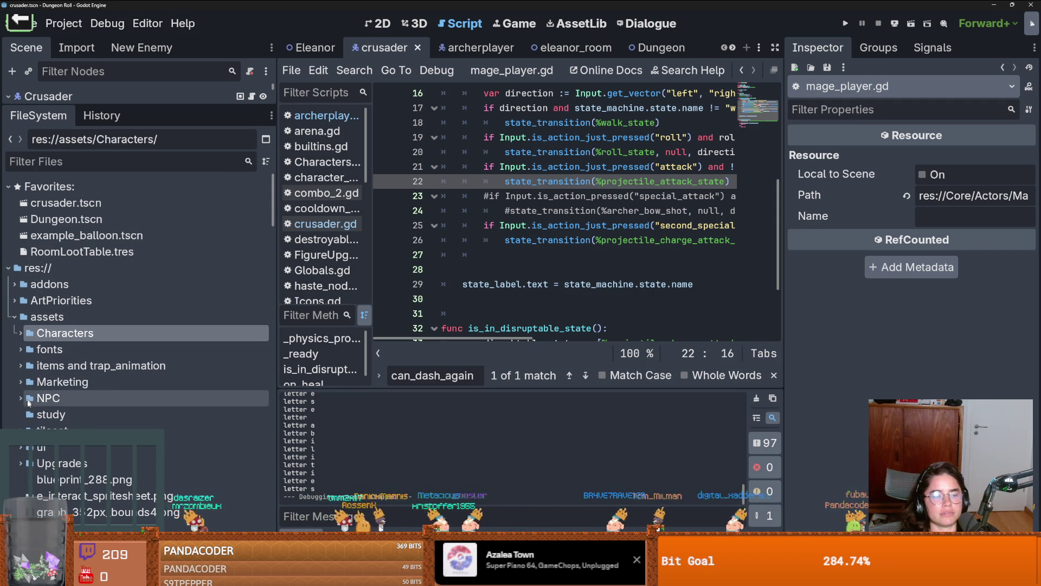
pyautogui.scroll(-5, 27, 401)
pyautogui.click(16, 325)
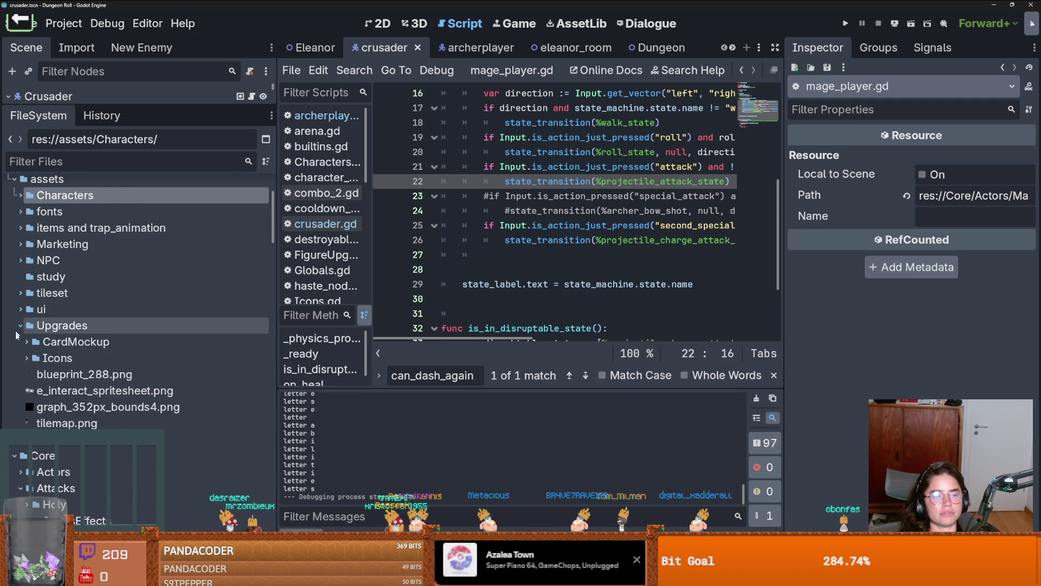
pyautogui.scroll(3, 13, 304)
pyautogui.click(10, 276)
pyautogui.click(9, 276)
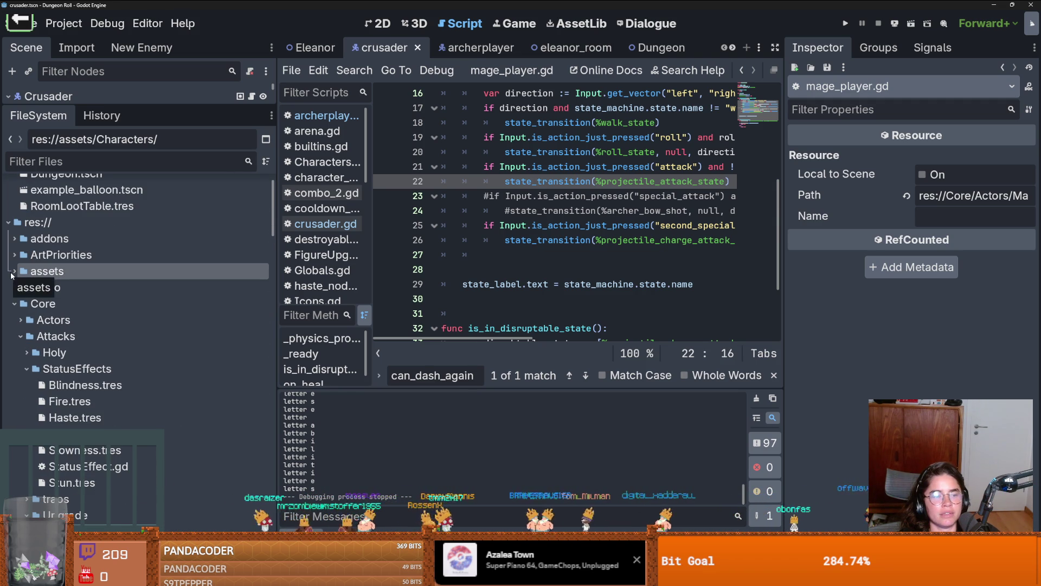
pyautogui.click(20, 336)
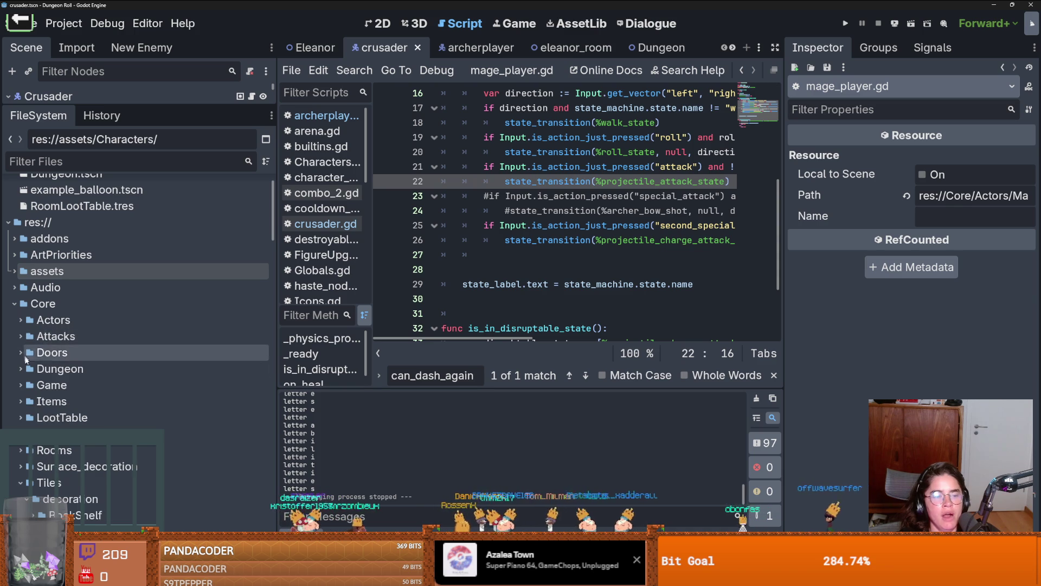
pyautogui.scroll(-2, 22, 337)
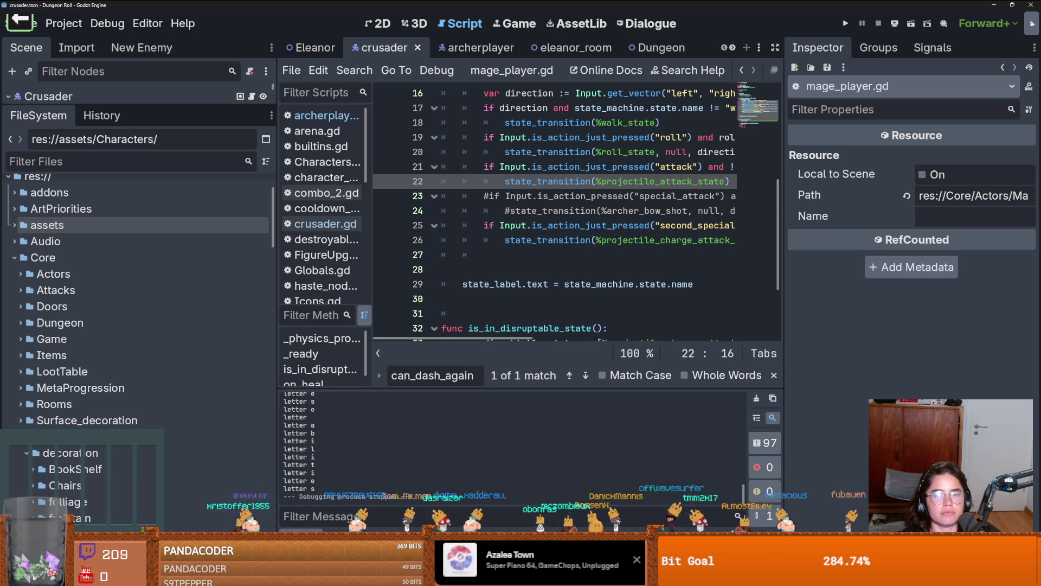
# Step: Expand Items > ItemDataItems and reveal the Potions folder's contents
pyautogui.moveTo(276, 259); pyautogui.dragTo(231, 253)
pyautogui.scroll(-3, 74, 354)
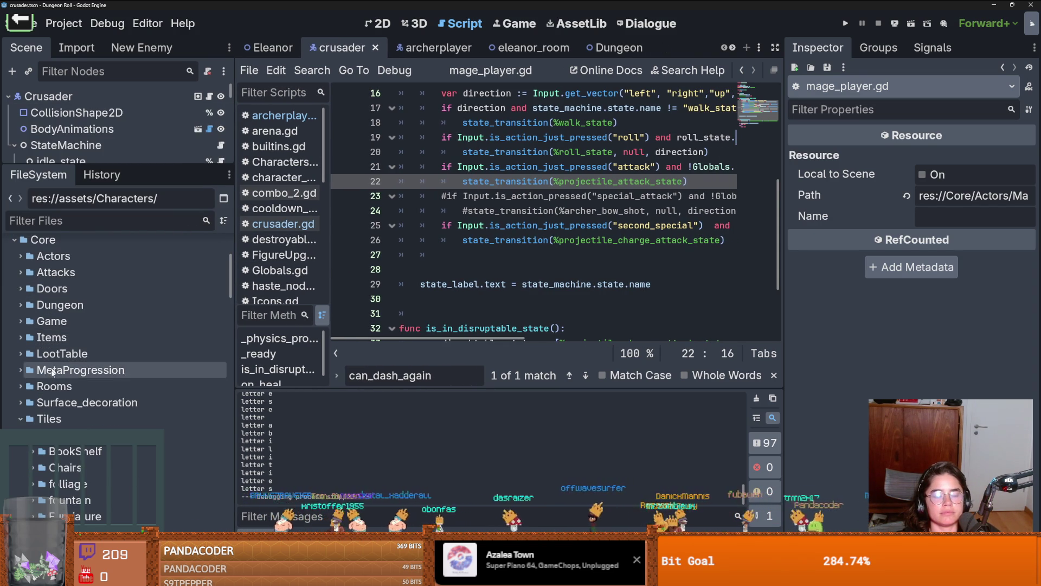
pyautogui.click(20, 337)
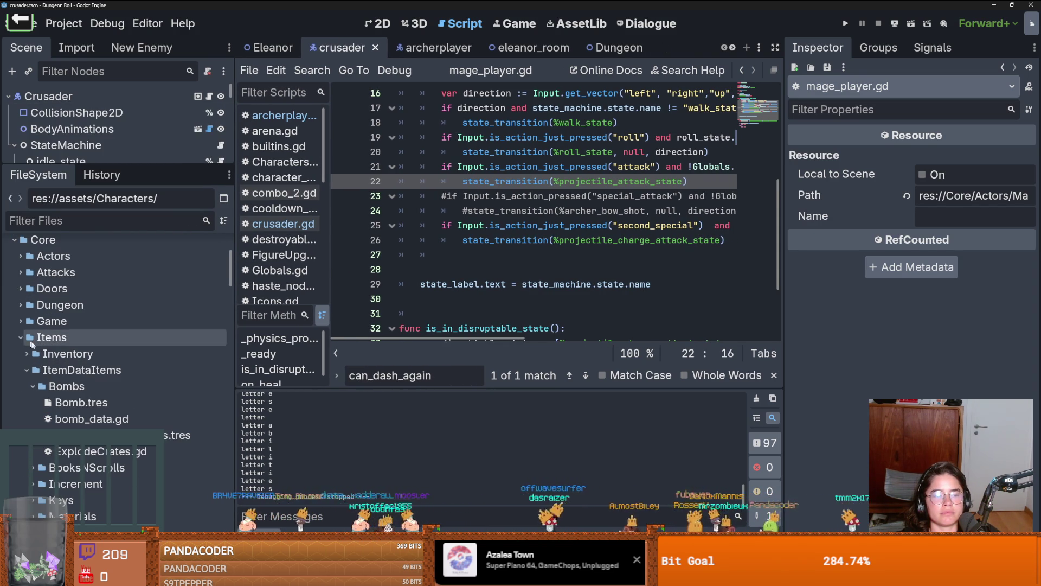
pyautogui.click(26, 419)
pyautogui.click(22, 424)
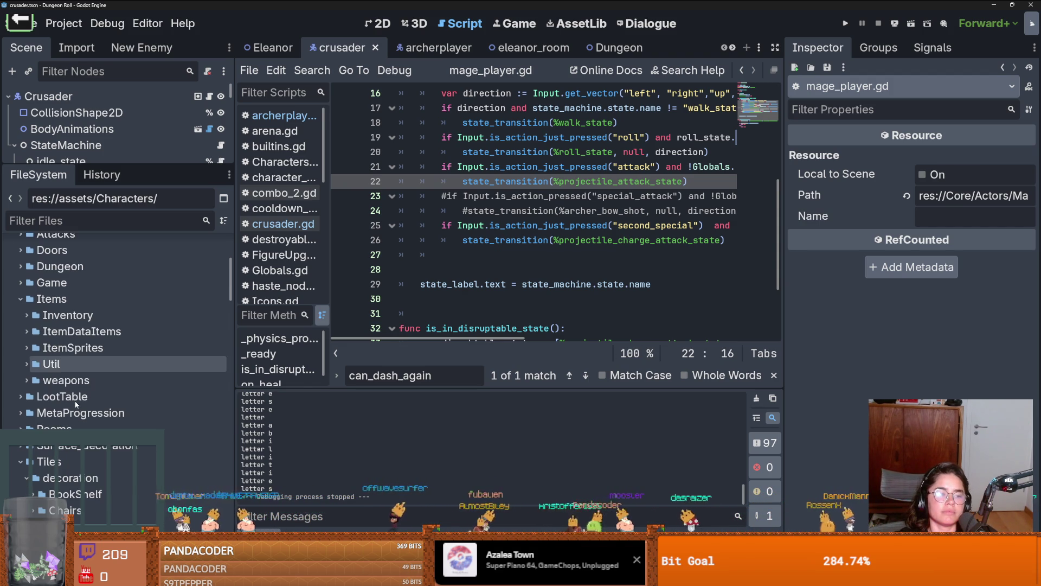
pyautogui.scroll(-2, 24, 334)
pyautogui.click(24, 333)
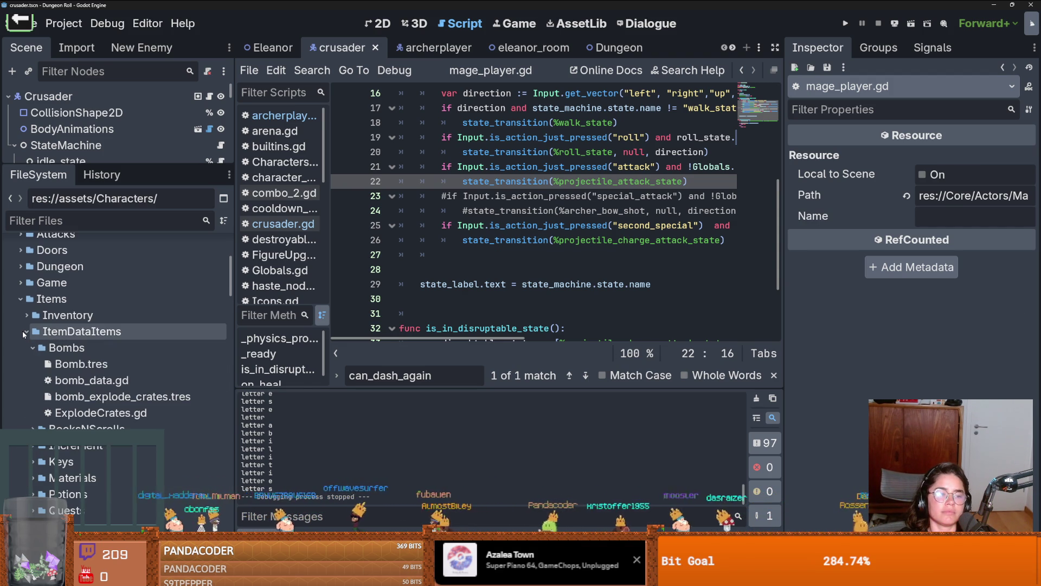
pyautogui.click(25, 346)
pyautogui.scroll(-2, 109, 380)
pyautogui.click(68, 390)
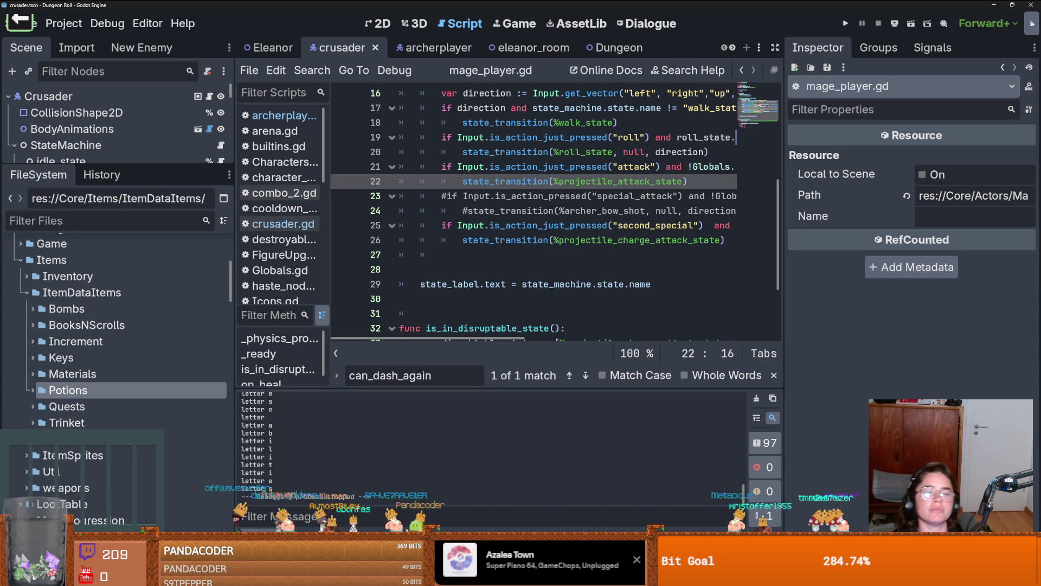
pyautogui.scroll(-3, 34, 394)
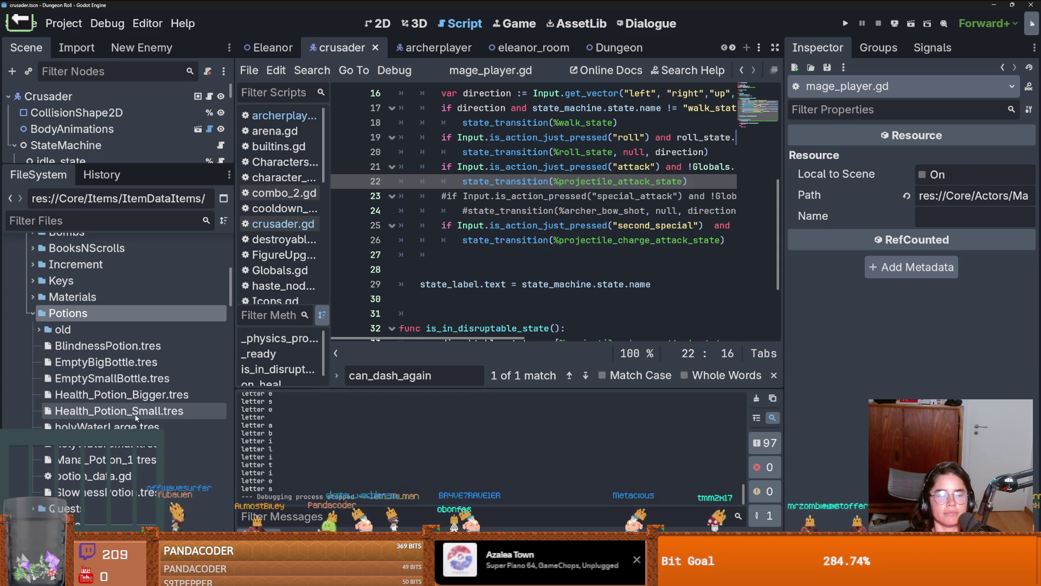
pyautogui.rightClick(89, 313)
# Step: Add a new PotionData resource named HastePotion.tres to the Potions folder
pyautogui.moveTo(294, 325)
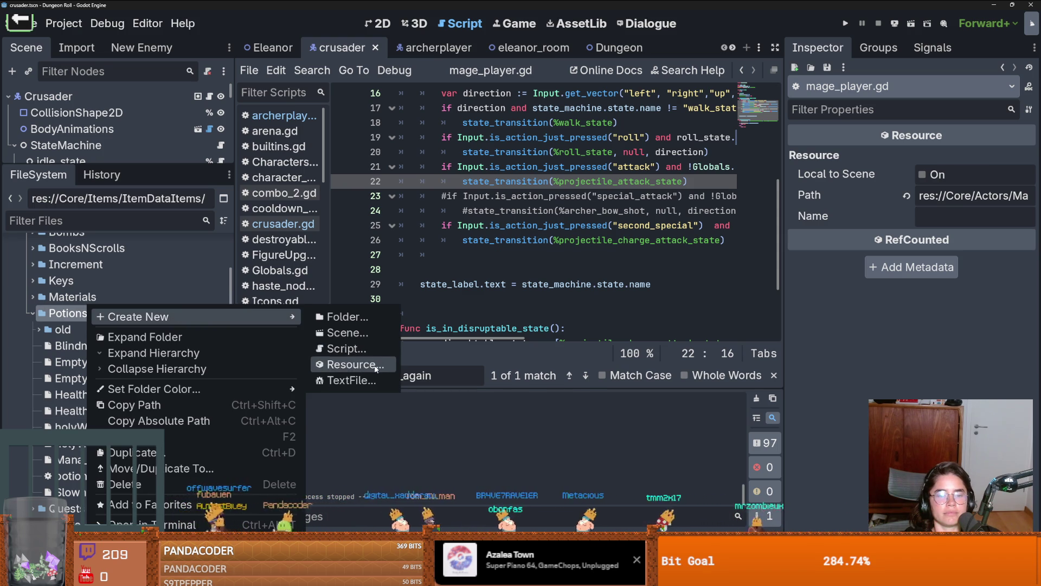
pyautogui.click(355, 364)
pyautogui.write('Potion')
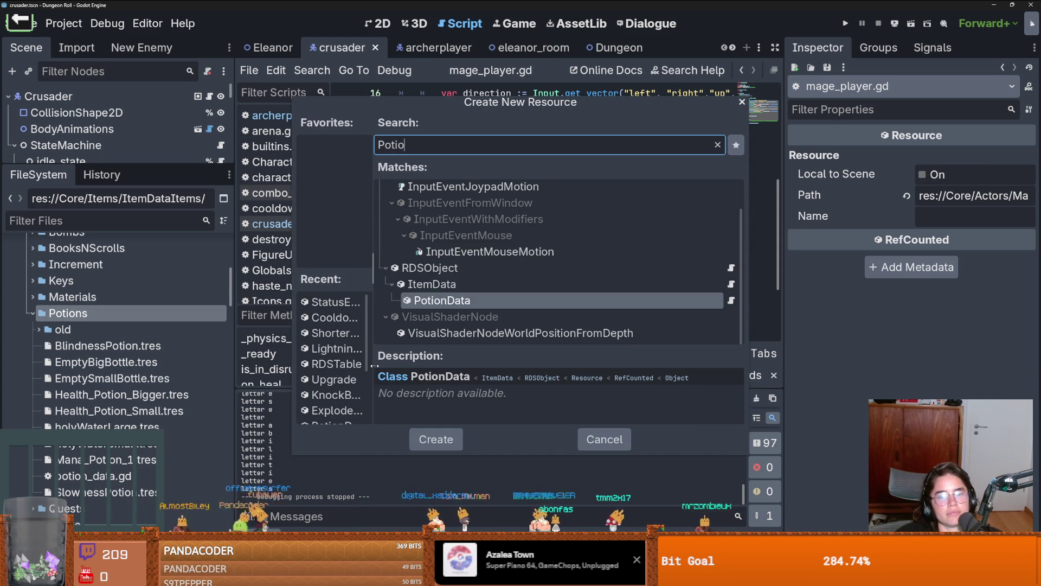
pyautogui.press('Return')
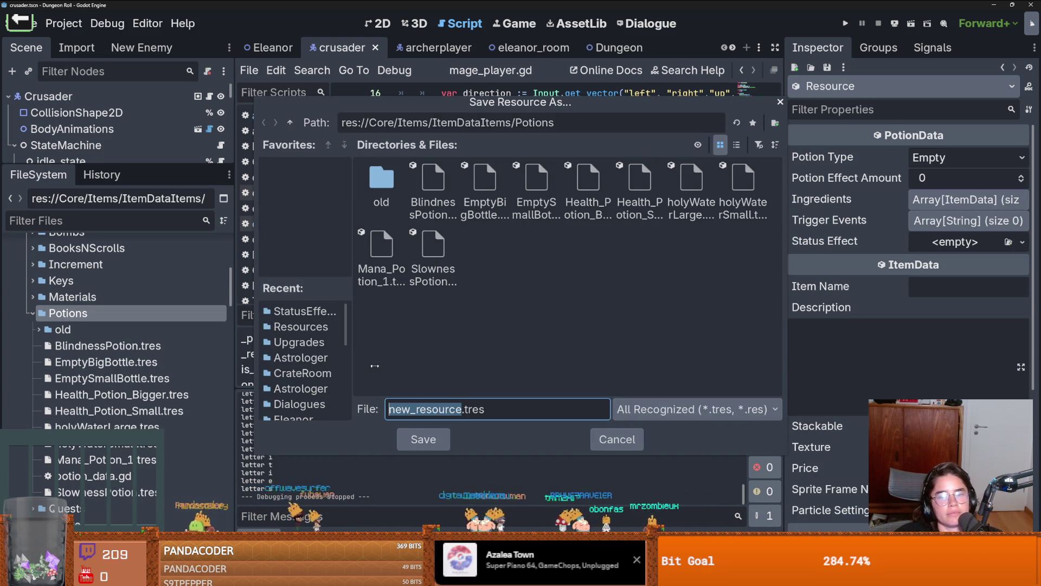
pyautogui.write('Hast')
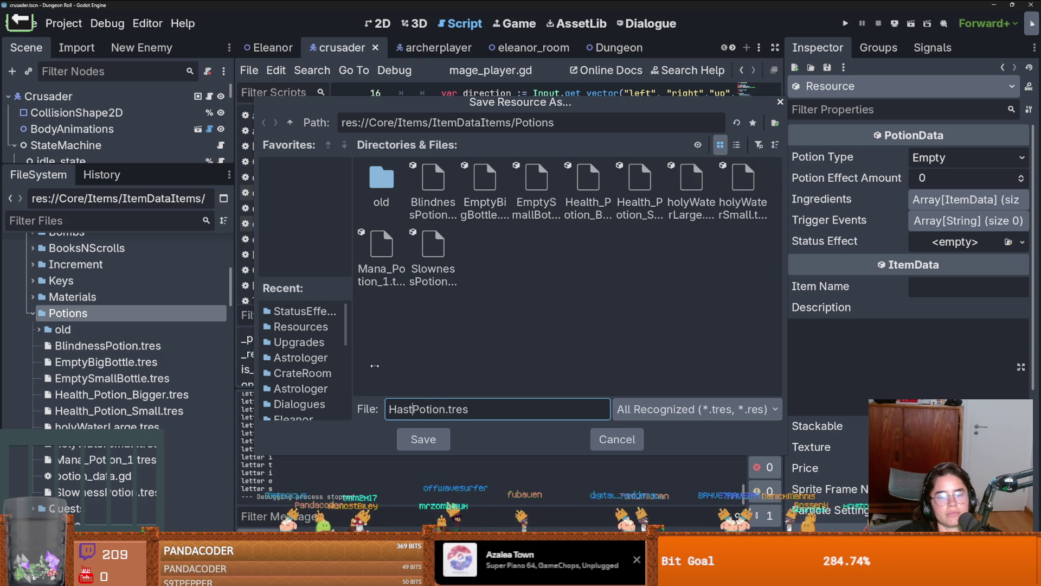
pyautogui.write('e')
pyautogui.press('Return')
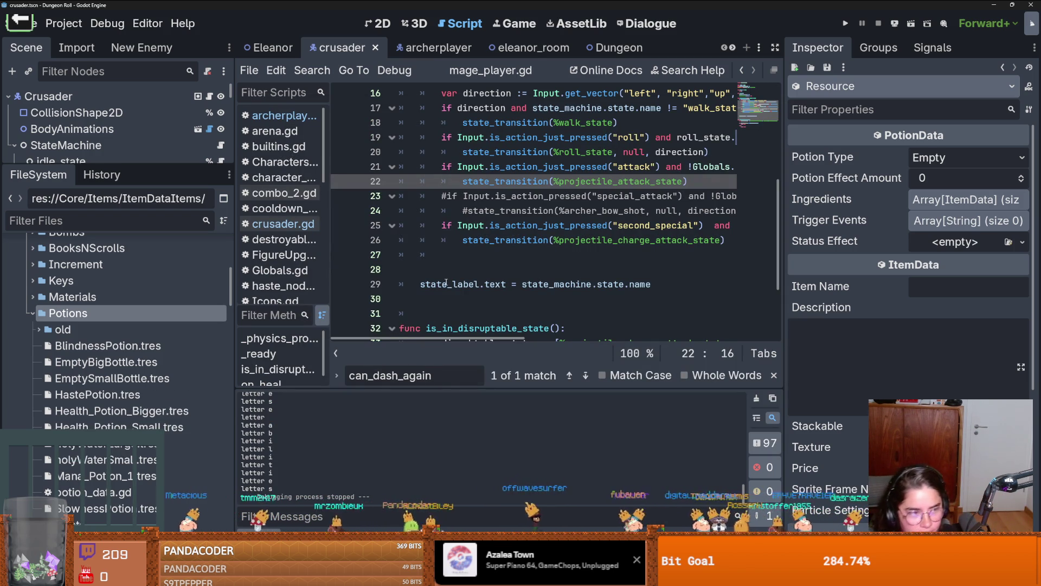
# Step: Save the scene and review the potion type options, leaving it Empty
pyautogui.click(585, 239)
pyautogui.hotkey('ctrl', 's')
pyautogui.click(936, 157)
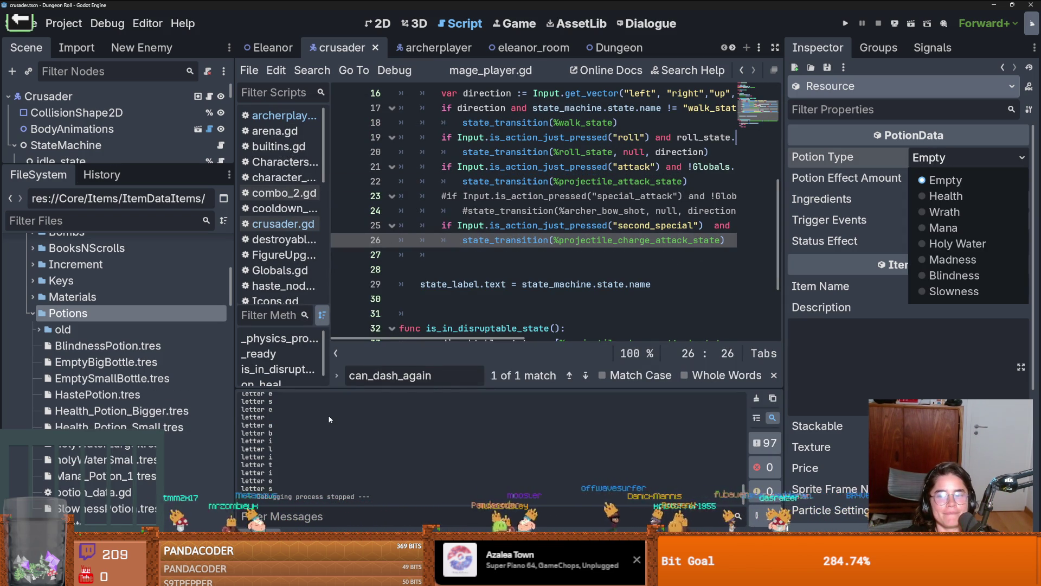
pyautogui.click(130, 512)
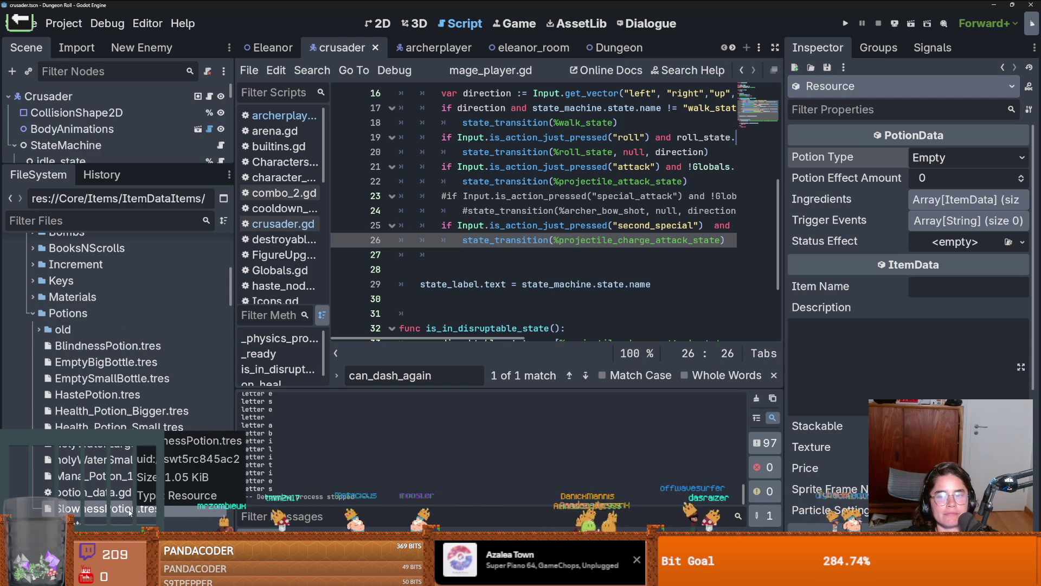
# Step: Load Haste.tres as the potion's Status Effect and save the resource
pyautogui.click(1022, 242)
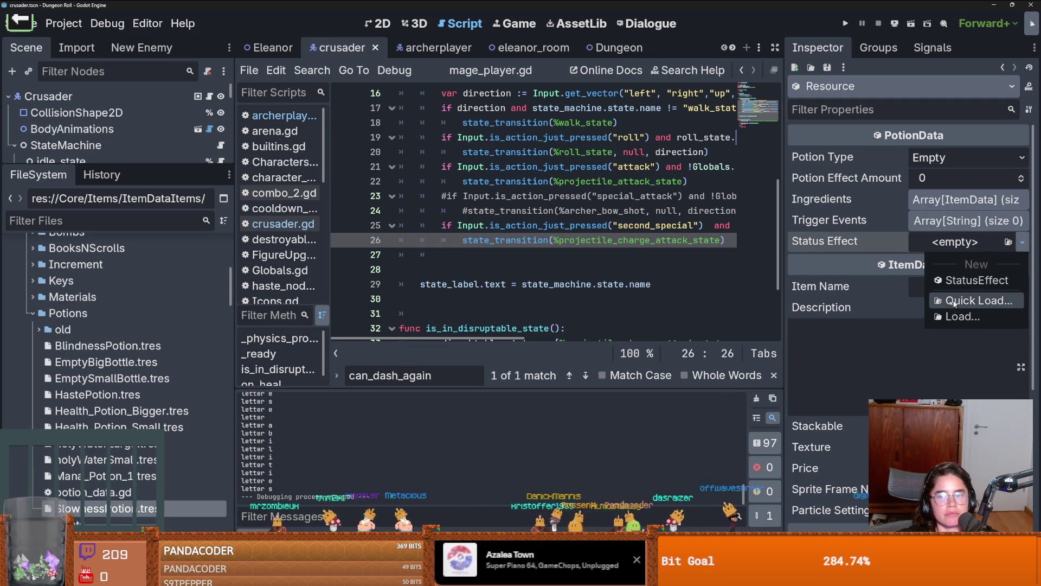
pyautogui.click(955, 302)
pyautogui.doubleClick(456, 261)
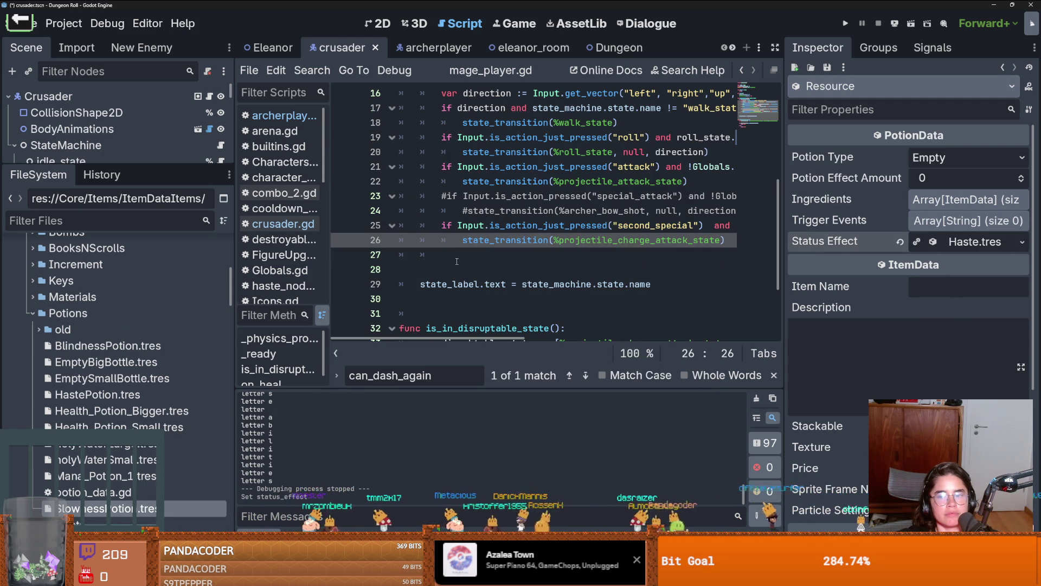
pyautogui.hotkey('ctrl', 's')
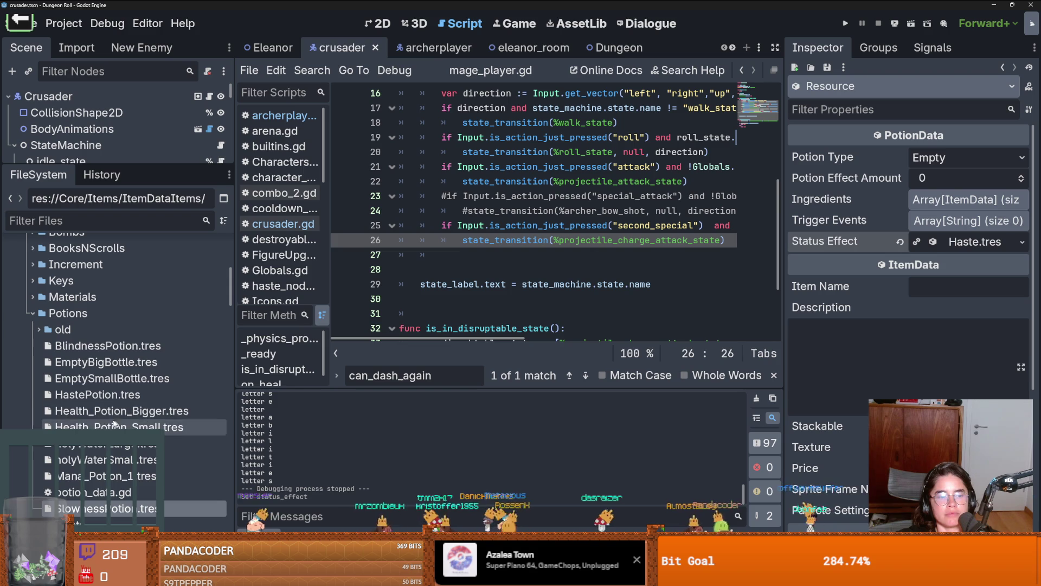